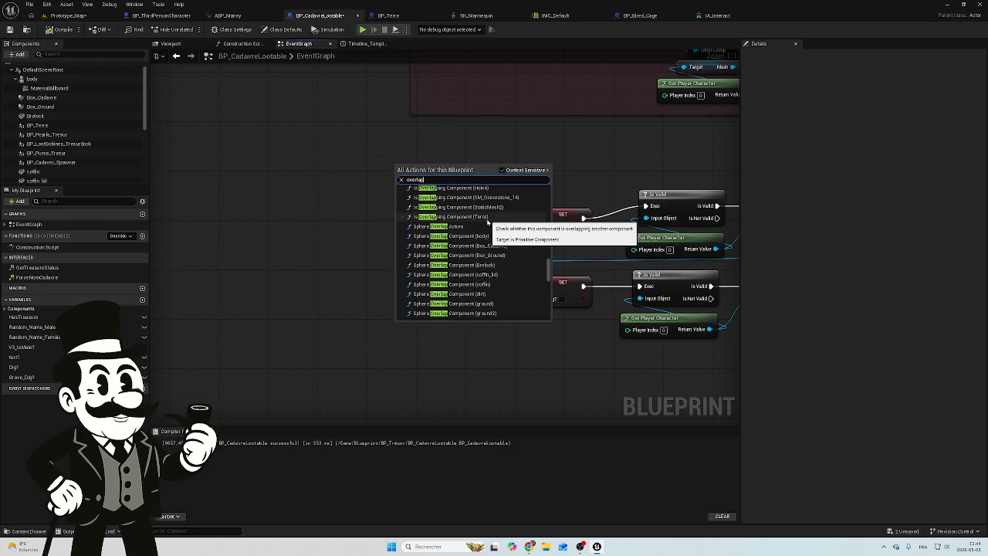
Step: Search the action menu for 'event overl' overlap events, then dismiss it without adding anything
{"action": "scroll", "coordinate": [487, 254], "scroll_direction": "up", "scroll_amount": 5}
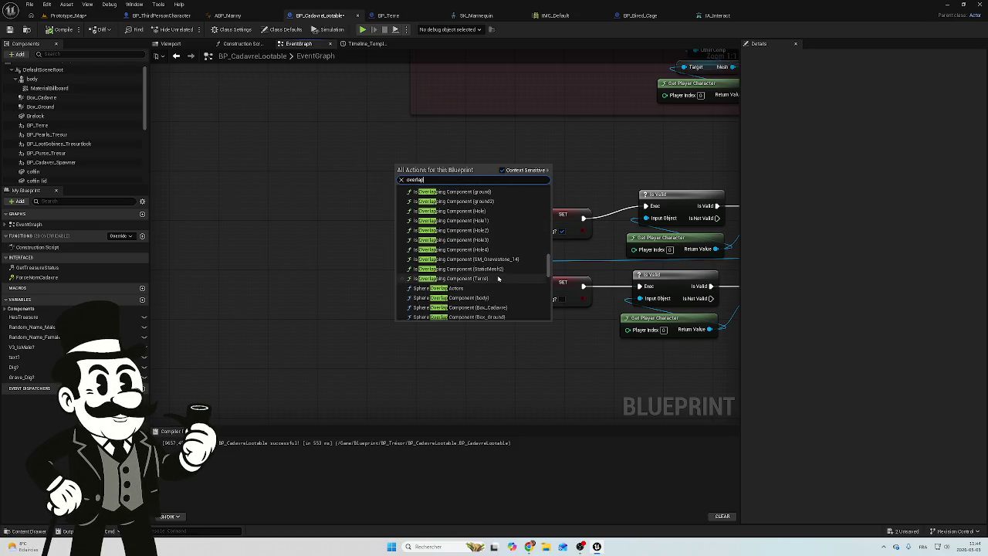
{"action": "scroll", "coordinate": [478, 265], "scroll_direction": "up", "scroll_amount": 2}
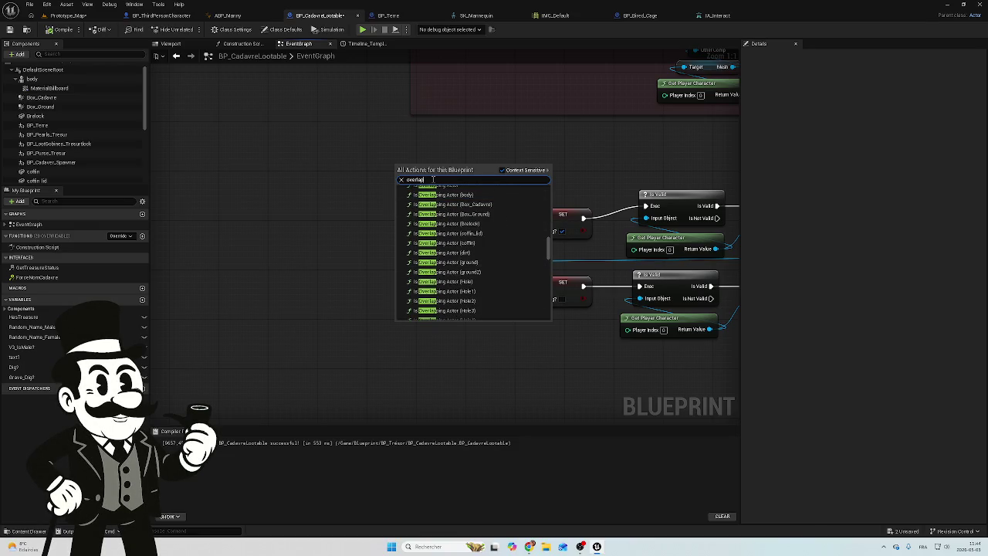
{"action": "type", "text": "event"}
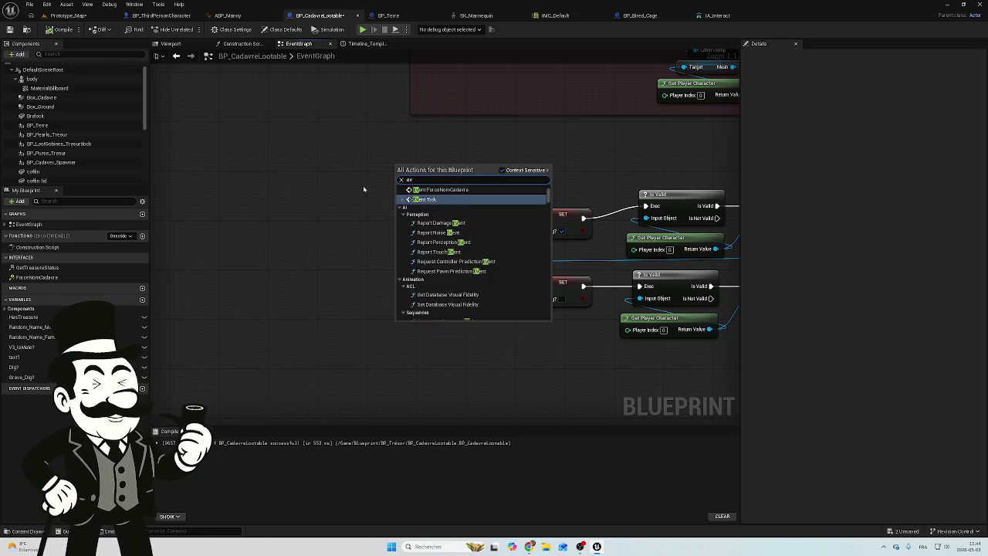
{"action": "type", "text": " on"}
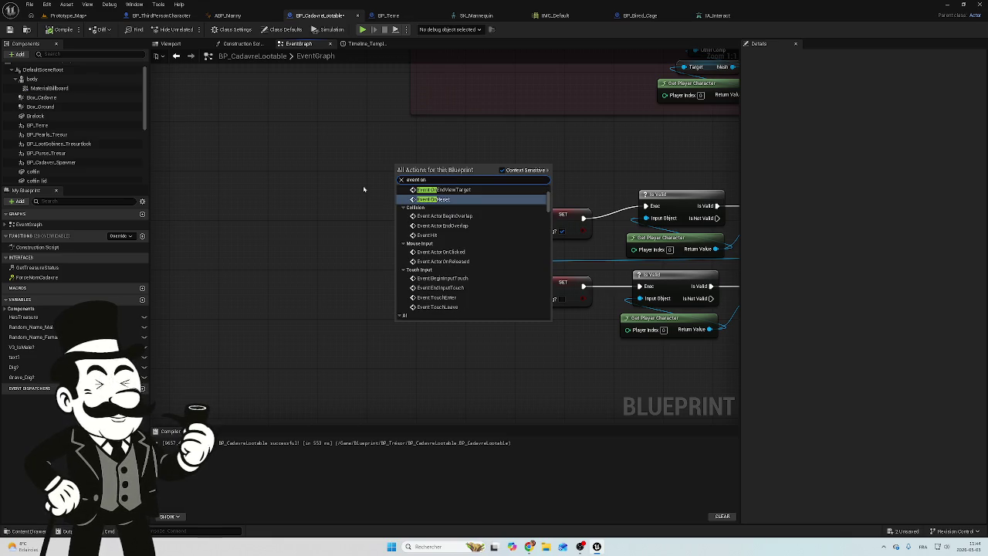
{"action": "type", "text": "co"}
{"action": "key", "text": "BackSpace"}
{"action": "key", "text": "BackSpace"}
{"action": "key", "text": "BackSpace"}
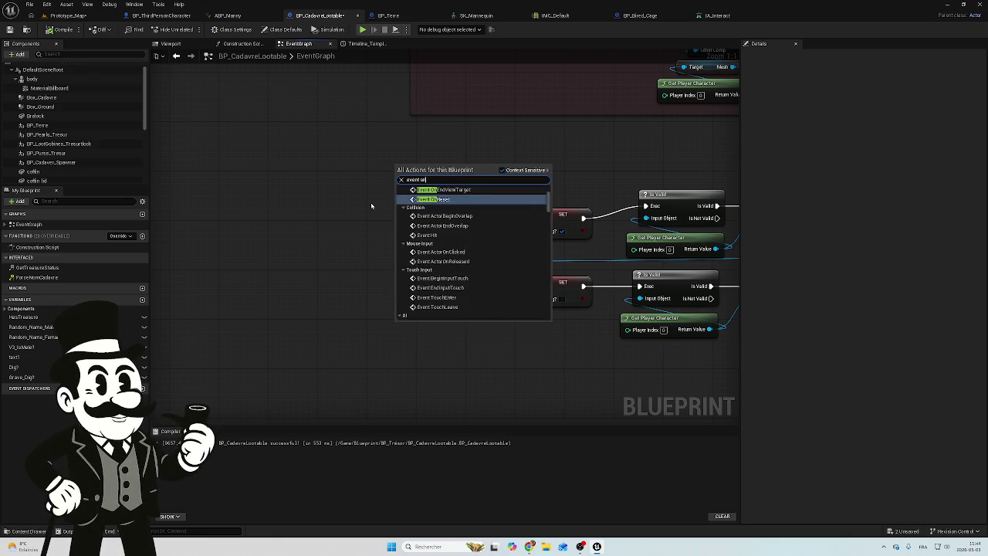
{"action": "type", "text": "over"}
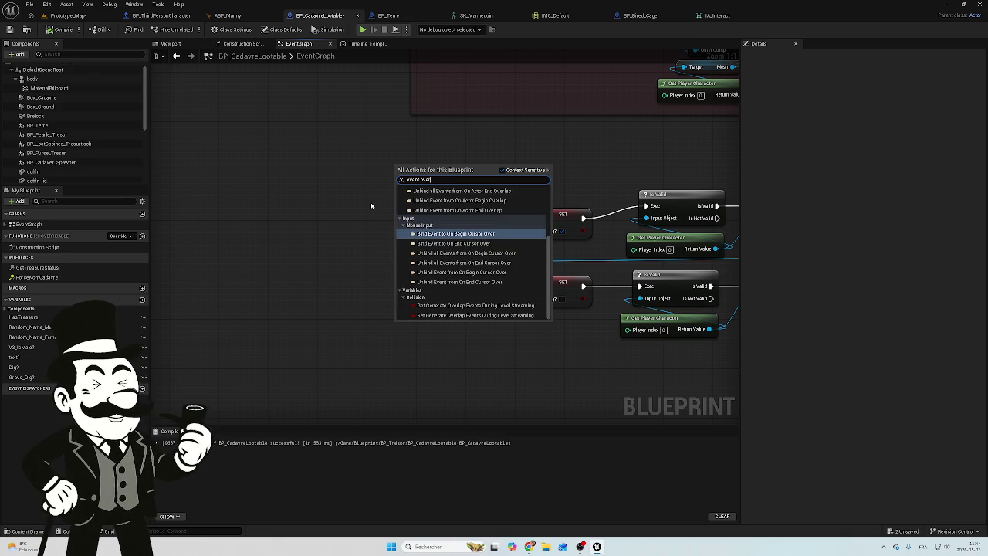
{"action": "type", "text": "lap"}
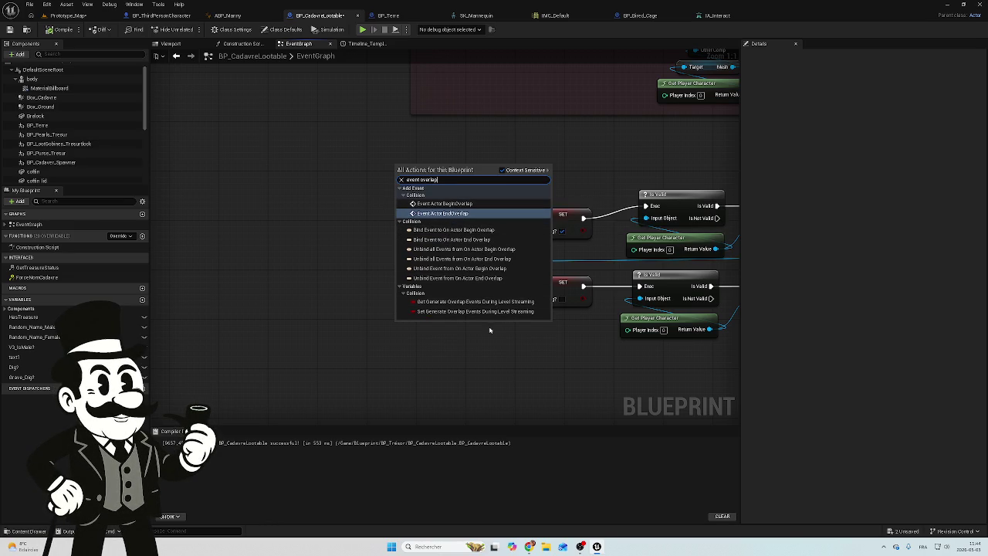
{"action": "left_click", "coordinate": [250, 219]}
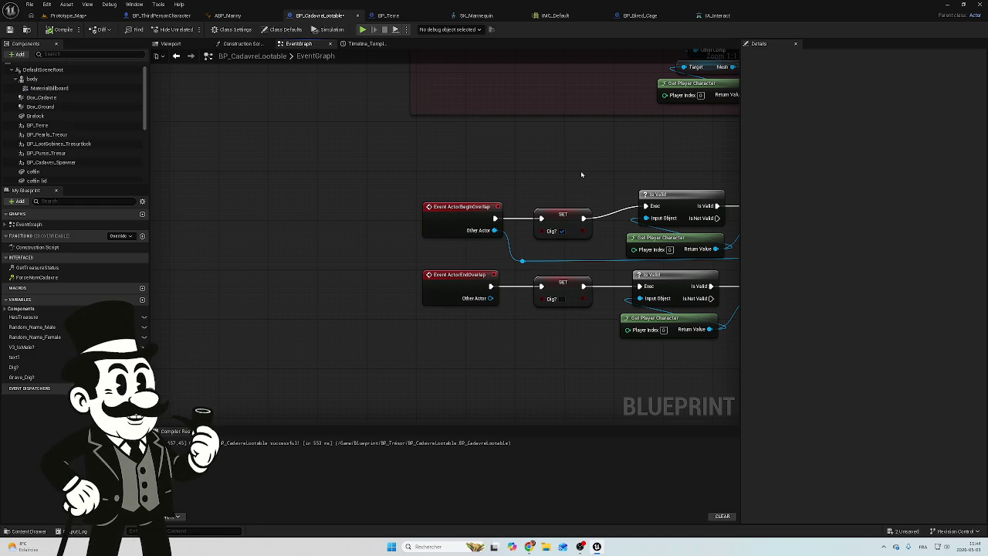
Step: Switch to BP_Terre and inspect its On Component Begin Overlap (Box) event
{"action": "left_click", "coordinate": [388, 16]}
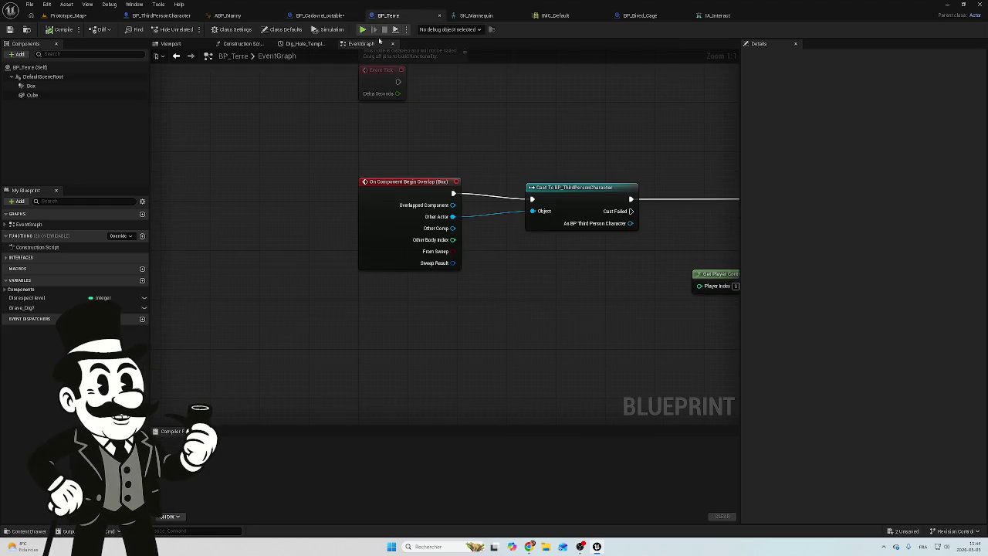
{"action": "left_click", "coordinate": [388, 181]}
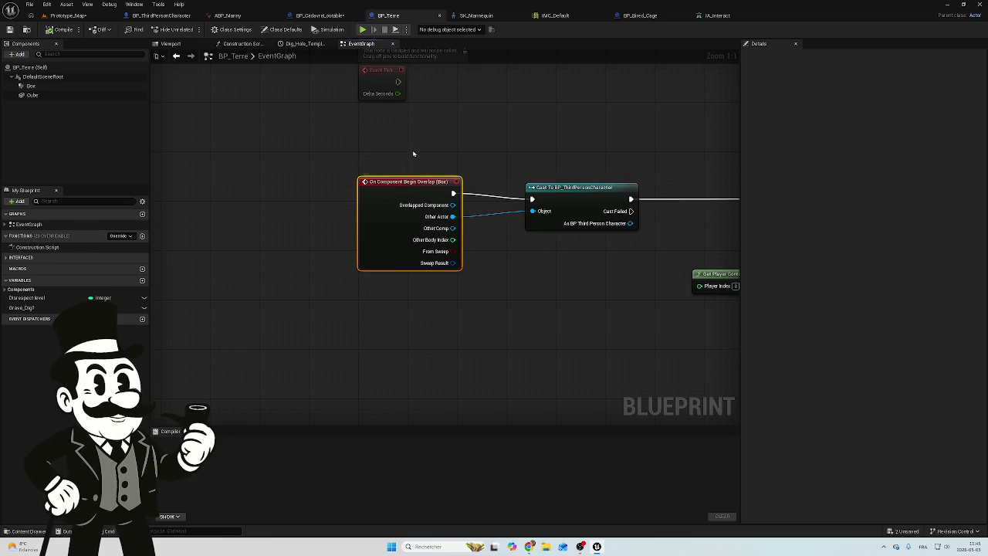
{"action": "mouse_move", "coordinate": [517, 138]}
{"action": "left_mouse_down"}
{"action": "mouse_move", "coordinate": [327, 293]}
{"action": "mouse_move", "coordinate": [594, 270]}
{"action": "mouse_move", "coordinate": [540, 168]}
{"action": "left_mouse_up"}
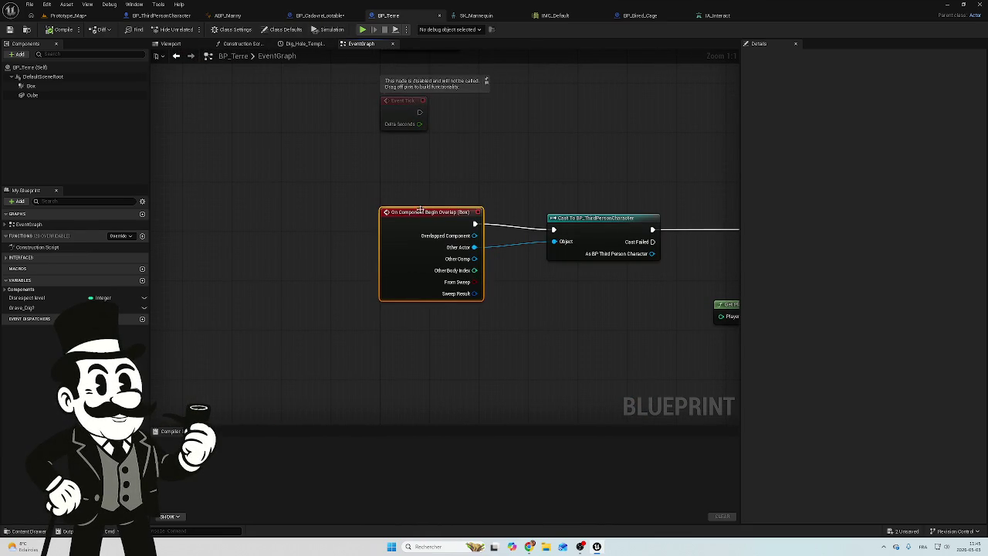
{"action": "left_click", "coordinate": [318, 16]}
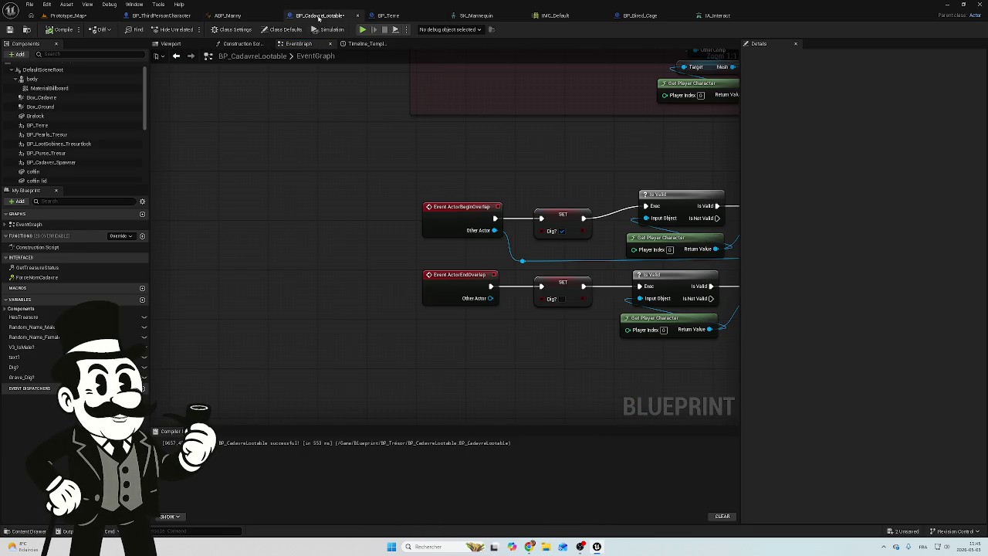
{"action": "right_click", "coordinate": [431, 190]}
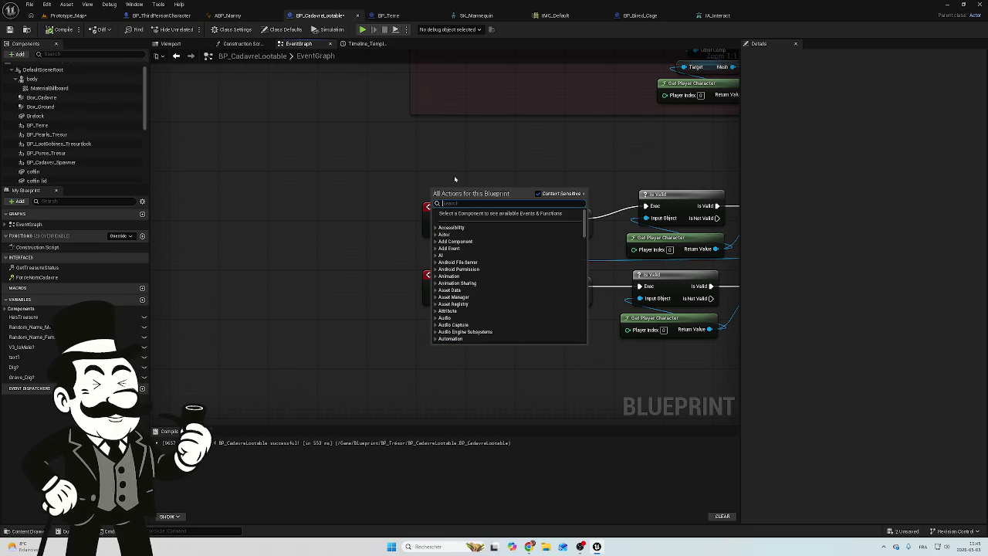
{"action": "type", "text": "on component"}
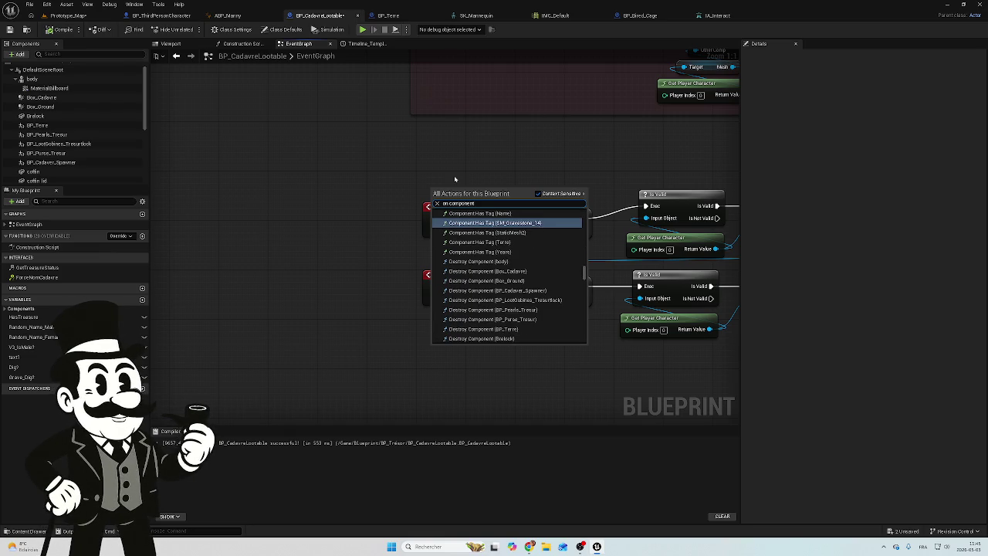
{"action": "type", "text": "s"}
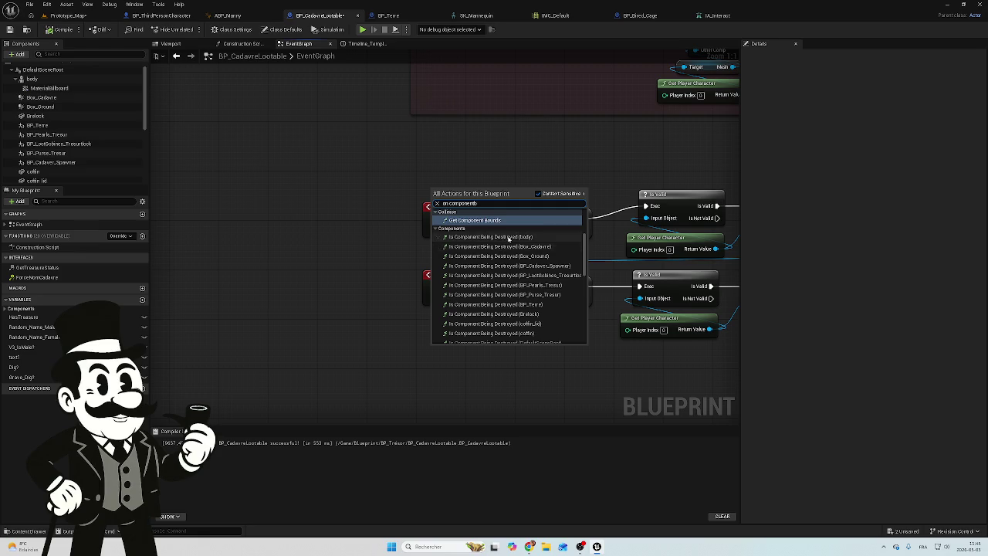
{"action": "scroll", "coordinate": [499, 294], "scroll_direction": "down", "scroll_amount": 2}
{"action": "scroll", "coordinate": [499, 294], "scroll_direction": "up", "scroll_amount": 3}
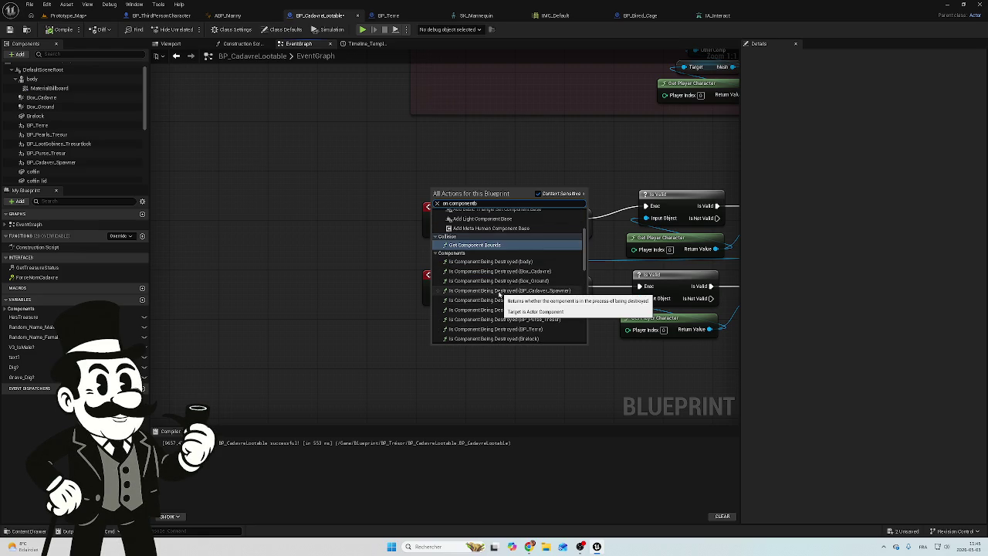
{"action": "type", "text": "be"}
{"action": "scroll", "coordinate": [500, 294], "scroll_direction": "down", "scroll_amount": 5}
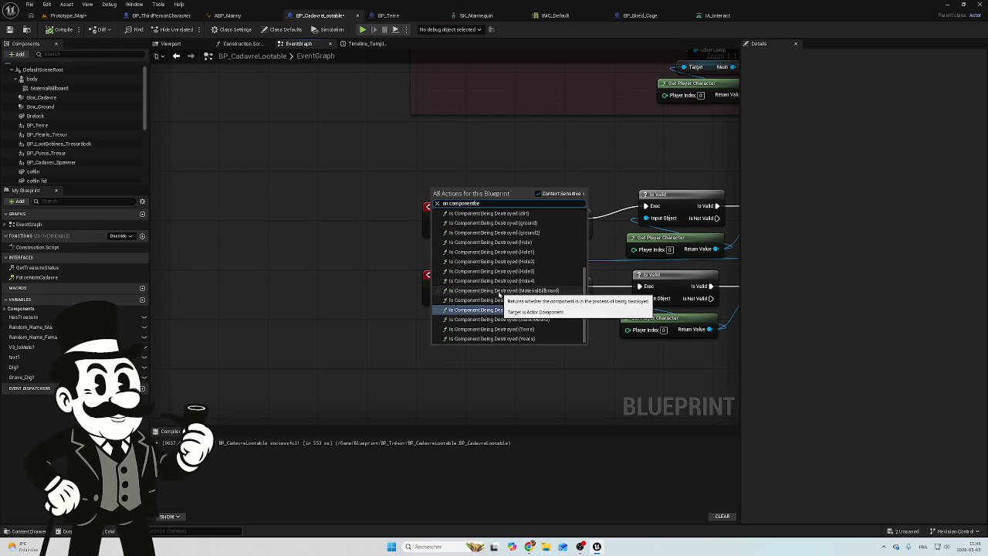
{"action": "type", "text": "in"}
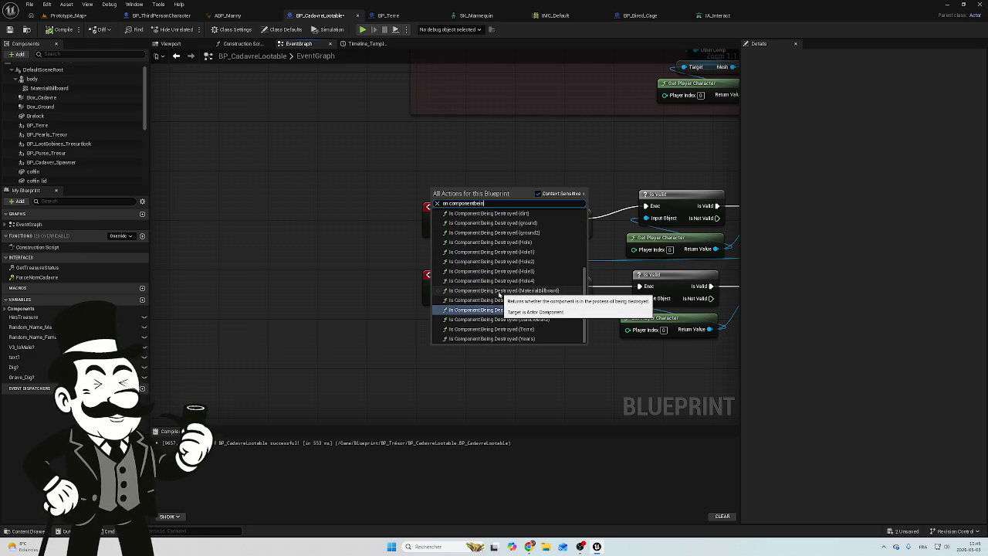
{"action": "type", "text": "go"}
{"action": "key", "text": "Left"}
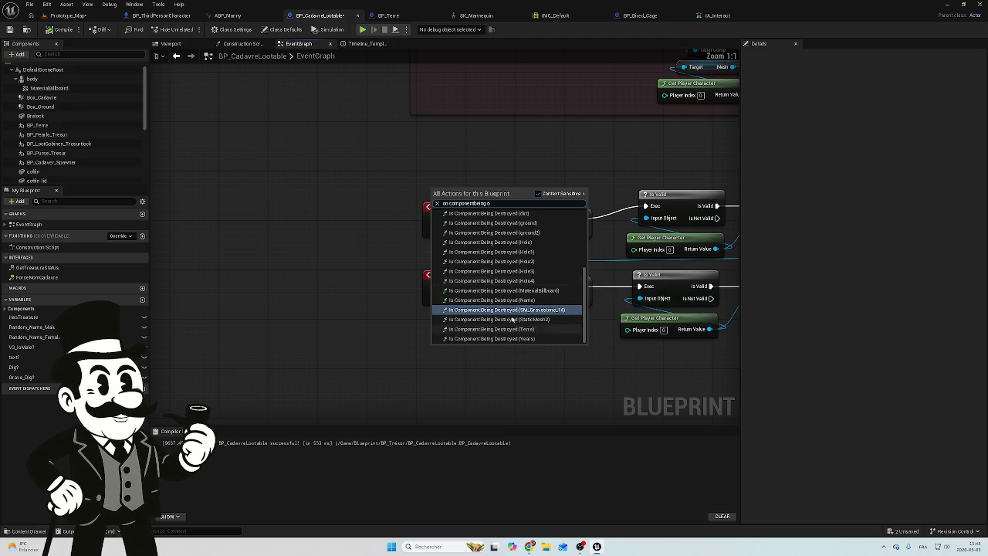
{"action": "scroll", "coordinate": [495, 226], "scroll_direction": "up", "scroll_amount": 3}
{"action": "scroll", "coordinate": [495, 225], "scroll_direction": "up", "scroll_amount": 2}
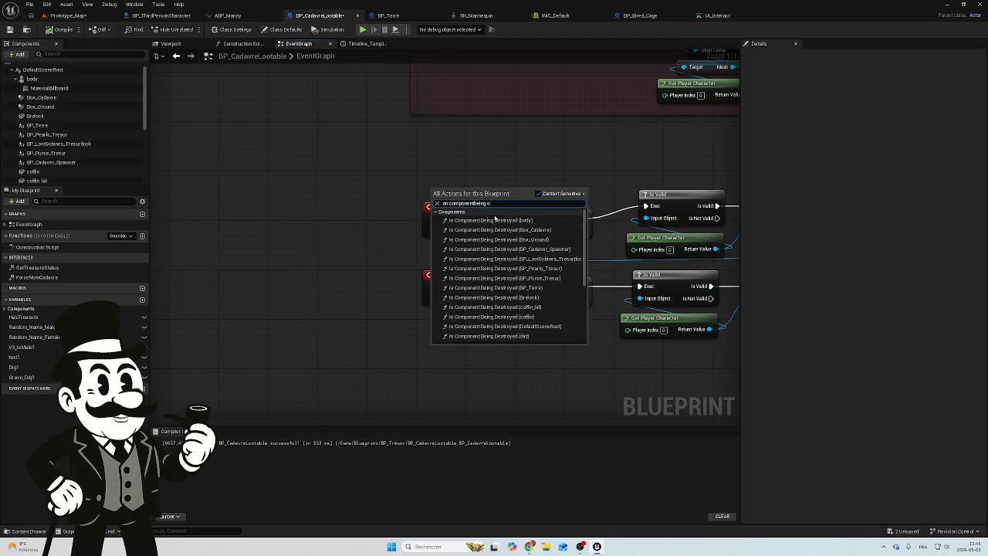
{"action": "key", "text": "BackSpace"}
{"action": "key", "text": "ctrl+a"}
{"action": "key", "text": "BackSpace"}
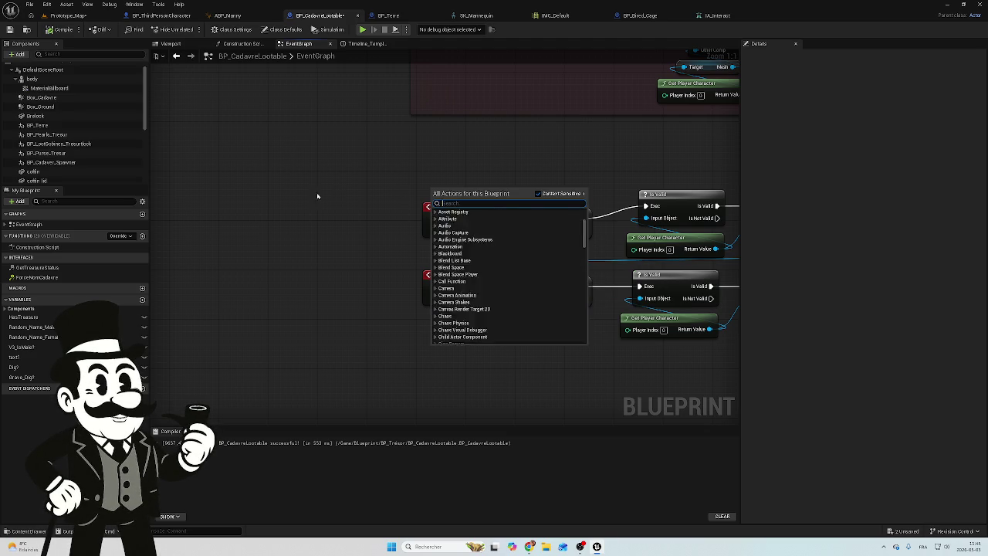
{"action": "left_click", "coordinate": [320, 196]}
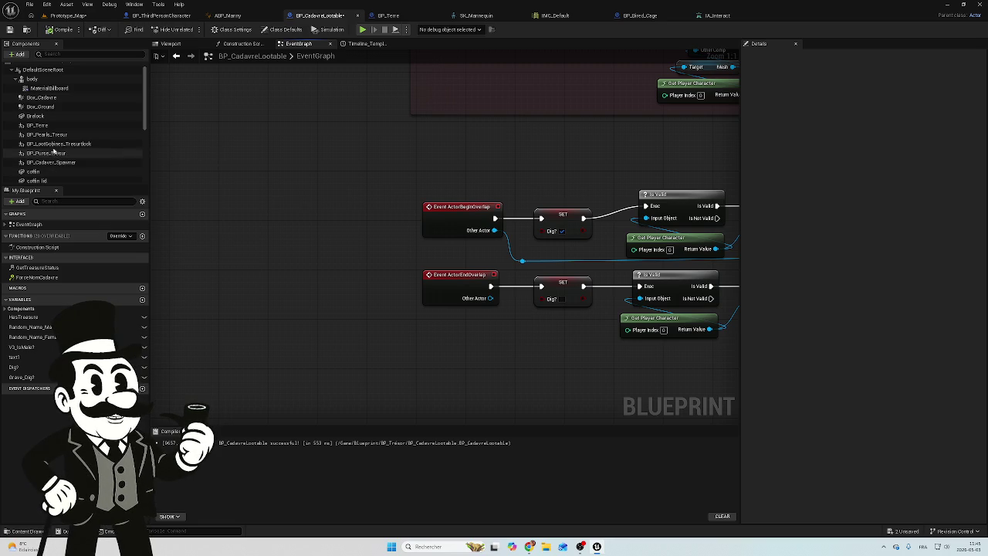
Step: Place a Box Ground component reference node in the event graph
{"action": "scroll", "coordinate": [74, 170], "scroll_direction": "down", "scroll_amount": 3}
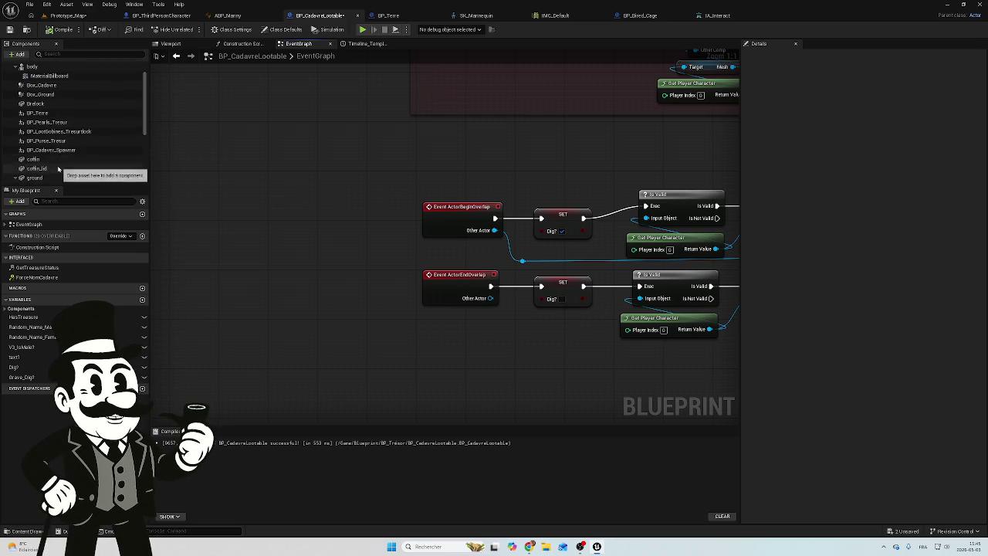
{"action": "scroll", "coordinate": [58, 168], "scroll_direction": "up", "scroll_amount": 3}
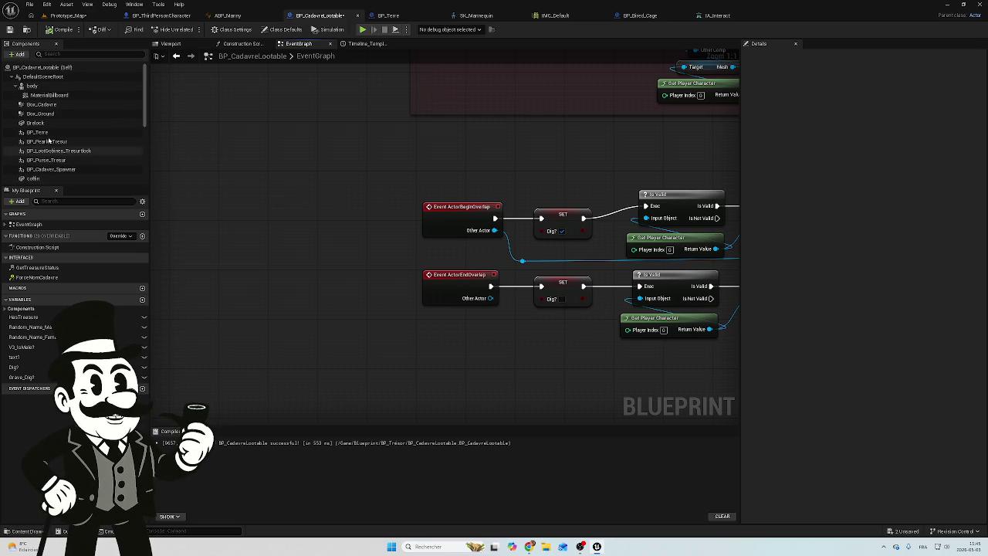
{"action": "left_click", "coordinate": [116, 114]}
{"action": "left_click_drag", "start_coordinate": [121, 122], "coordinate": [313, 176]}
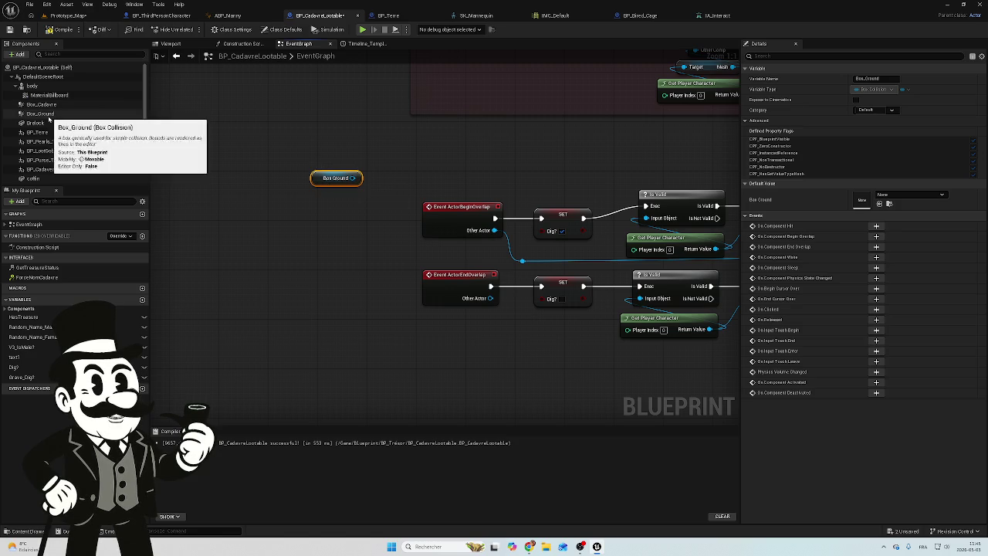
Step: Add an On Component Begin Overlap event for Box_Ground
{"action": "right_click", "coordinate": [34, 114]}
{"action": "mouse_move", "coordinate": [99, 137]}
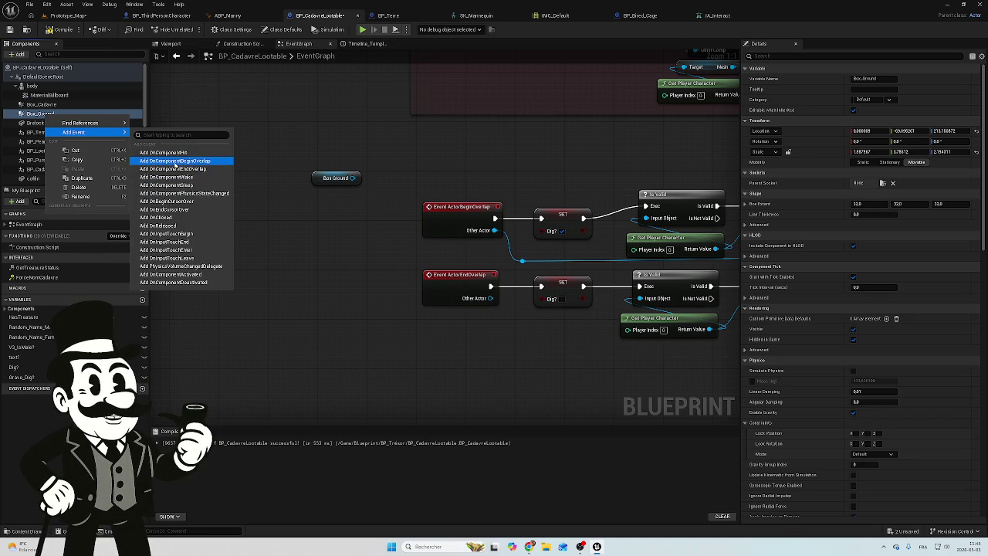
{"action": "left_click", "coordinate": [176, 164]}
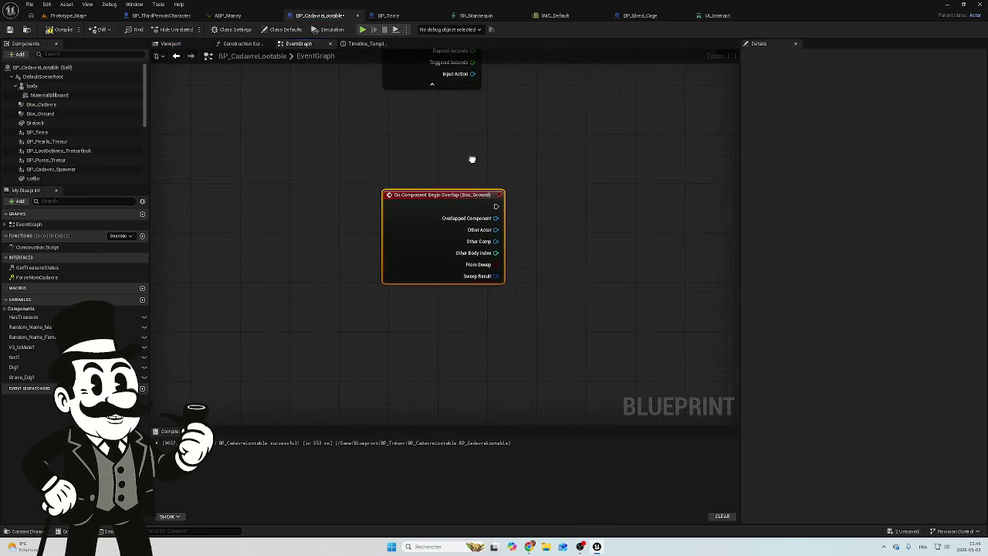
Step: Delete the stray small node and bring up Box_Ground's options to add another event
{"action": "left_click_drag", "start_coordinate": [472, 159], "coordinate": [443, 203]}
{"action": "scroll", "coordinate": [331, 137], "scroll_direction": "down", "scroll_amount": 3}
{"action": "left_click_drag", "start_coordinate": [331, 137], "coordinate": [324, 209]}
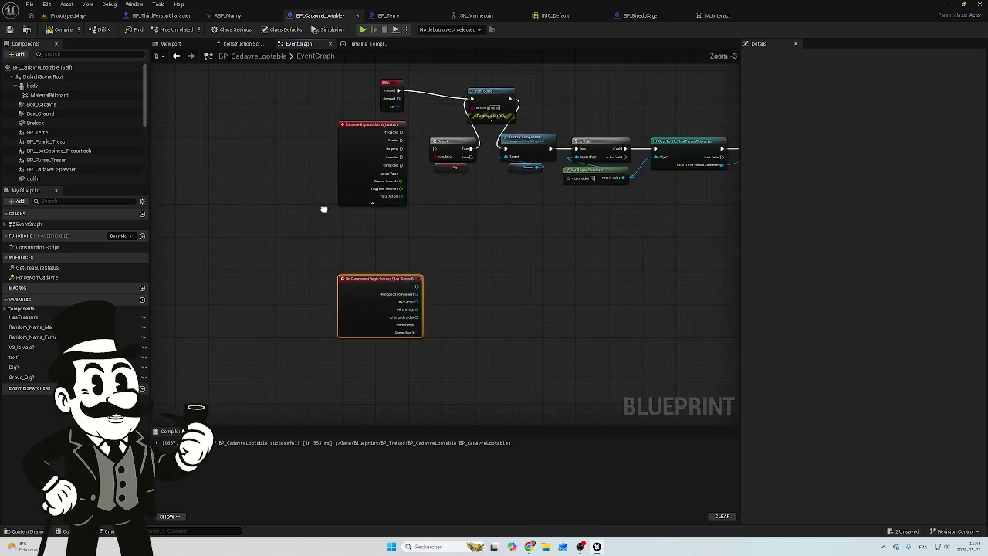
{"action": "scroll", "coordinate": [327, 234], "scroll_direction": "down", "scroll_amount": 4}
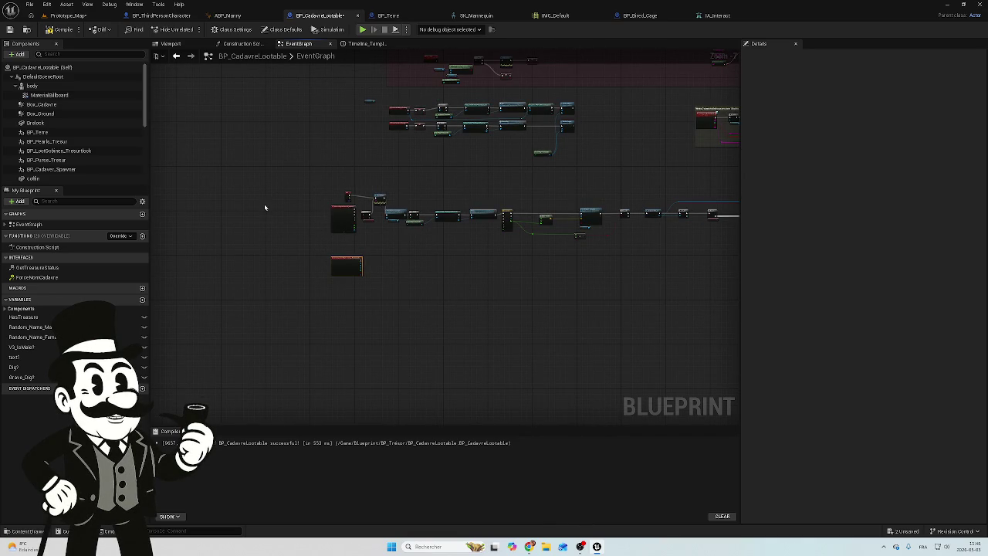
{"action": "left_click", "coordinate": [371, 101]}
{"action": "key", "text": "Delete"}
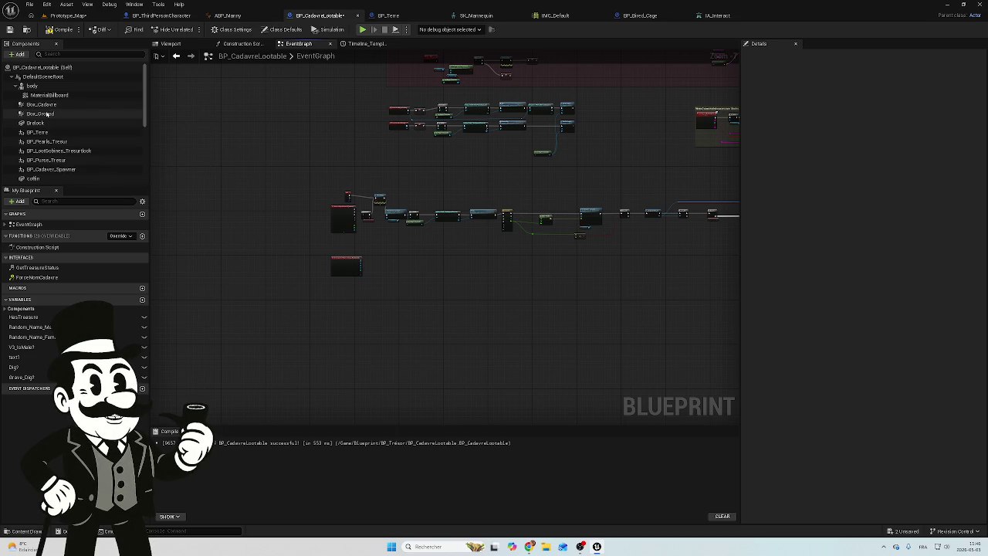
{"action": "right_click", "coordinate": [43, 114]}
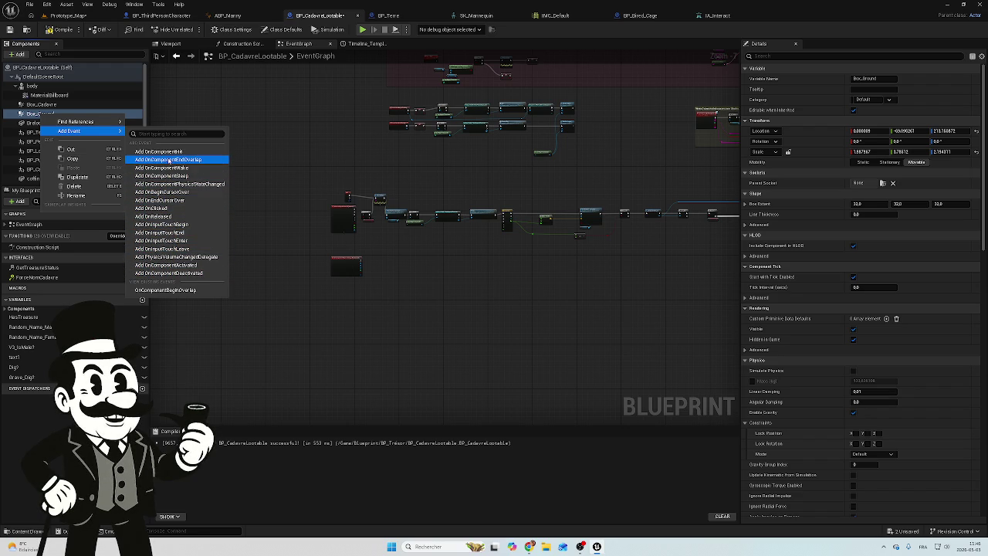
Step: Add an On Component End Overlap event for Box_Ground
{"action": "left_click", "coordinate": [169, 160]}
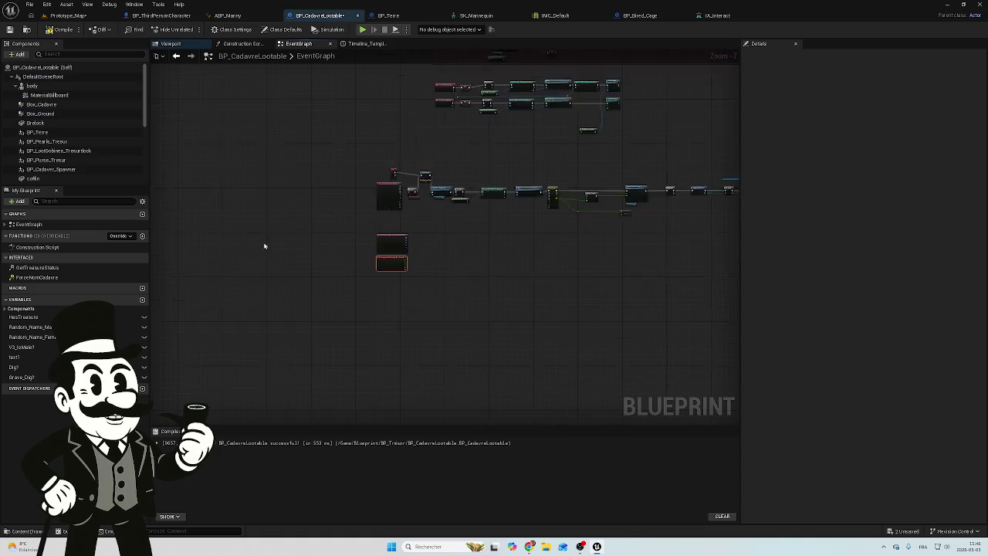
{"action": "scroll", "coordinate": [452, 215], "scroll_direction": "down", "scroll_amount": 2}
{"action": "right_click", "coordinate": [452, 215]}
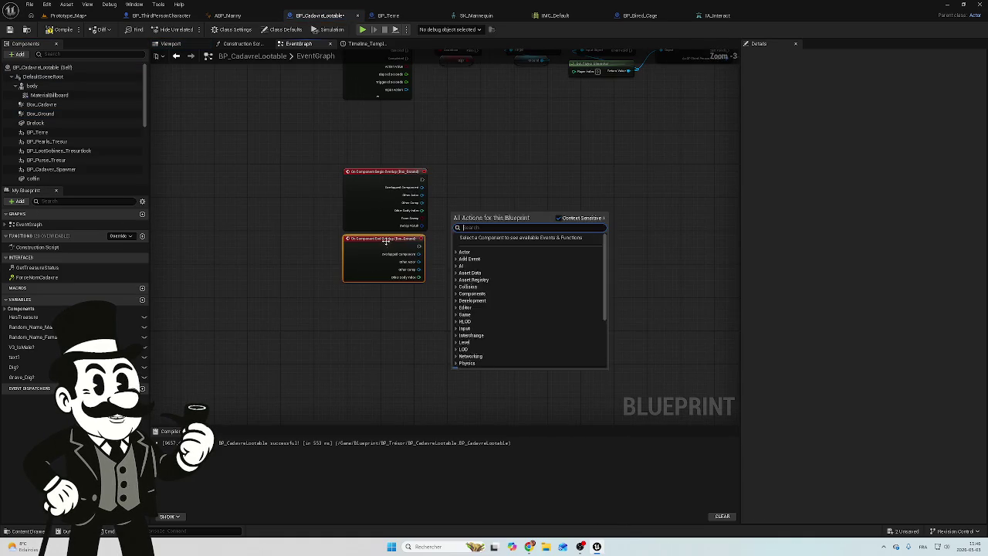
{"action": "left_click", "coordinate": [388, 258]}
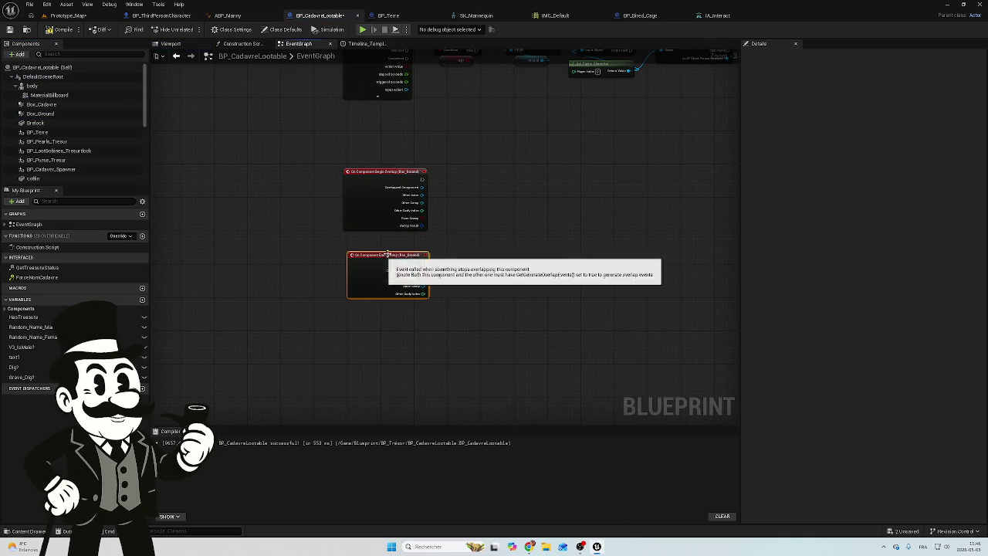
{"action": "left_click", "coordinate": [405, 247]}
{"action": "left_click", "coordinate": [395, 259]}
{"action": "scroll", "coordinate": [407, 234], "scroll_direction": "down", "scroll_amount": 4}
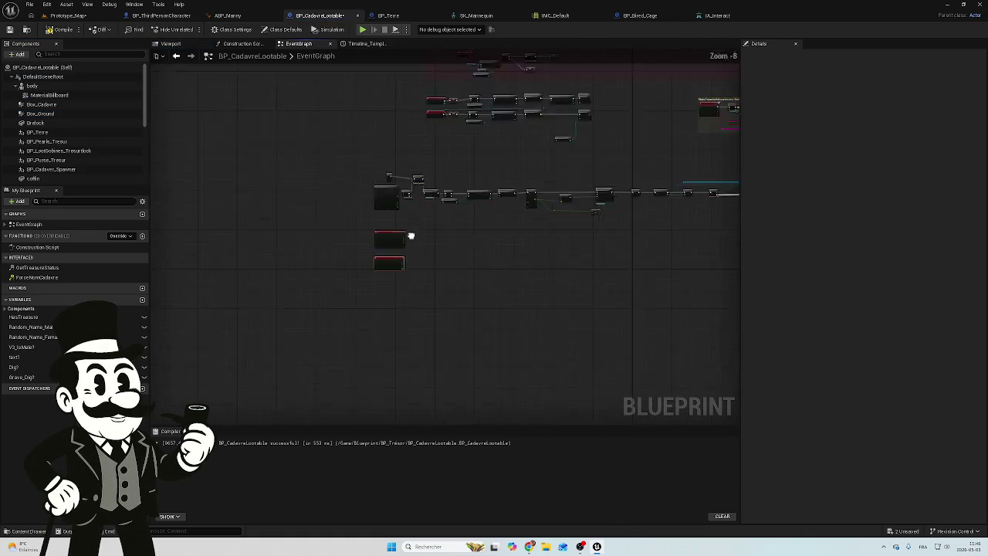
{"action": "scroll", "coordinate": [353, 212], "scroll_direction": "down", "scroll_amount": 2}
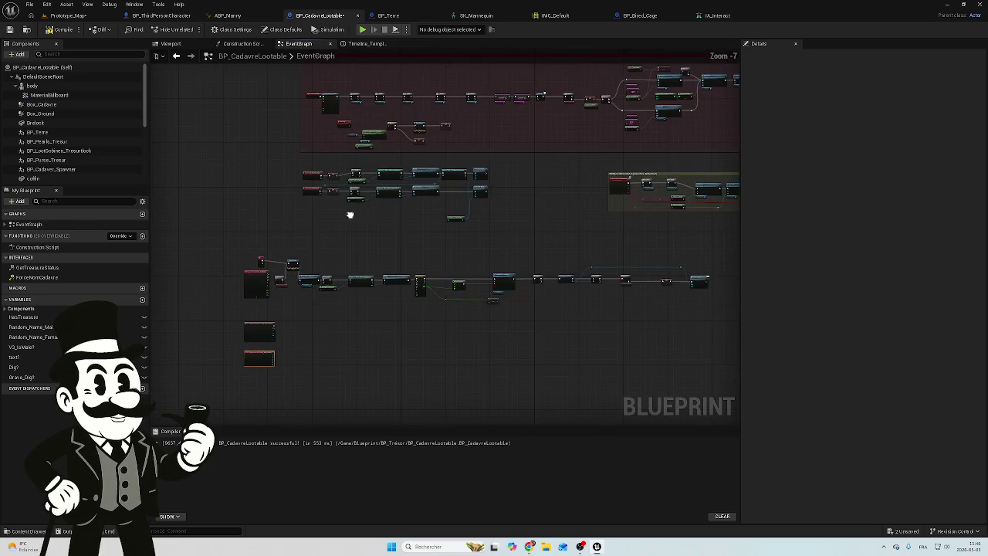
{"action": "scroll", "coordinate": [332, 189], "scroll_direction": "up", "scroll_amount": 2}
{"action": "scroll", "coordinate": [332, 189], "scroll_direction": "up", "scroll_amount": 1}
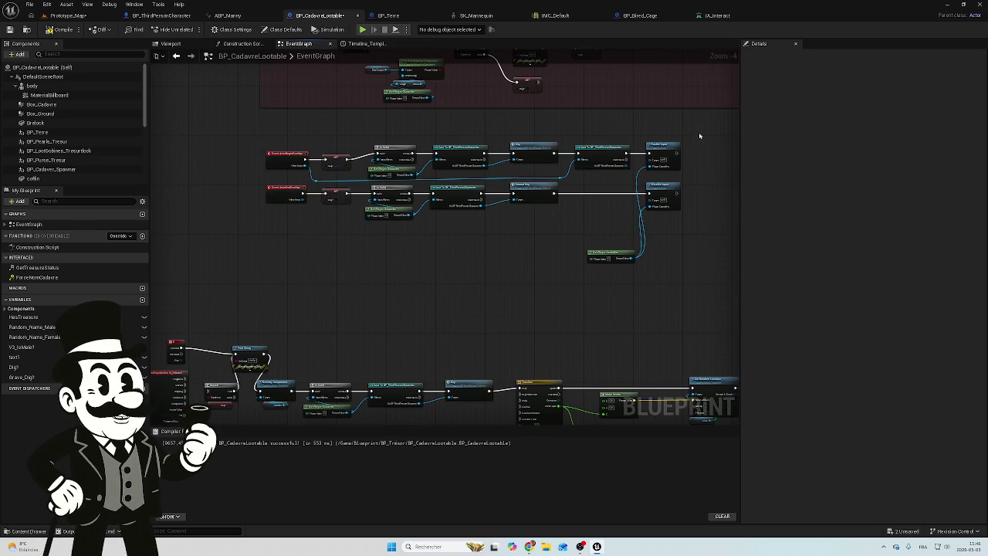
Step: Copy the upper node row, paste it beside Begin Overlap, and switch to BP_Terre
{"action": "mouse_move", "coordinate": [698, 133]}
{"action": "left_mouse_down"}
{"action": "mouse_move", "coordinate": [574, 171]}
{"action": "mouse_move", "coordinate": [317, 182]}
{"action": "left_mouse_up"}
{"action": "scroll", "coordinate": [342, 159], "scroll_direction": "down", "scroll_amount": 3}
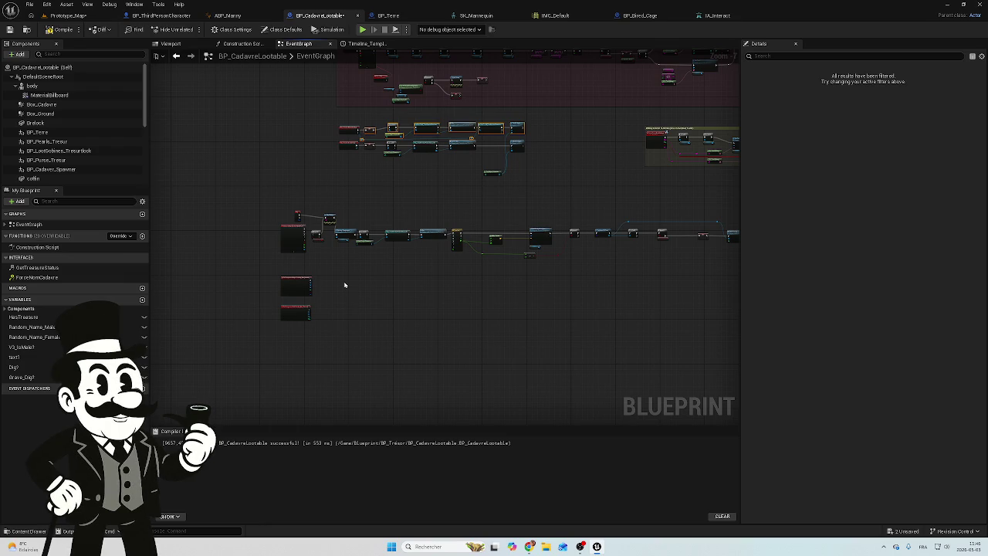
{"action": "key", "text": "ctrl+c"}
{"action": "key", "text": "ctrl+v"}
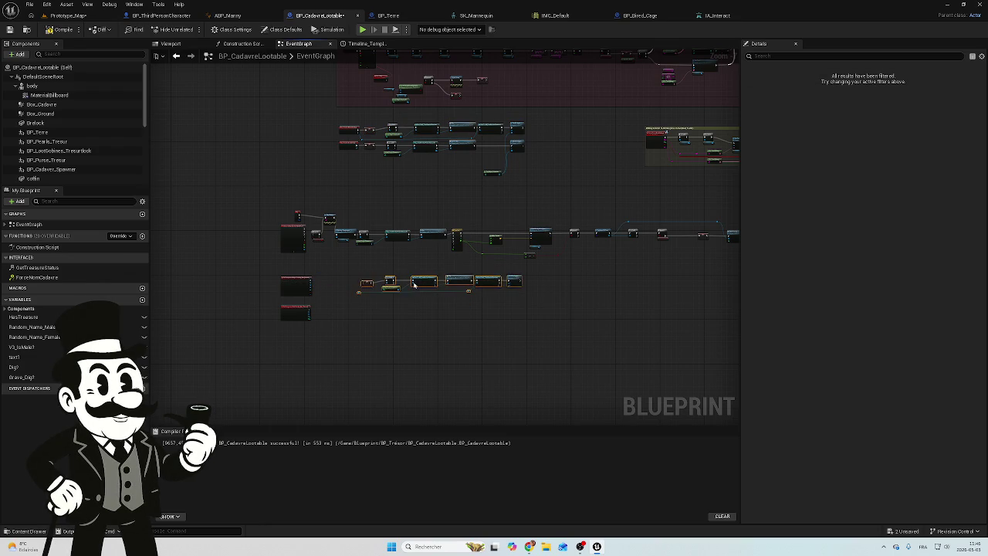
{"action": "left_click_drag", "start_coordinate": [413, 285], "coordinate": [410, 282]}
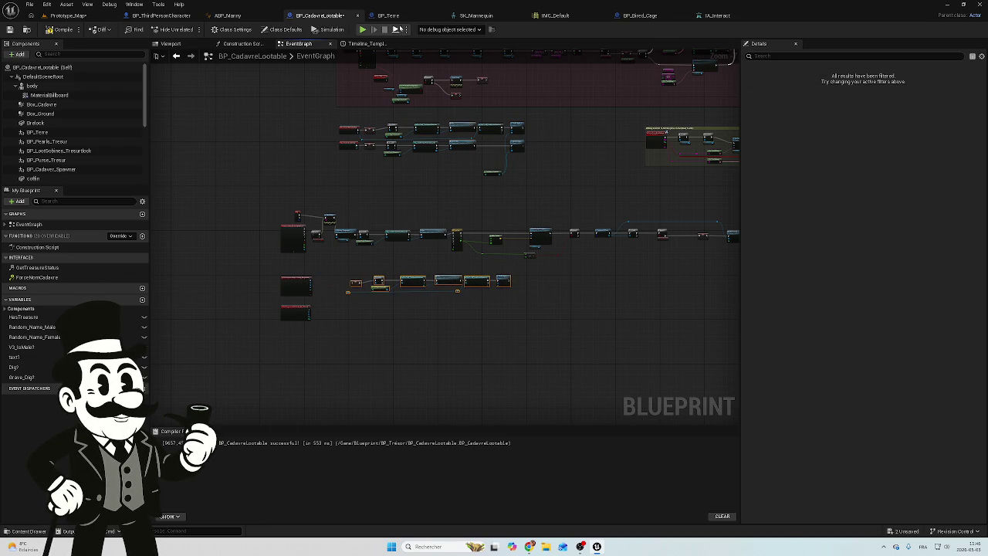
{"action": "left_click", "coordinate": [388, 16]}
{"action": "scroll", "coordinate": [495, 201], "scroll_direction": "down", "scroll_amount": 3}
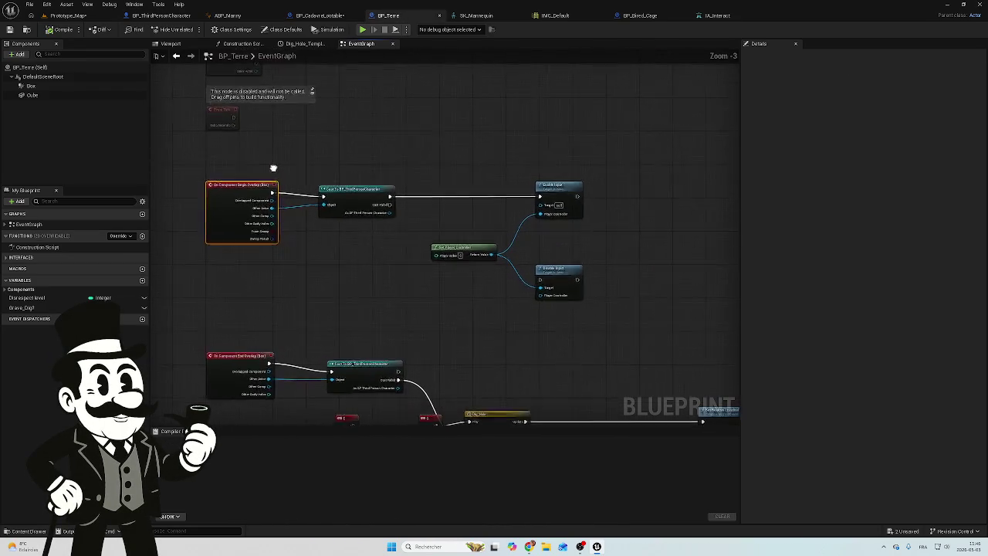
{"action": "left_click_drag", "start_coordinate": [272, 167], "coordinate": [276, 152]}
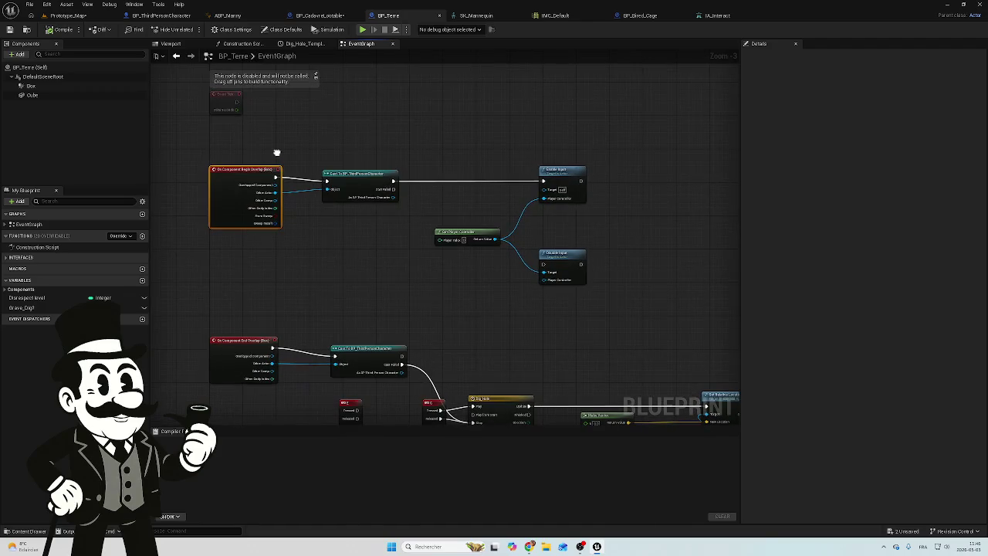
{"action": "left_click_drag", "start_coordinate": [341, 232], "coordinate": [343, 198]}
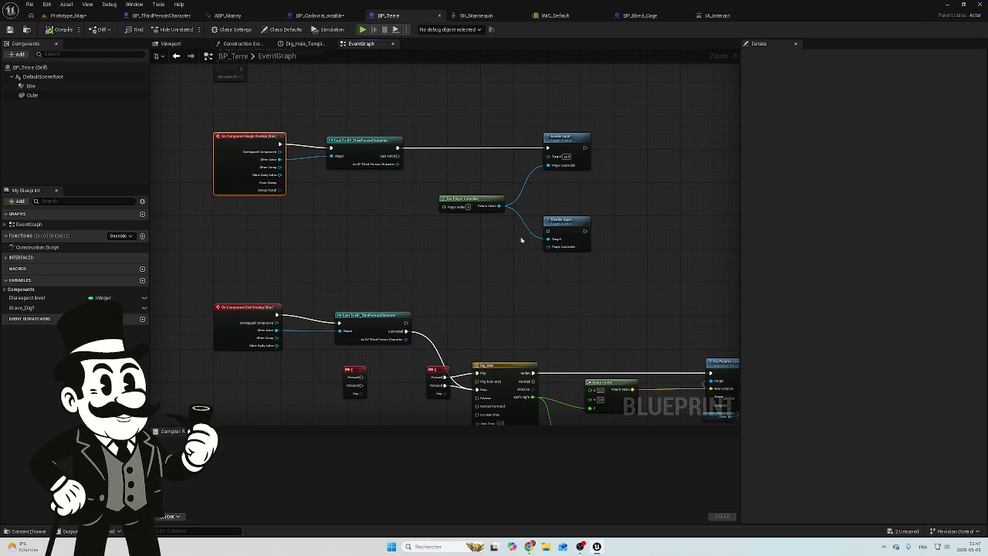
{"action": "left_click_drag", "start_coordinate": [580, 185], "coordinate": [571, 259]}
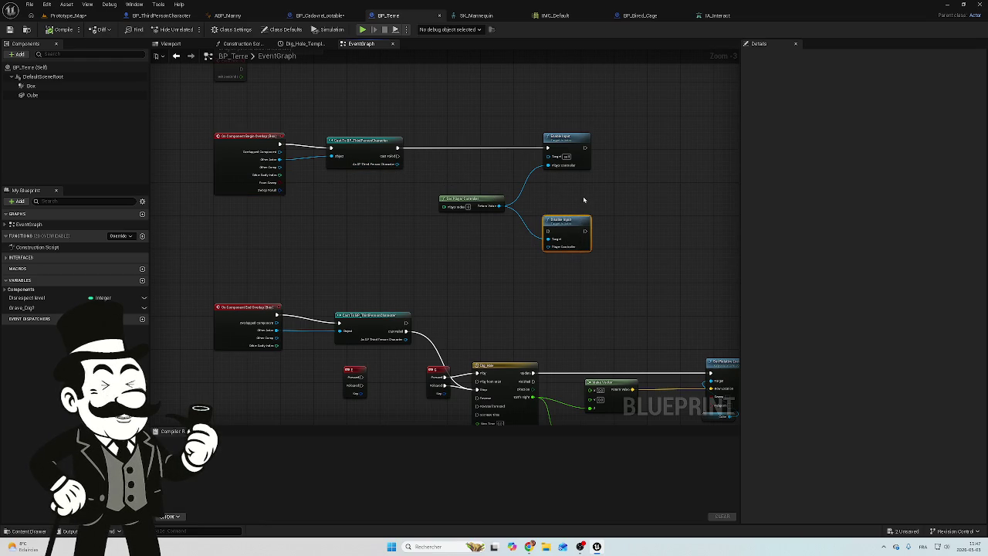
Step: In BP_CadavreLootable, paste a copied node row beside the End Overlap event
{"action": "left_click", "coordinate": [320, 16]}
{"action": "scroll", "coordinate": [456, 194], "scroll_direction": "up", "scroll_amount": 5}
{"action": "scroll", "coordinate": [422, 155], "scroll_direction": "down", "scroll_amount": 3}
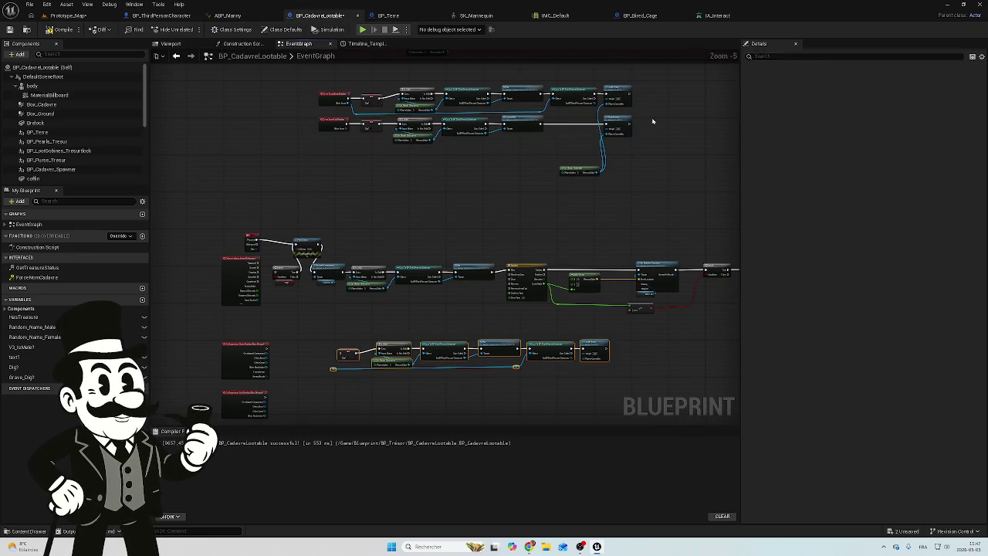
{"action": "mouse_move", "coordinate": [479, 159]}
{"action": "left_mouse_down"}
{"action": "mouse_move", "coordinate": [373, 185]}
{"action": "mouse_move", "coordinate": [401, 147]}
{"action": "left_mouse_up"}
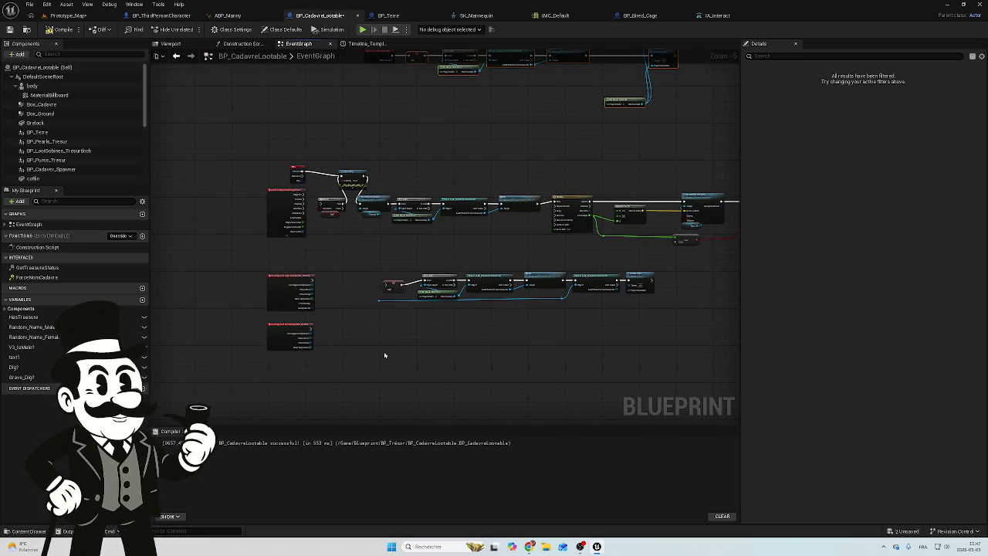
{"action": "key", "text": "ctrl+v"}
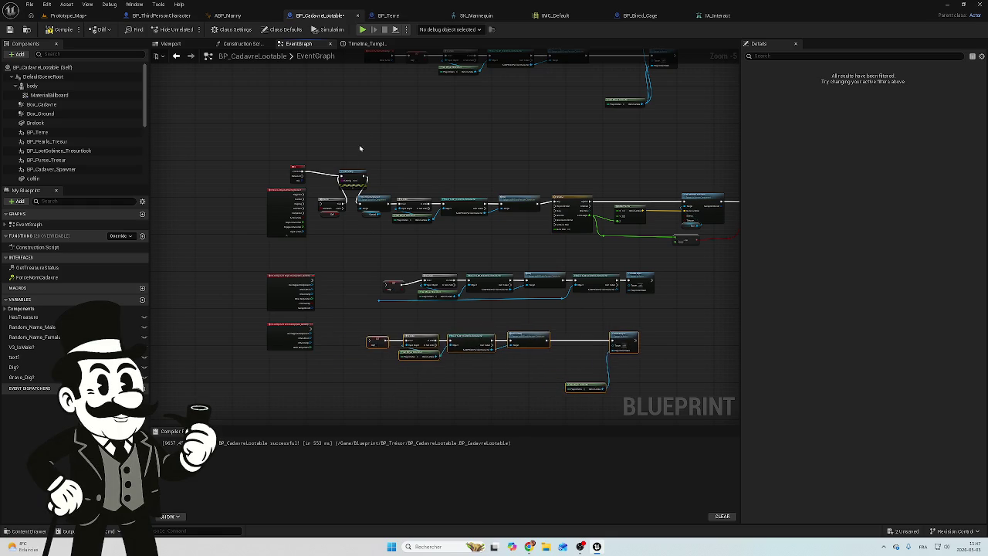
{"action": "scroll", "coordinate": [426, 223], "scroll_direction": "up", "scroll_amount": 3}
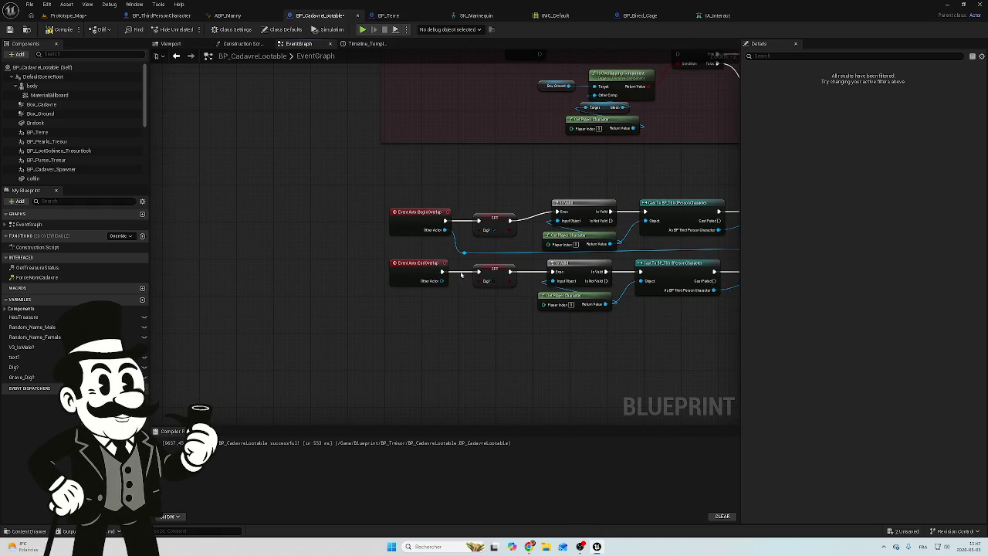
{"action": "left_click", "coordinate": [461, 274]}
Step: Break the exec links from both Begin and End Overlap events into their SET Dig? nodes
{"action": "left_click", "coordinate": [460, 274], "text": "alt"}
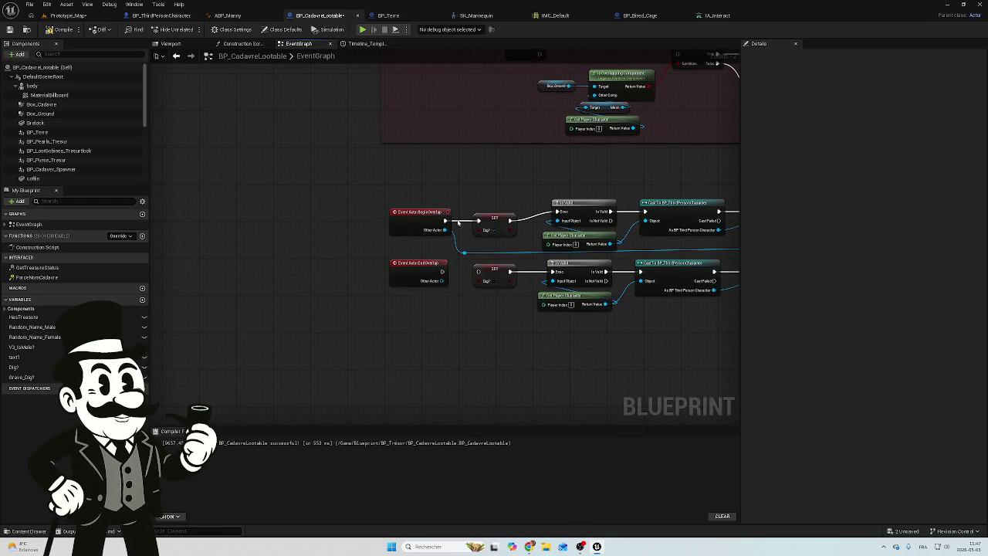
{"action": "left_click", "coordinate": [459, 222], "text": "alt"}
{"action": "scroll", "coordinate": [370, 199], "scroll_direction": "down", "scroll_amount": 4}
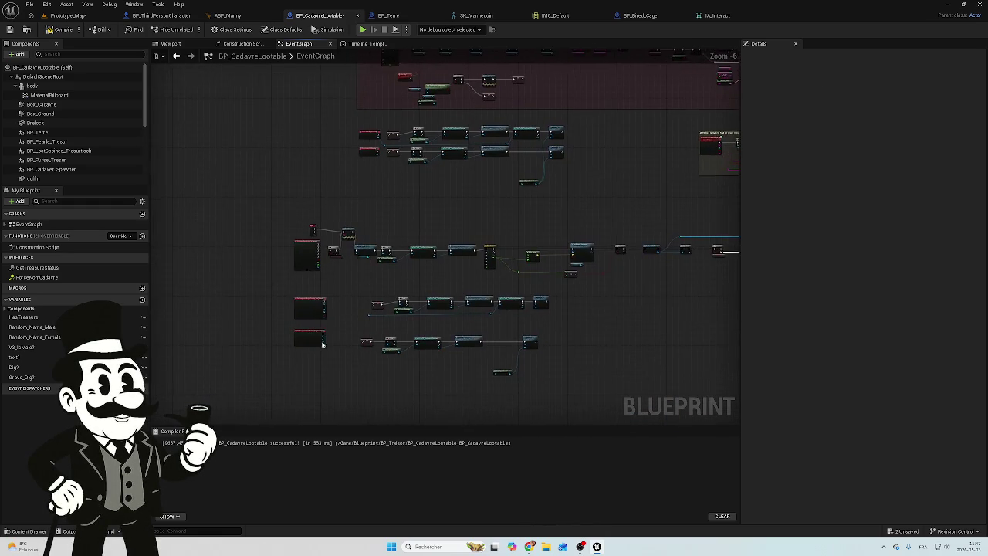
{"action": "scroll", "coordinate": [322, 345], "scroll_direction": "up", "scroll_amount": 5}
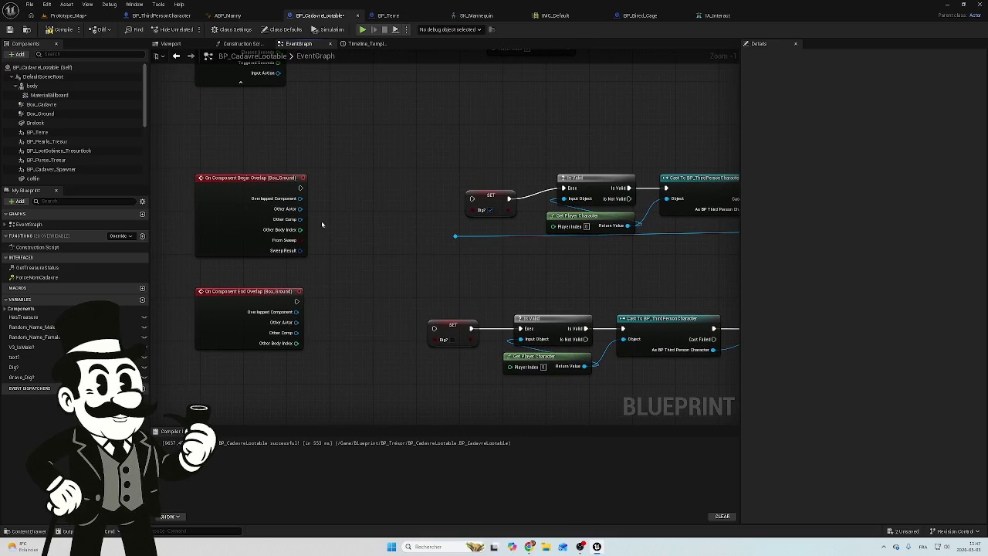
{"action": "mouse_move", "coordinate": [320, 220]}
{"action": "left_mouse_down"}
{"action": "mouse_move", "coordinate": [352, 386]}
{"action": "mouse_move", "coordinate": [363, 392]}
{"action": "mouse_move", "coordinate": [363, 283]}
{"action": "left_mouse_up"}
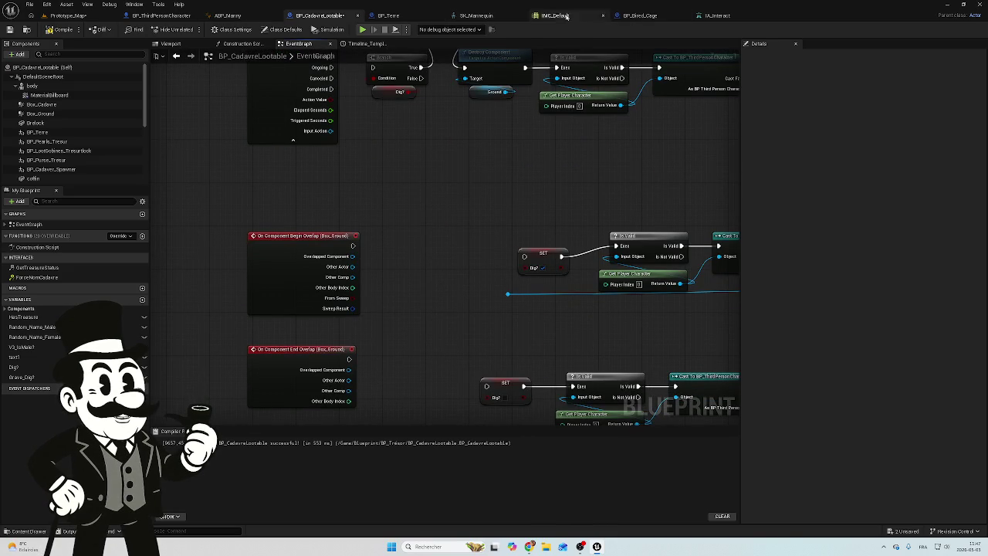
{"action": "left_click", "coordinate": [388, 16]}
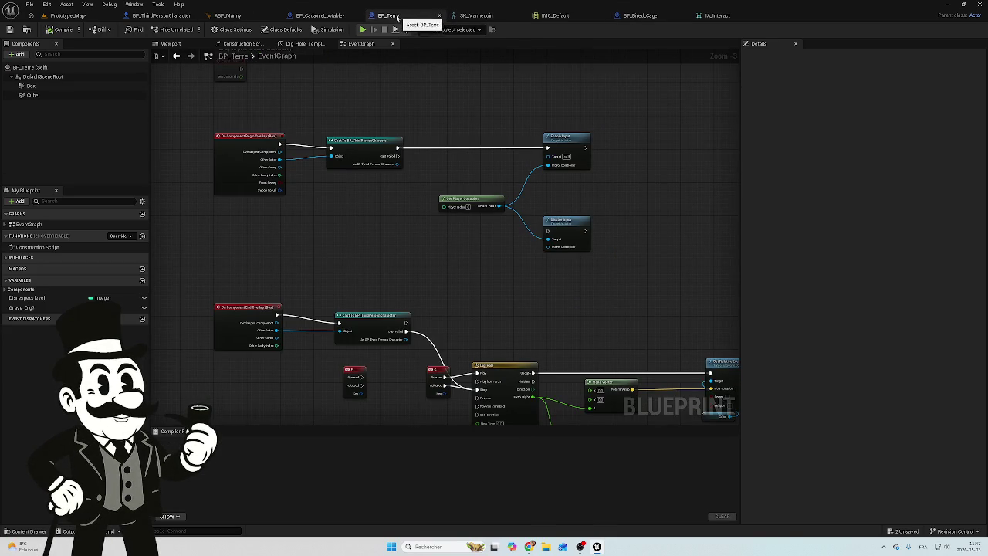
{"action": "left_click", "coordinate": [319, 15]}
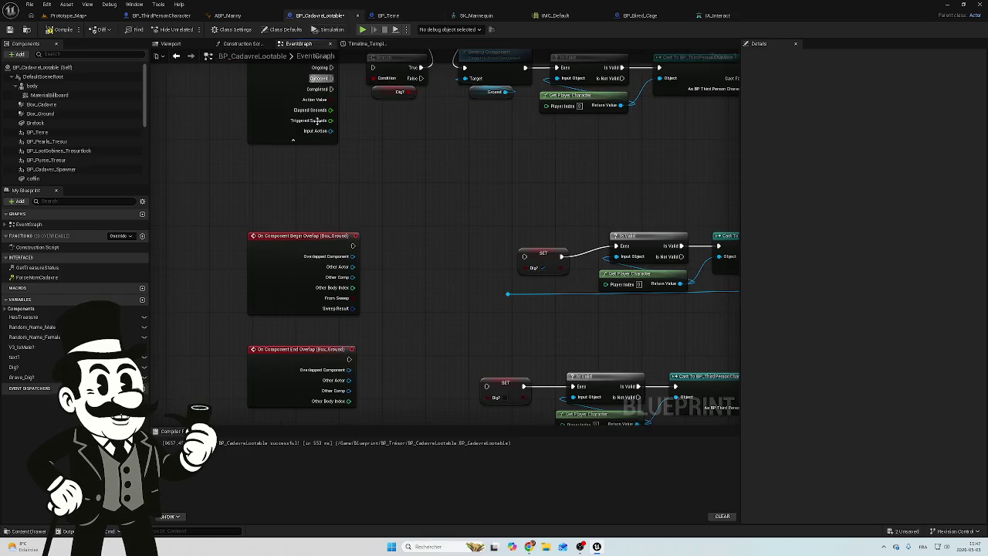
Step: Connect Box_Ground Begin Overlap's Other Actor pin to its BP_ThirdPersonCharacter cast chain
{"action": "left_click_drag", "start_coordinate": [353, 266], "coordinate": [512, 298]}
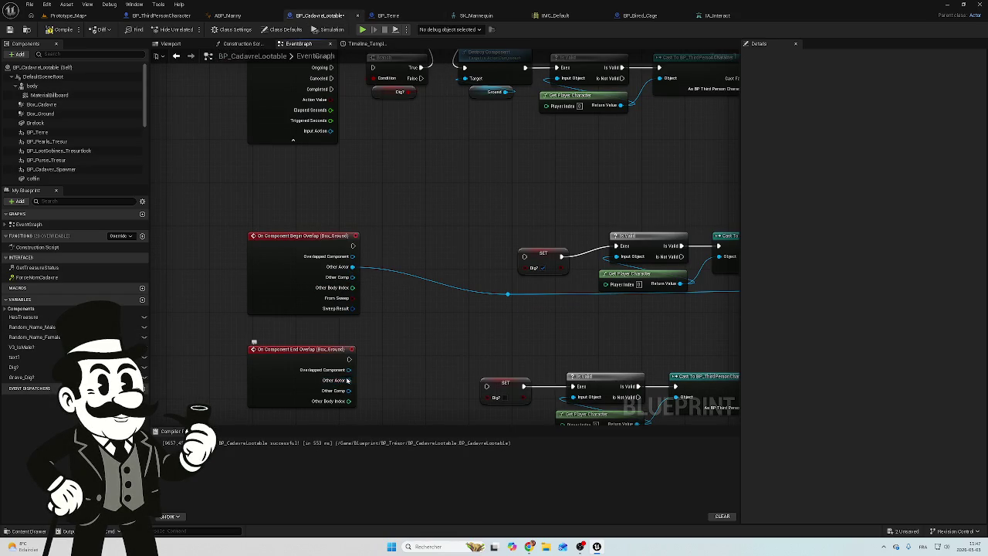
{"action": "mouse_move", "coordinate": [348, 379]}
{"action": "left_mouse_down"}
{"action": "mouse_move", "coordinate": [419, 379]}
{"action": "mouse_move", "coordinate": [442, 310]}
{"action": "left_mouse_up"}
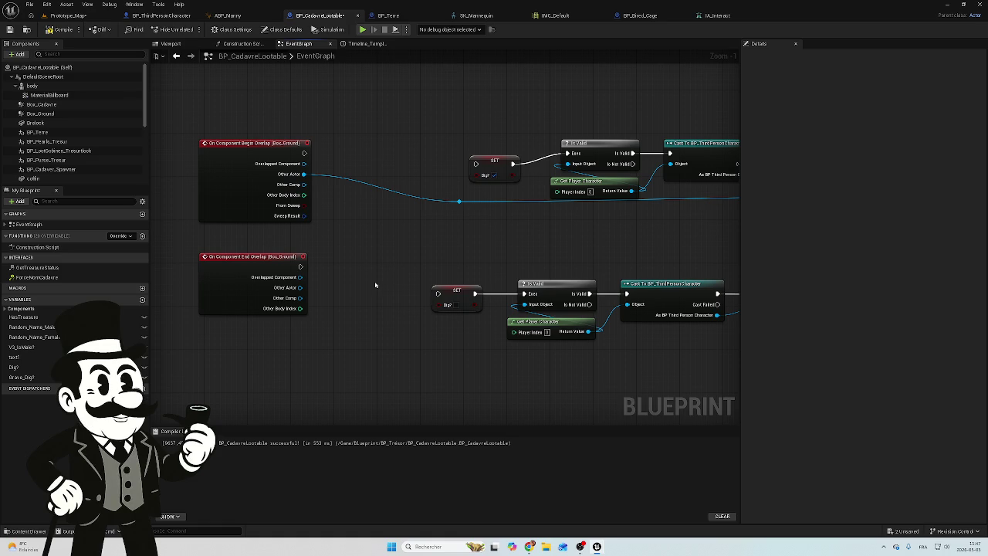
{"action": "scroll", "coordinate": [371, 283], "scroll_direction": "down", "scroll_amount": 2}
{"action": "mouse_move", "coordinate": [371, 283]}
{"action": "left_mouse_down"}
{"action": "mouse_move", "coordinate": [254, 242]}
{"action": "mouse_move", "coordinate": [208, 206]}
{"action": "mouse_move", "coordinate": [252, 196]}
{"action": "left_mouse_up"}
{"action": "left_click_drag", "start_coordinate": [605, 238], "coordinate": [534, 230]}
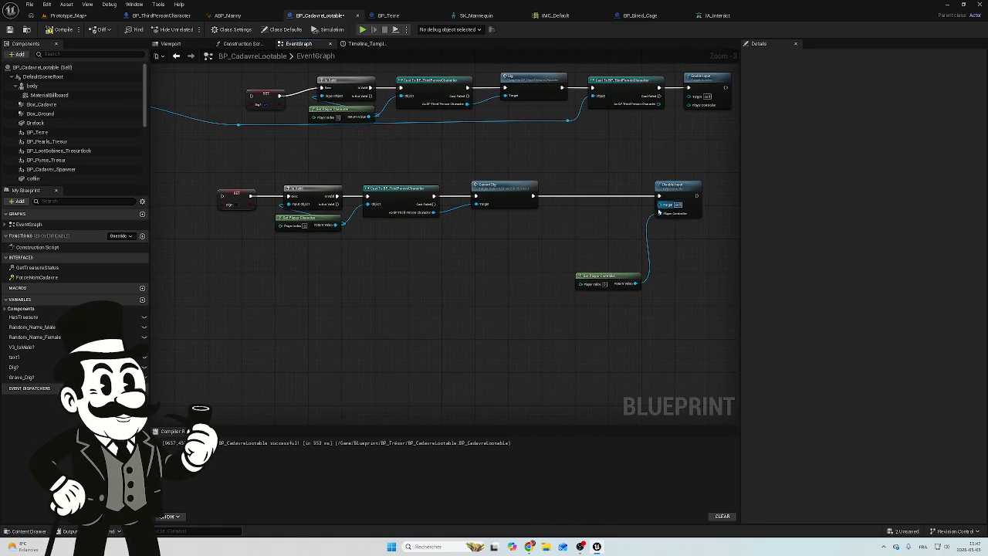
{"action": "mouse_move", "coordinate": [658, 213]}
{"action": "left_mouse_down"}
{"action": "mouse_move", "coordinate": [540, 237]}
{"action": "mouse_move", "coordinate": [132, 247]}
{"action": "mouse_move", "coordinate": [255, 226]}
{"action": "mouse_move", "coordinate": [258, 204]}
{"action": "mouse_move", "coordinate": [250, 209]}
{"action": "mouse_move", "coordinate": [245, 195]}
{"action": "left_mouse_up"}
{"action": "left_click", "coordinate": [265, 201]}
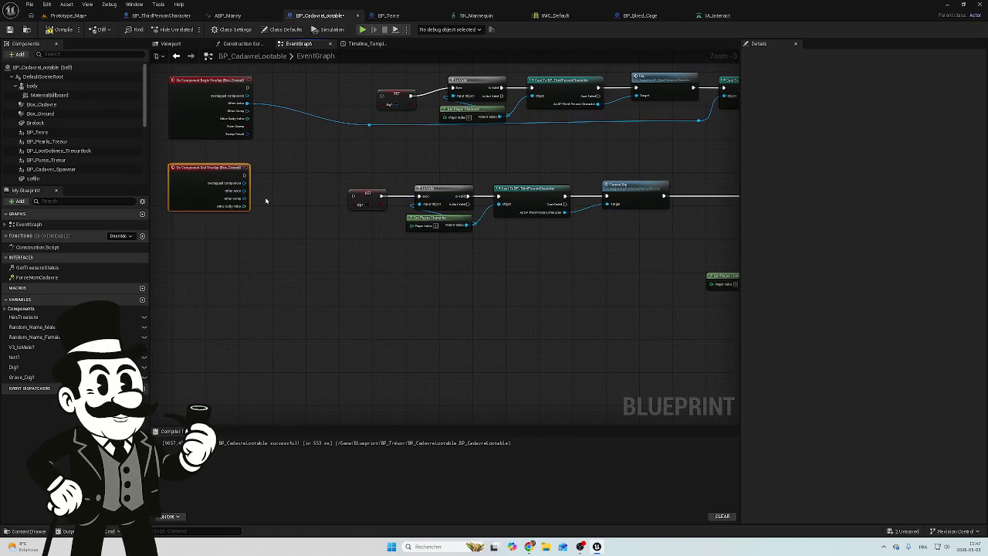
Step: Wire End Overlap's Other Actor into its Cast chain and add a reroute point
{"action": "left_click", "coordinate": [388, 16]}
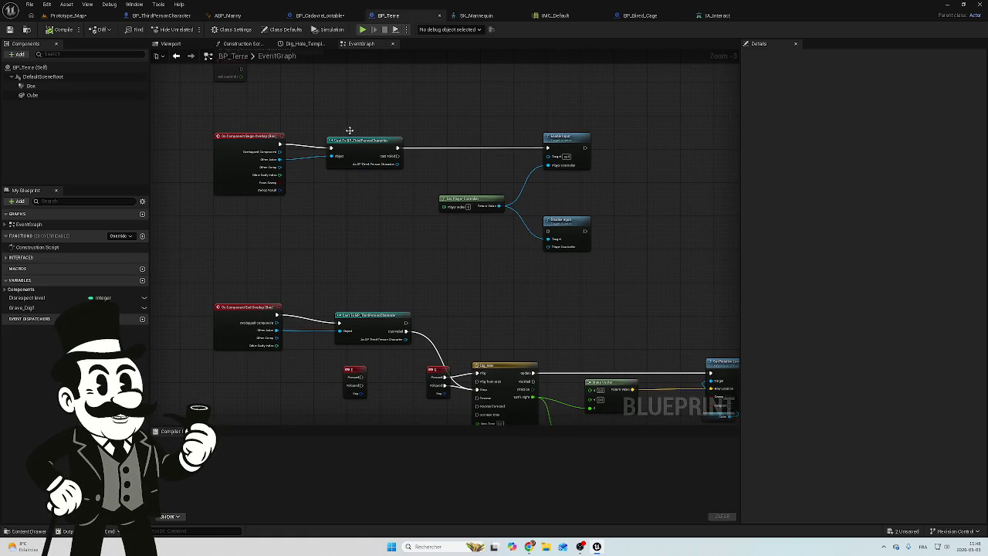
{"action": "left_click", "coordinate": [306, 14]}
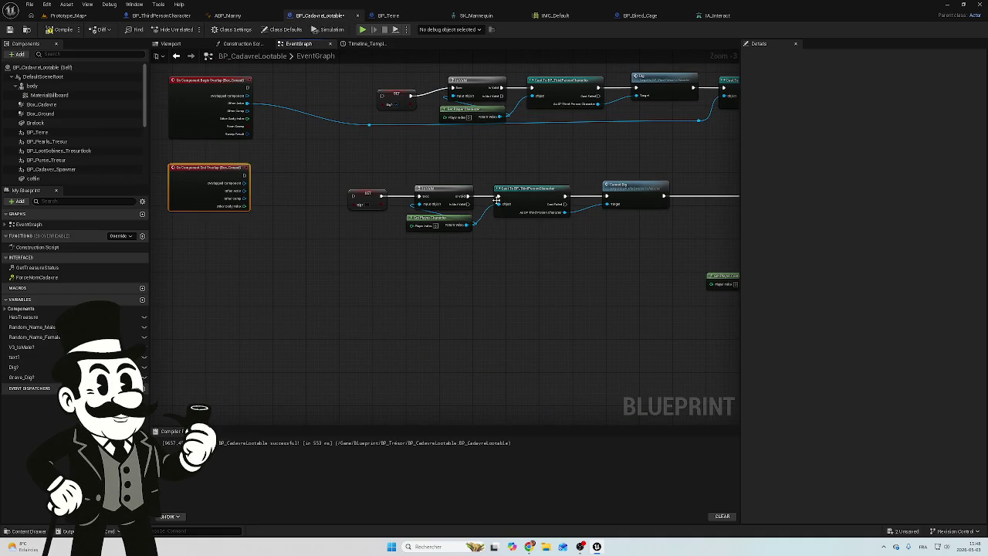
{"action": "mouse_move", "coordinate": [497, 199]}
{"action": "left_mouse_down"}
{"action": "mouse_move", "coordinate": [391, 223]}
{"action": "mouse_move", "coordinate": [242, 191]}
{"action": "left_mouse_up"}
{"action": "double_click", "coordinate": [283, 189]}
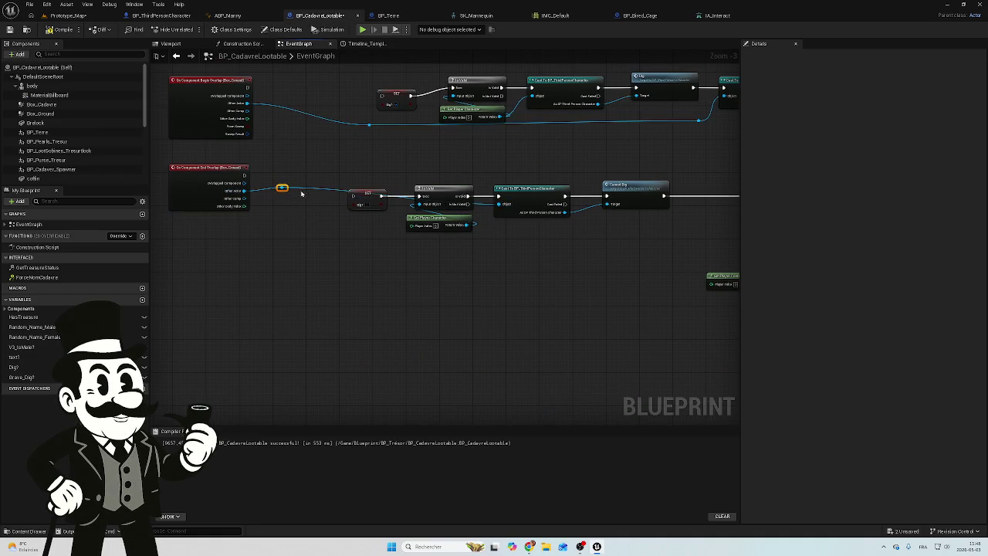
{"action": "mouse_move", "coordinate": [283, 188]}
{"action": "left_mouse_down"}
{"action": "mouse_move", "coordinate": [318, 261]}
{"action": "mouse_move", "coordinate": [481, 267]}
{"action": "mouse_move", "coordinate": [318, 256]}
{"action": "left_mouse_up"}
Step: Route the End Overlap wire through a reroute point below the lower Is Valid/Cast chain
{"action": "left_click", "coordinate": [466, 242]}
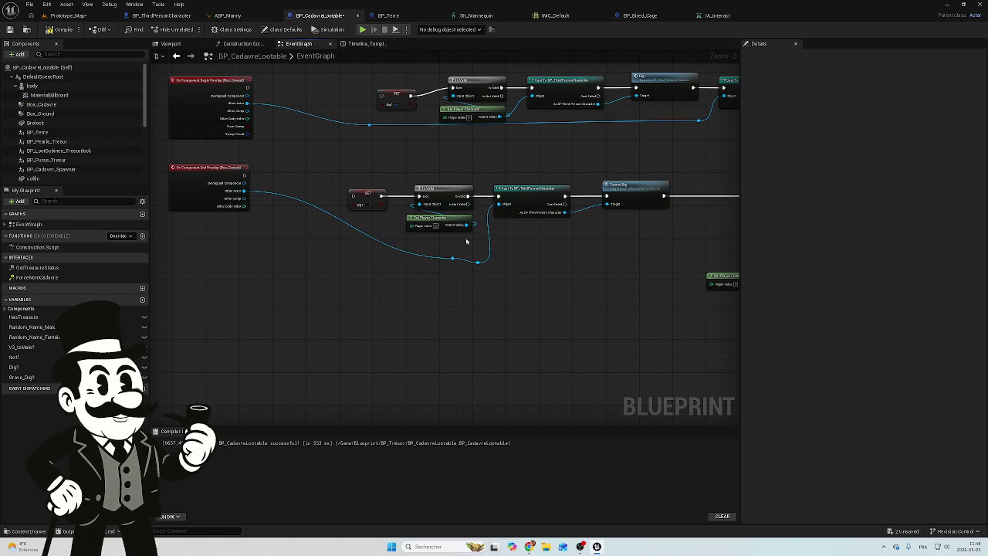
{"action": "double_click", "coordinate": [452, 261]}
{"action": "left_click_drag", "start_coordinate": [452, 263], "coordinate": [287, 270]}
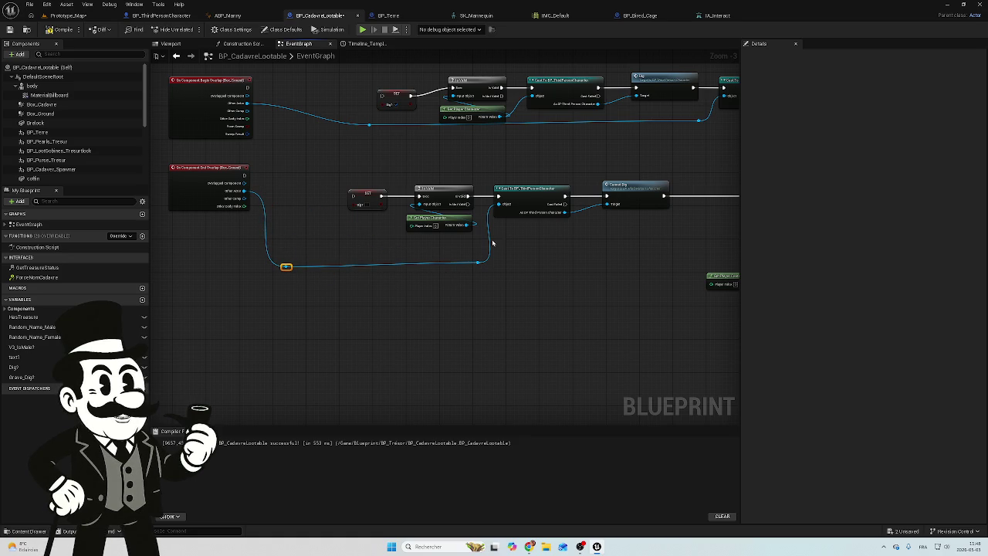
{"action": "left_click_drag", "start_coordinate": [558, 242], "coordinate": [419, 280]}
{"action": "left_click_drag", "start_coordinate": [272, 287], "coordinate": [411, 291]}
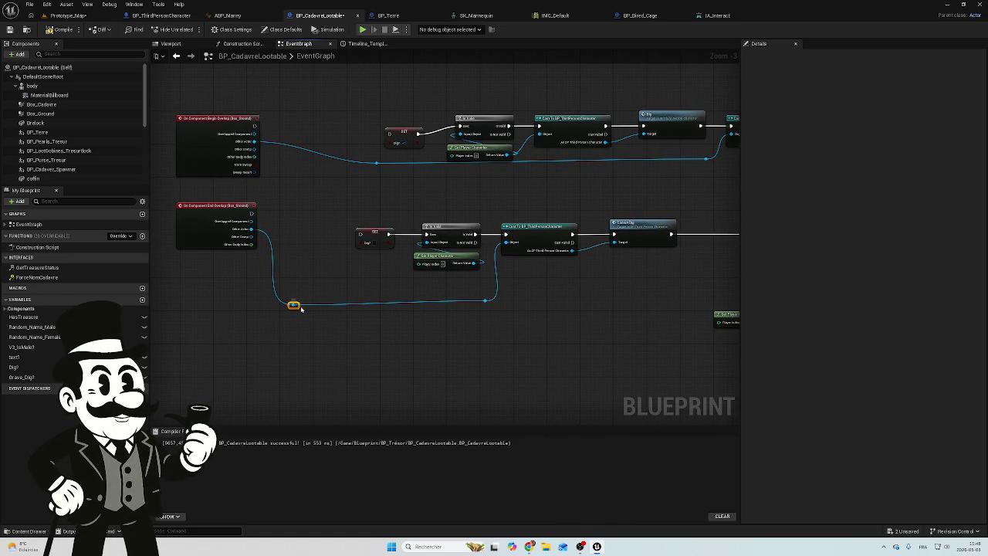
{"action": "left_click_drag", "start_coordinate": [301, 308], "coordinate": [314, 305]}
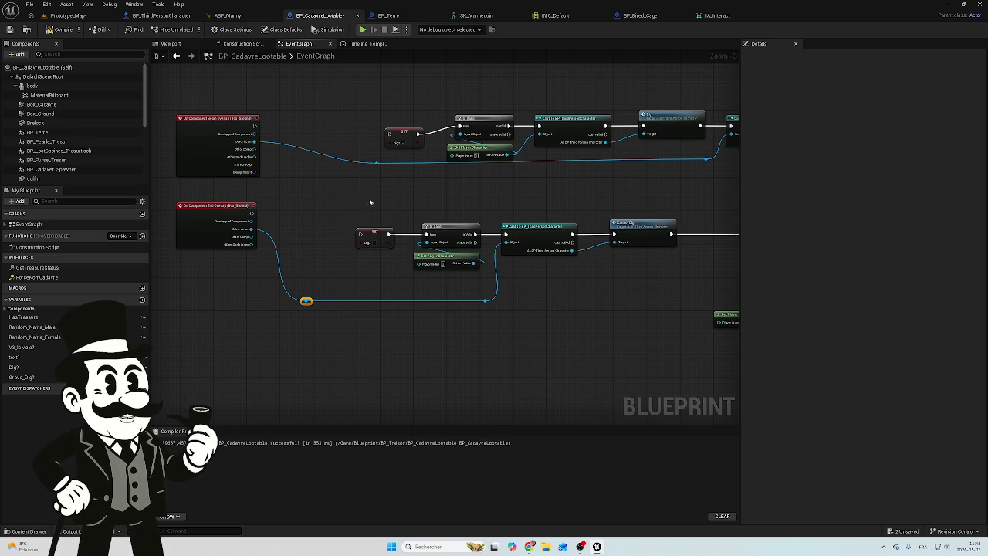
{"action": "left_click_drag", "start_coordinate": [338, 198], "coordinate": [305, 223]}
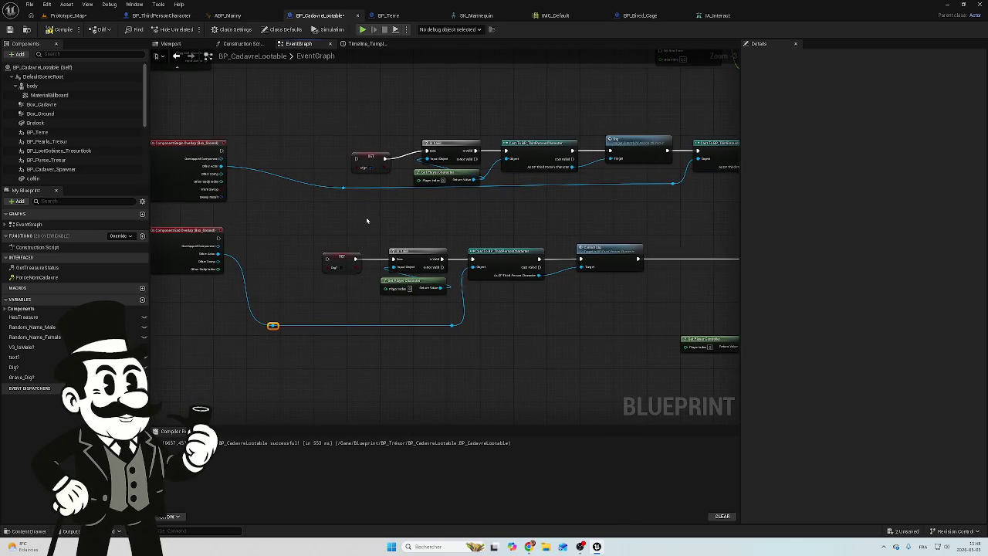
{"action": "left_click_drag", "start_coordinate": [367, 208], "coordinate": [509, 296]}
Step: Survey the overlap graph, glance at BP_ThirdPersonCharacter, then switch to BP_Terre's event graph
{"action": "scroll", "coordinate": [509, 293], "scroll_direction": "down", "scroll_amount": 5}
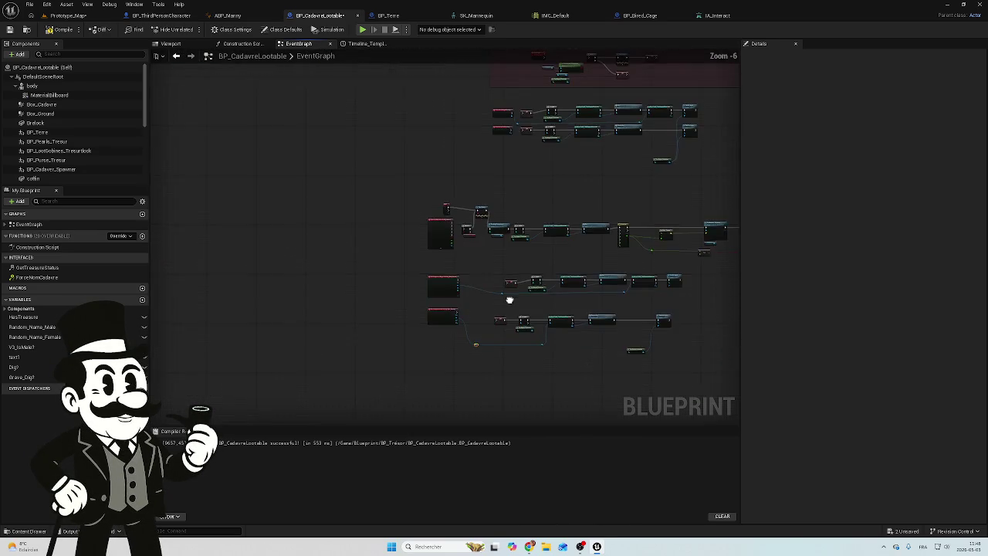
{"action": "scroll", "coordinate": [426, 280], "scroll_direction": "up", "scroll_amount": 3}
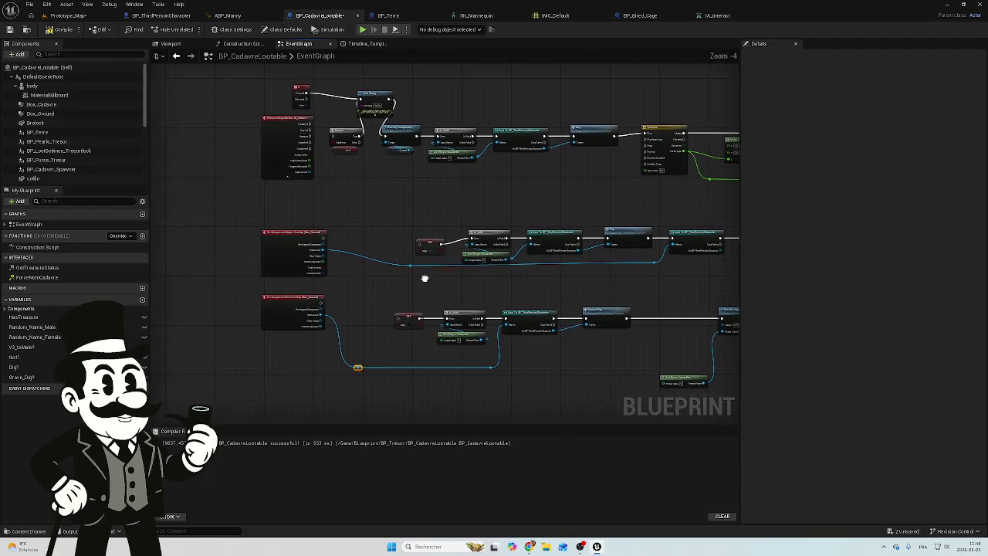
{"action": "left_click_drag", "start_coordinate": [423, 276], "coordinate": [424, 214]}
{"action": "scroll", "coordinate": [424, 219], "scroll_direction": "up", "scroll_amount": 1}
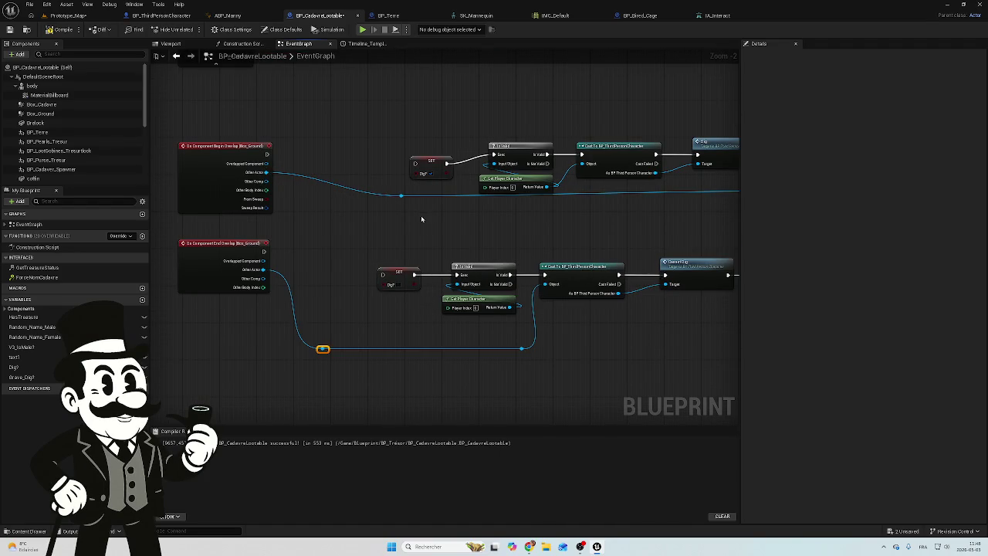
{"action": "left_click", "coordinate": [159, 16]}
{"action": "left_click", "coordinate": [388, 15]}
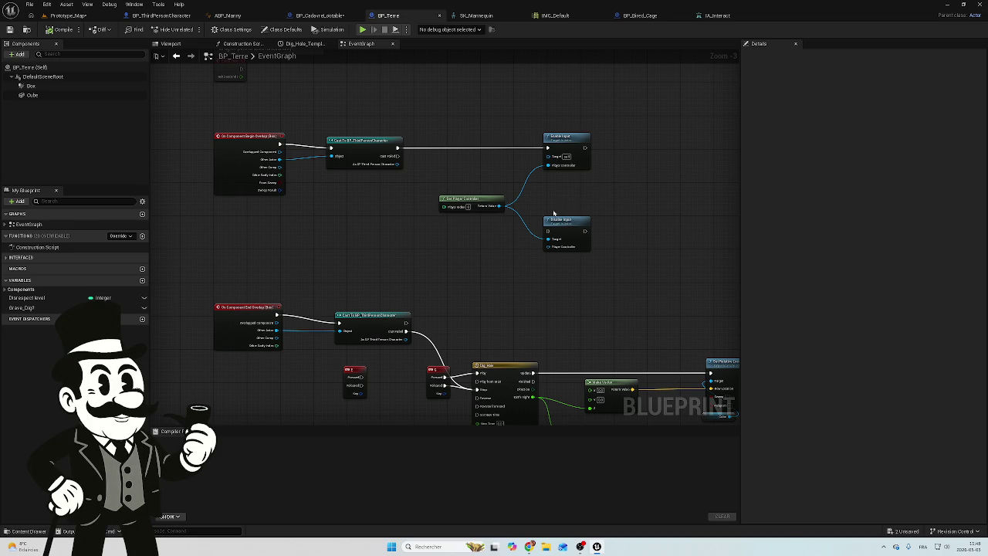
Step: Move BP_Terre's G input node left beside Dig_Hole, then return to BP_CadavreLootable
{"action": "scroll", "coordinate": [549, 274], "scroll_direction": "up", "scroll_amount": 1}
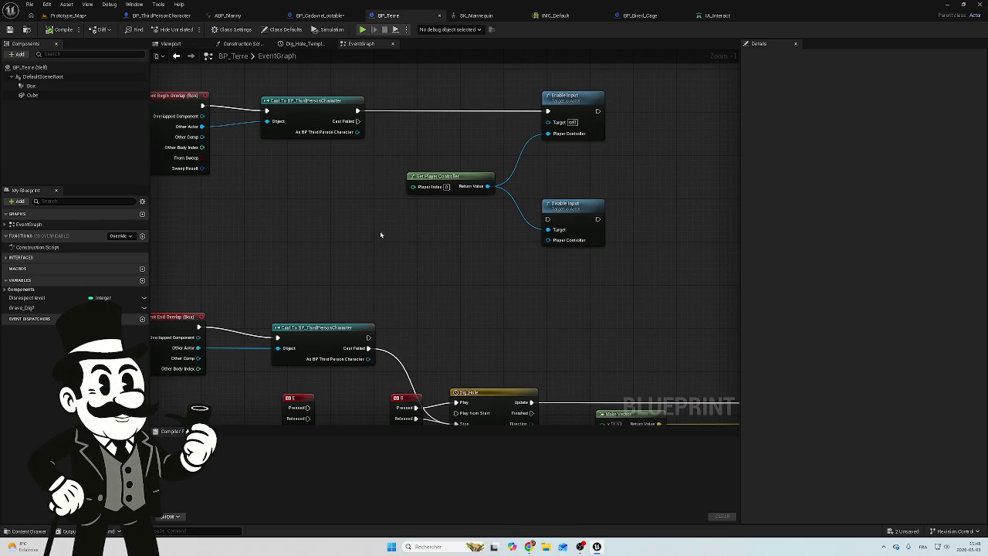
{"action": "mouse_move", "coordinate": [410, 239]}
{"action": "left_mouse_down"}
{"action": "mouse_move", "coordinate": [516, 221]}
{"action": "mouse_move", "coordinate": [382, 91]}
{"action": "mouse_move", "coordinate": [154, 124]}
{"action": "left_mouse_up"}
{"action": "scroll", "coordinate": [383, 91], "scroll_direction": "down", "scroll_amount": 1}
{"action": "scroll", "coordinate": [154, 123], "scroll_direction": "down", "scroll_amount": 1}
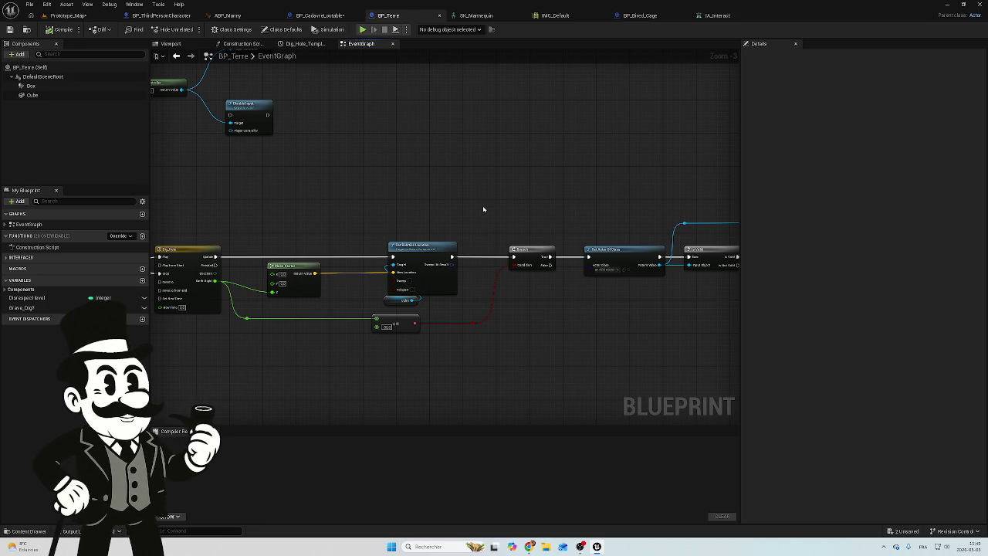
{"action": "left_click_drag", "start_coordinate": [390, 183], "coordinate": [560, 161]}
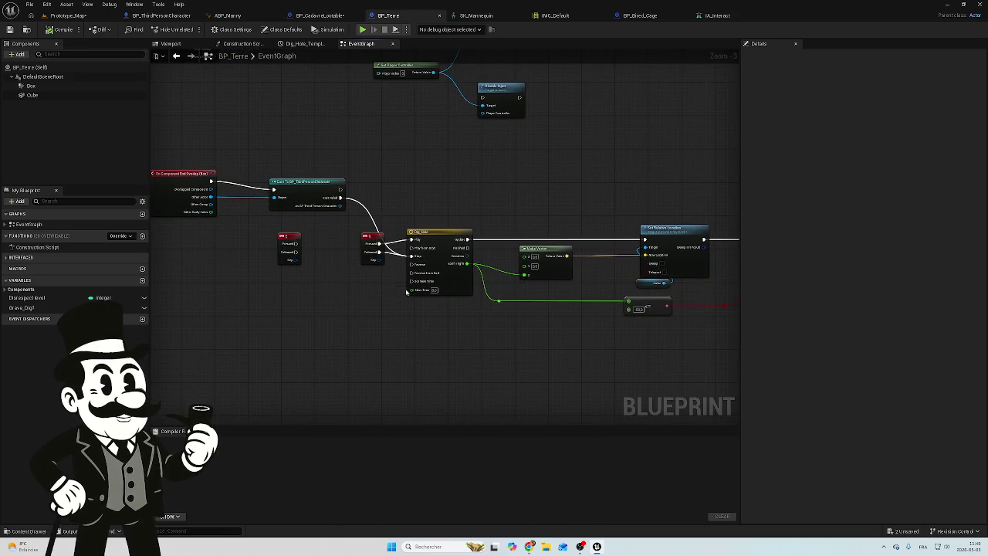
{"action": "scroll", "coordinate": [406, 291], "scroll_direction": "up", "scroll_amount": 2}
{"action": "left_click_drag", "start_coordinate": [333, 287], "coordinate": [496, 294]}
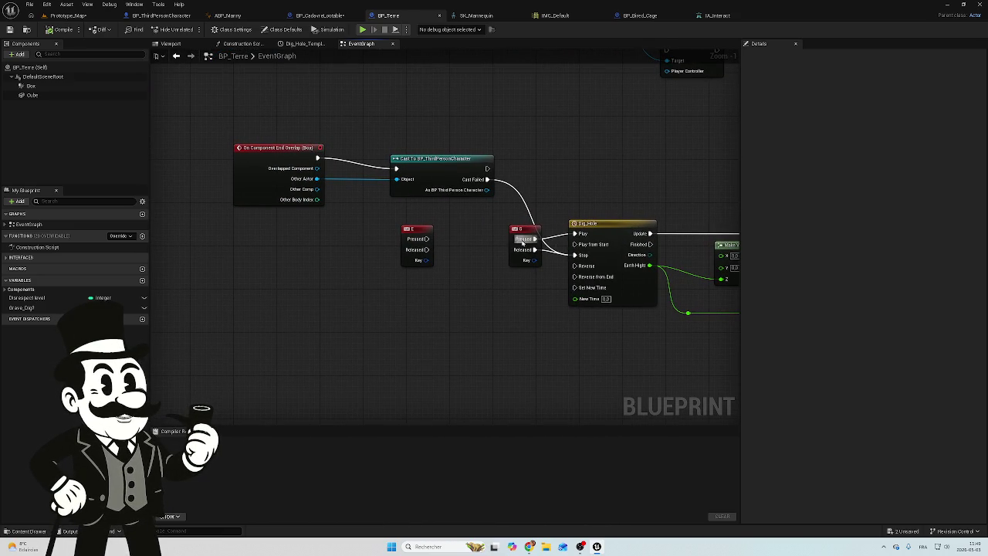
{"action": "mouse_move", "coordinate": [519, 229]}
{"action": "left_mouse_down"}
{"action": "mouse_move", "coordinate": [486, 240]}
{"action": "mouse_move", "coordinate": [483, 233]}
{"action": "left_mouse_up"}
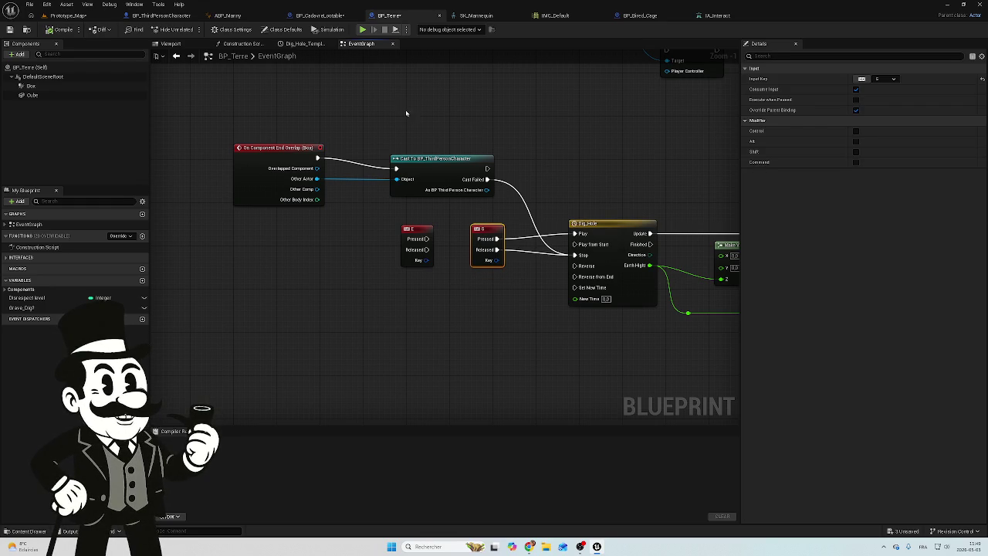
{"action": "scroll", "coordinate": [405, 114], "scroll_direction": "down", "scroll_amount": 3}
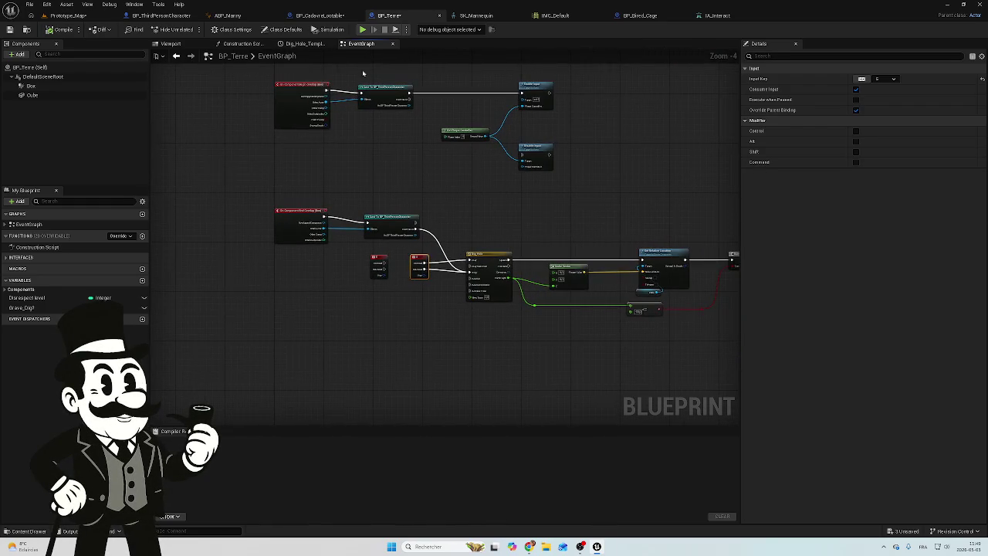
{"action": "left_click", "coordinate": [321, 16]}
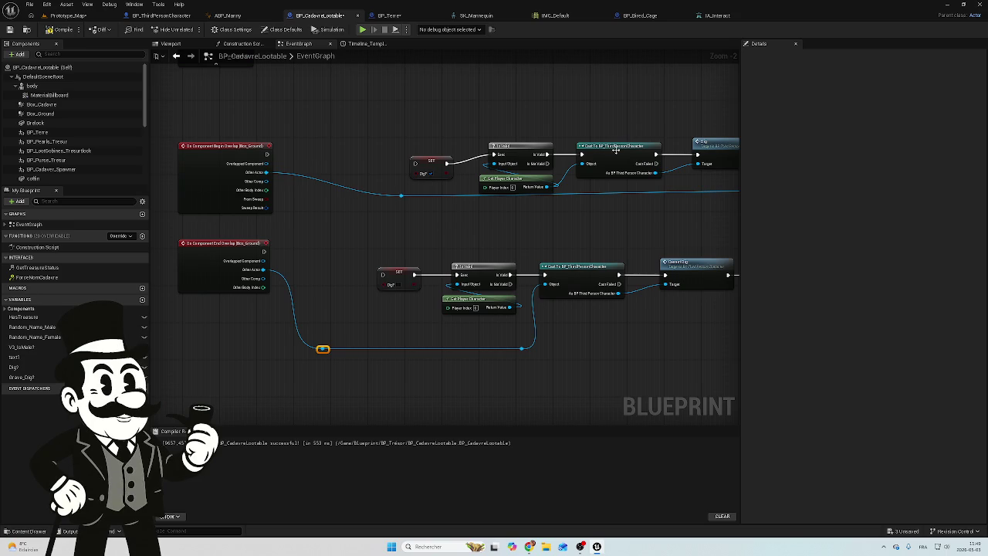
Step: Duplicate the Cast To BP_ThirdPersonCharacter node and place the copy after Begin Overlap
{"action": "left_click", "coordinate": [615, 150]}
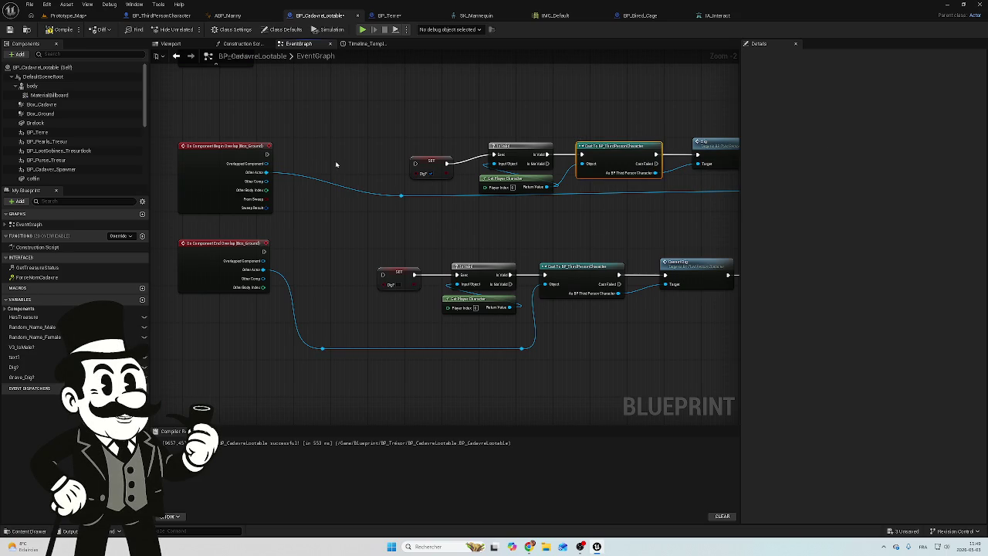
{"action": "key", "text": "ctrl+c"}
{"action": "key", "text": "ctrl+v"}
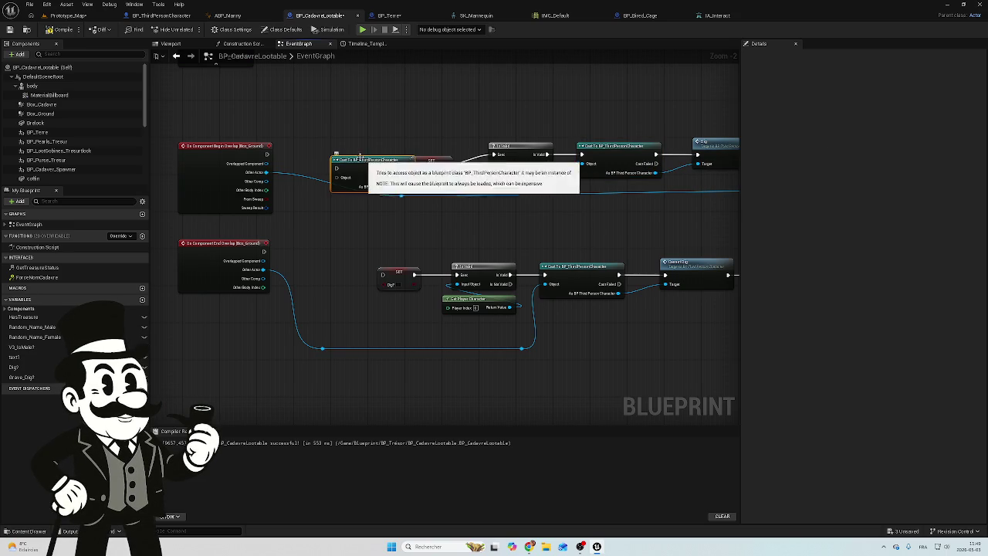
{"action": "left_click_drag", "start_coordinate": [357, 150], "coordinate": [299, 152]}
{"action": "left_click_drag", "start_coordinate": [371, 167], "coordinate": [324, 162]}
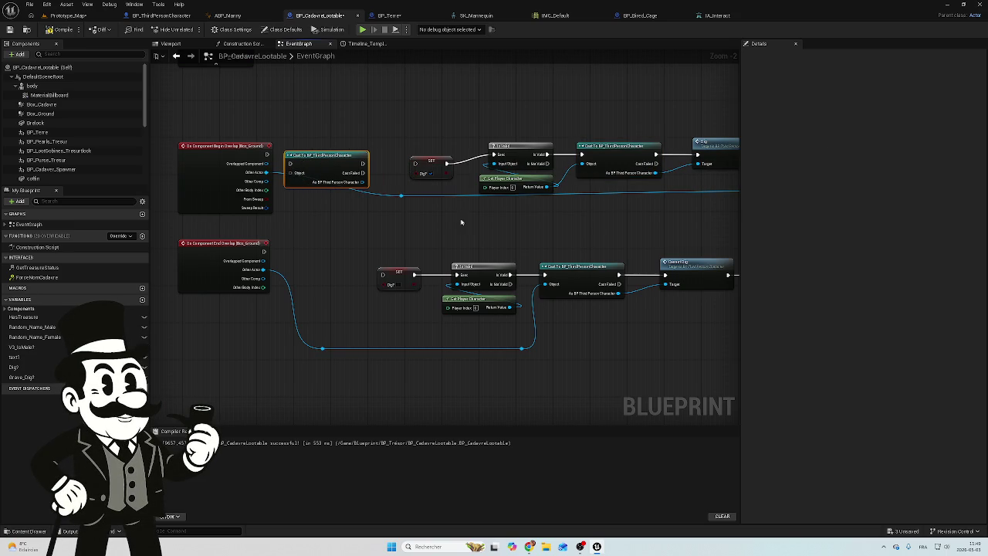
Step: Move the lower cast beside End Overlap and shift both overlap events left
{"action": "left_click", "coordinate": [594, 269]}
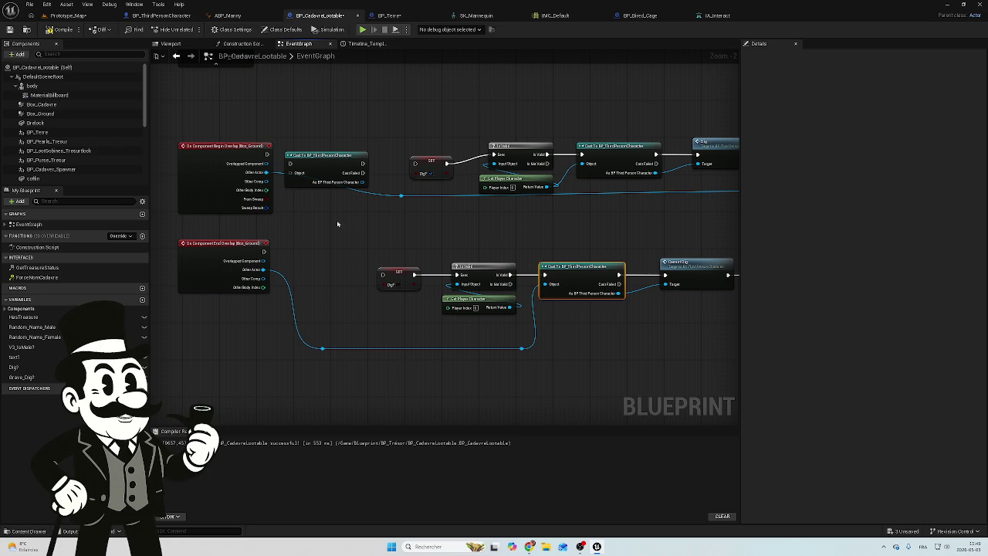
{"action": "mouse_move", "coordinate": [580, 273]}
{"action": "left_mouse_down"}
{"action": "mouse_move", "coordinate": [368, 258]}
{"action": "mouse_move", "coordinate": [335, 269]}
{"action": "mouse_move", "coordinate": [325, 255]}
{"action": "left_mouse_up"}
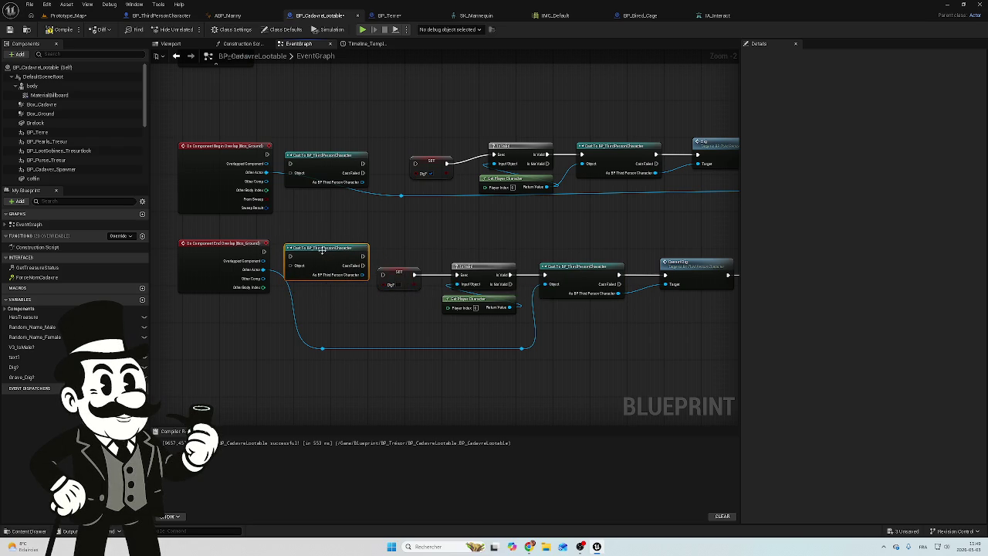
{"action": "left_click_drag", "start_coordinate": [265, 251], "coordinate": [301, 266]}
{"action": "left_click", "coordinate": [263, 231]}
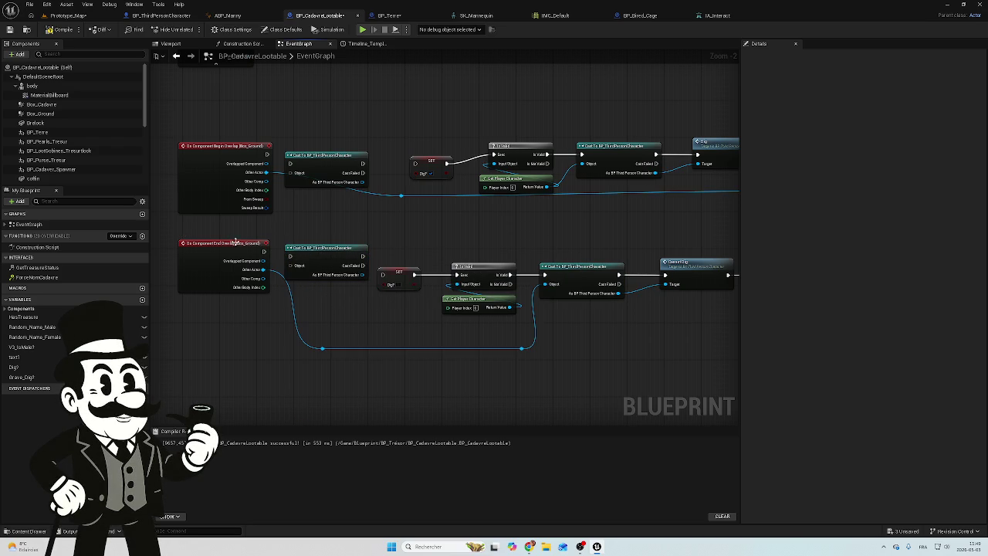
{"action": "left_click_drag", "start_coordinate": [236, 127], "coordinate": [179, 292]}
{"action": "left_click_drag", "start_coordinate": [212, 151], "coordinate": [195, 151]}
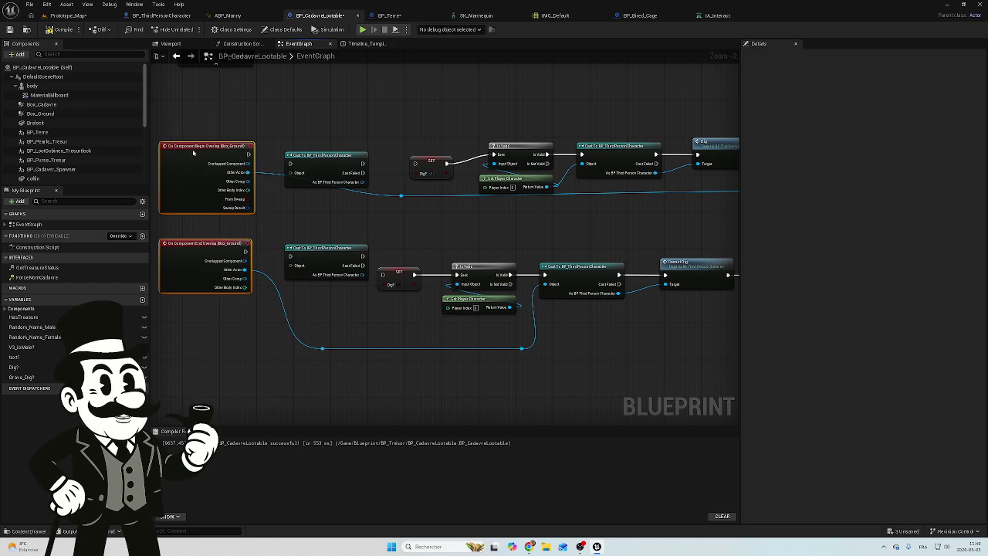
Step: Wire the Begin Overlap and End Overlap exec pins into their cast nodes
{"action": "left_click_drag", "start_coordinate": [305, 153], "coordinate": [308, 148]}
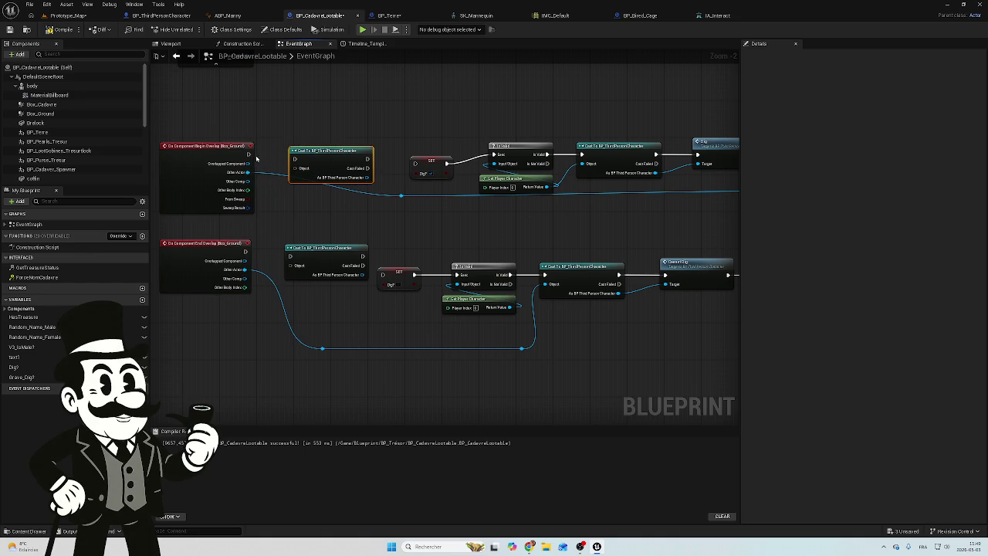
{"action": "left_click_drag", "start_coordinate": [247, 155], "coordinate": [295, 160]}
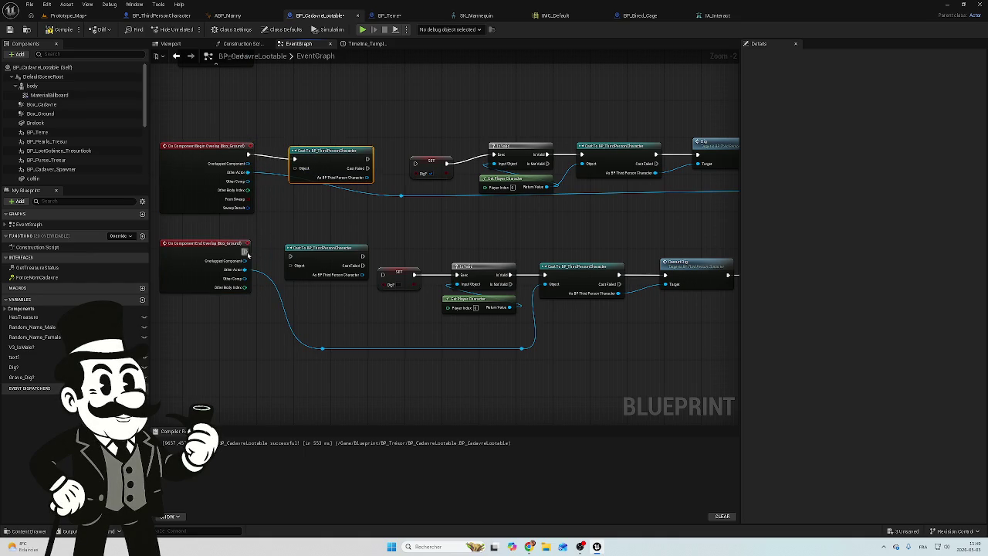
{"action": "left_click_drag", "start_coordinate": [246, 252], "coordinate": [290, 255]}
{"action": "left_click", "coordinate": [307, 247]}
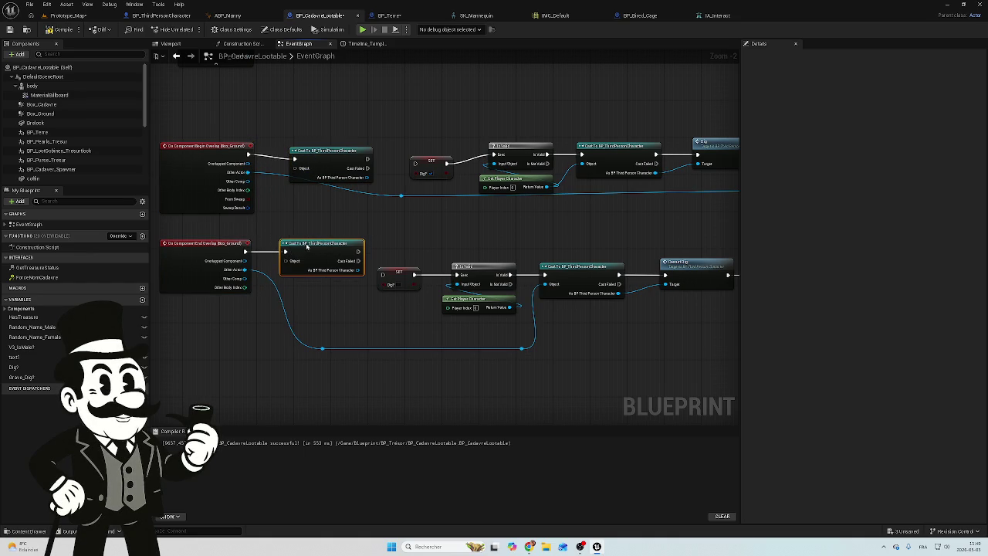
{"action": "scroll", "coordinate": [270, 289], "scroll_direction": "up", "scroll_amount": 2}
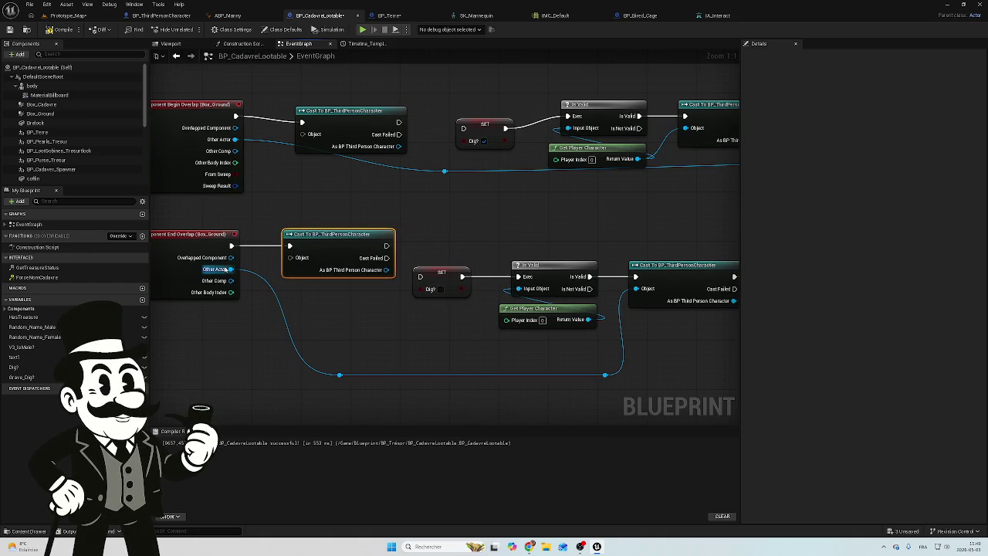
Step: Connect each overlap event's Other Actor pin to its cast's Object input
{"action": "left_click_drag", "start_coordinate": [230, 269], "coordinate": [291, 258]}
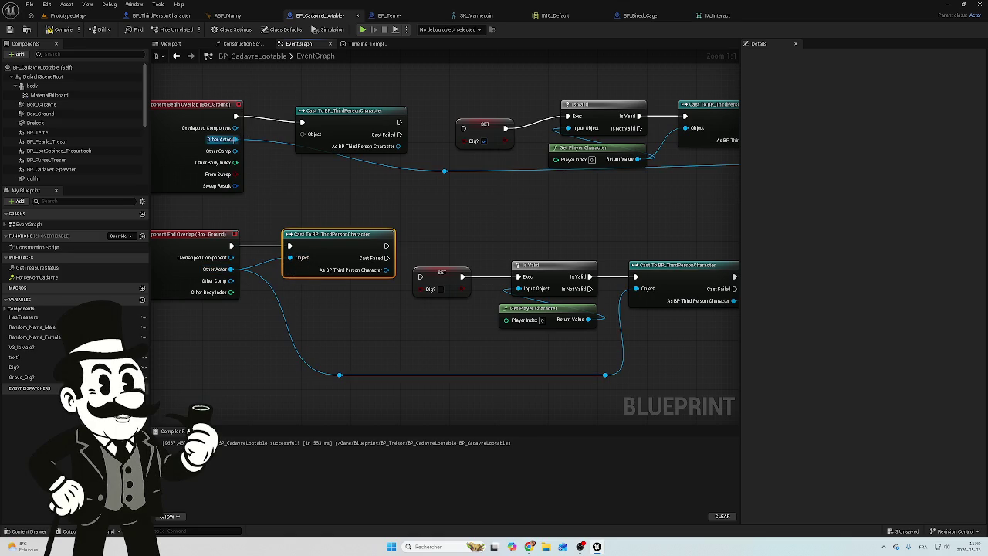
{"action": "left_click_drag", "start_coordinate": [234, 139], "coordinate": [302, 135]}
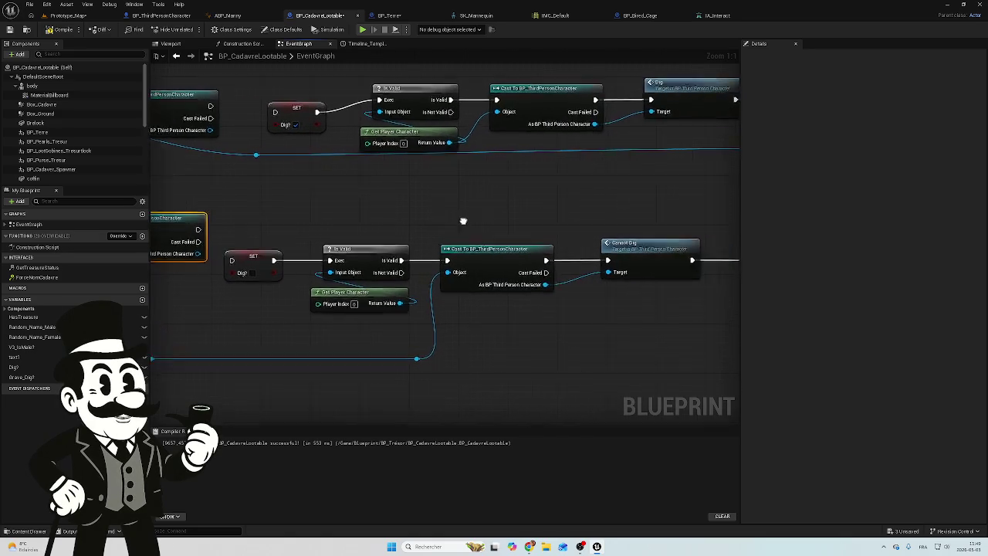
{"action": "scroll", "coordinate": [478, 165], "scroll_direction": "down", "scroll_amount": 2}
Step: Delete the two redundant later cast nodes and the Dig and Cannot Dig nodes
{"action": "mouse_move", "coordinate": [467, 104]}
{"action": "left_mouse_down"}
{"action": "mouse_move", "coordinate": [599, 286]}
{"action": "mouse_move", "coordinate": [563, 308]}
{"action": "mouse_move", "coordinate": [465, 293]}
{"action": "left_mouse_up"}
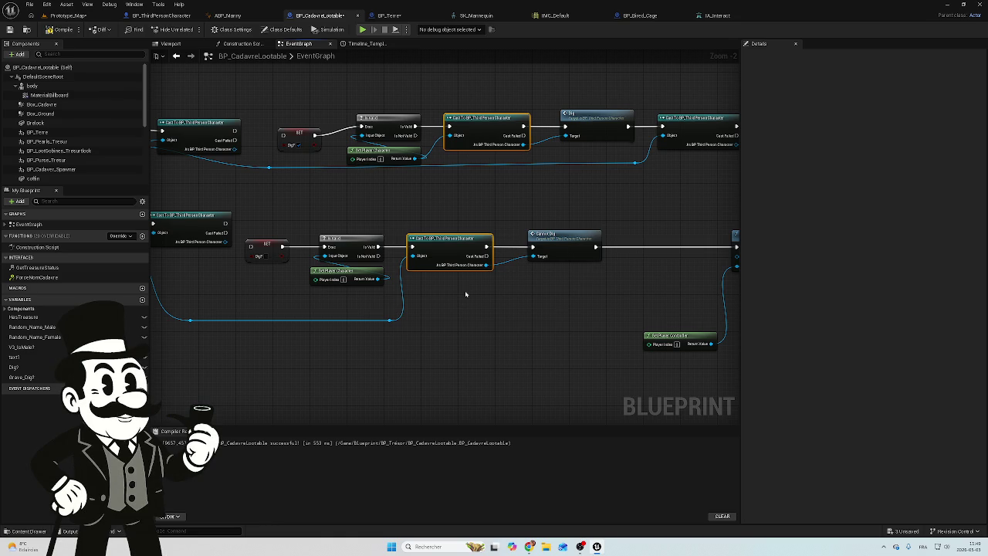
{"action": "key", "text": "Delete"}
{"action": "left_click_drag", "start_coordinate": [578, 163], "coordinate": [570, 258]}
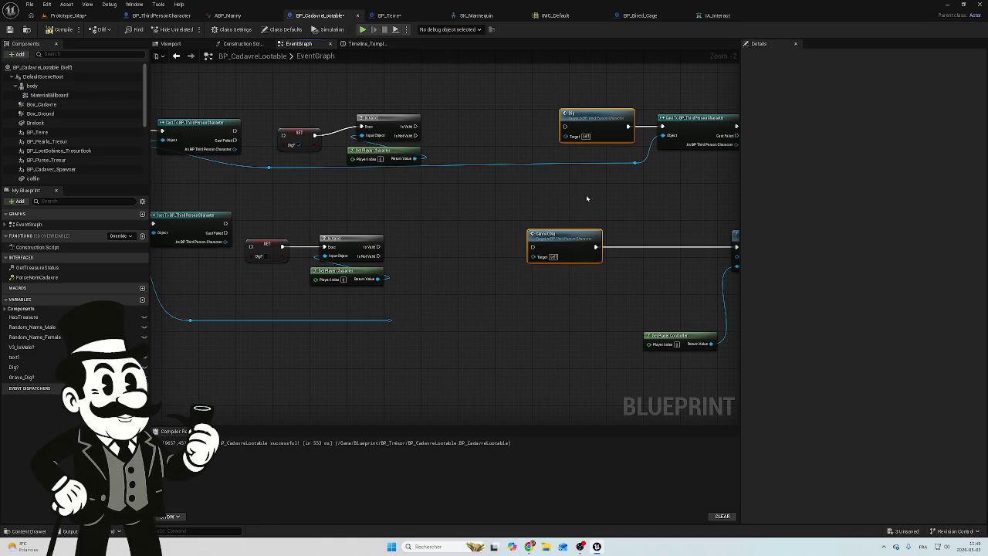
{"action": "mouse_move", "coordinate": [580, 120]}
{"action": "left_mouse_down"}
{"action": "mouse_move", "coordinate": [513, 112]}
{"action": "mouse_move", "coordinate": [511, 103]}
{"action": "mouse_move", "coordinate": [487, 319]}
{"action": "left_mouse_up"}
{"action": "key", "text": "Delete"}
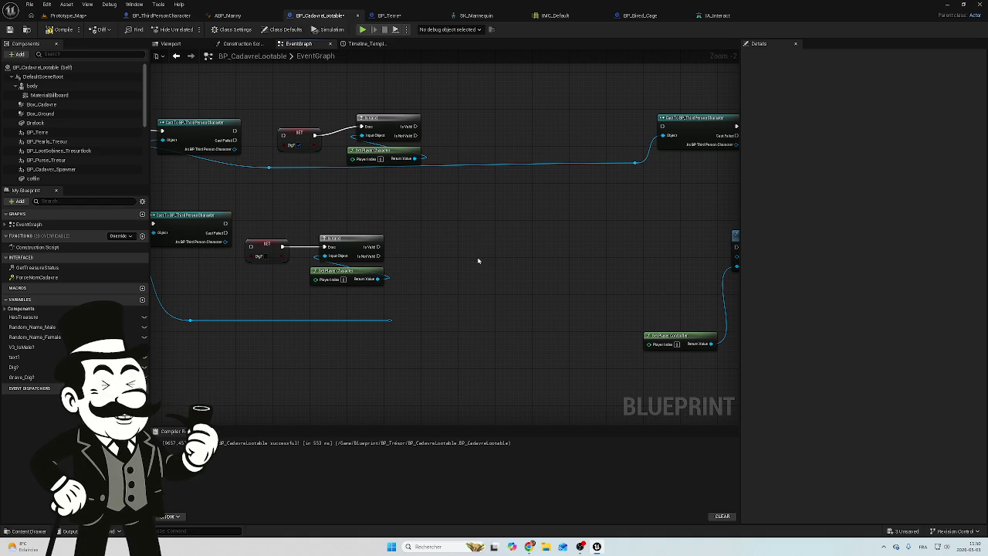
{"action": "left_click_drag", "start_coordinate": [478, 261], "coordinate": [573, 283]}
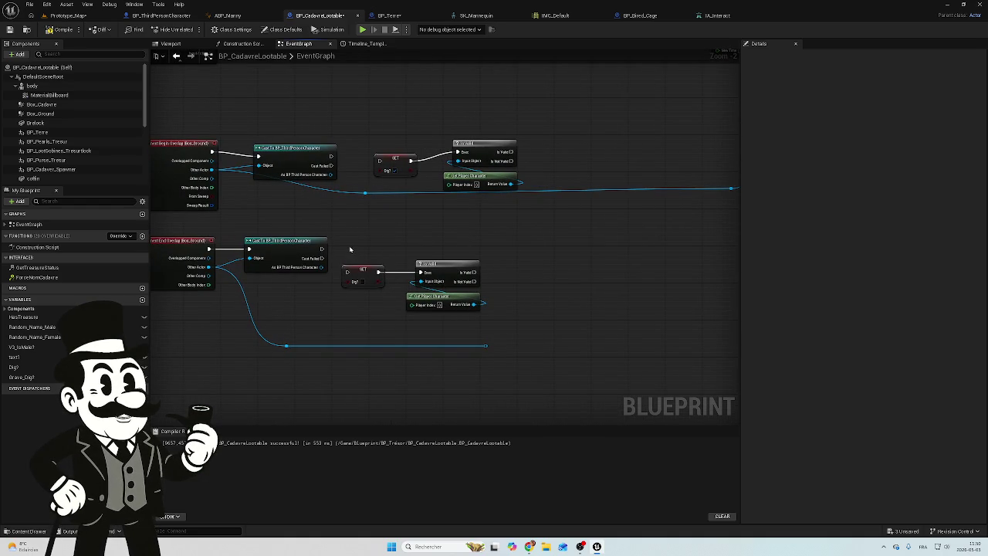
{"action": "scroll", "coordinate": [353, 180], "scroll_direction": "up", "scroll_amount": 3}
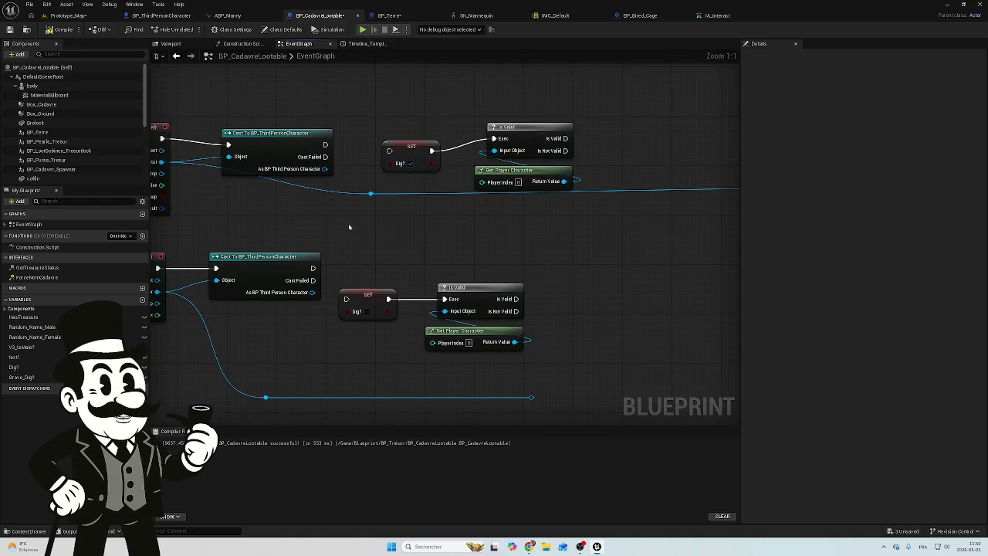
{"action": "mouse_move", "coordinate": [348, 223]}
{"action": "left_mouse_down"}
{"action": "mouse_move", "coordinate": [477, 218]}
{"action": "mouse_move", "coordinate": [468, 221]}
{"action": "left_mouse_up"}
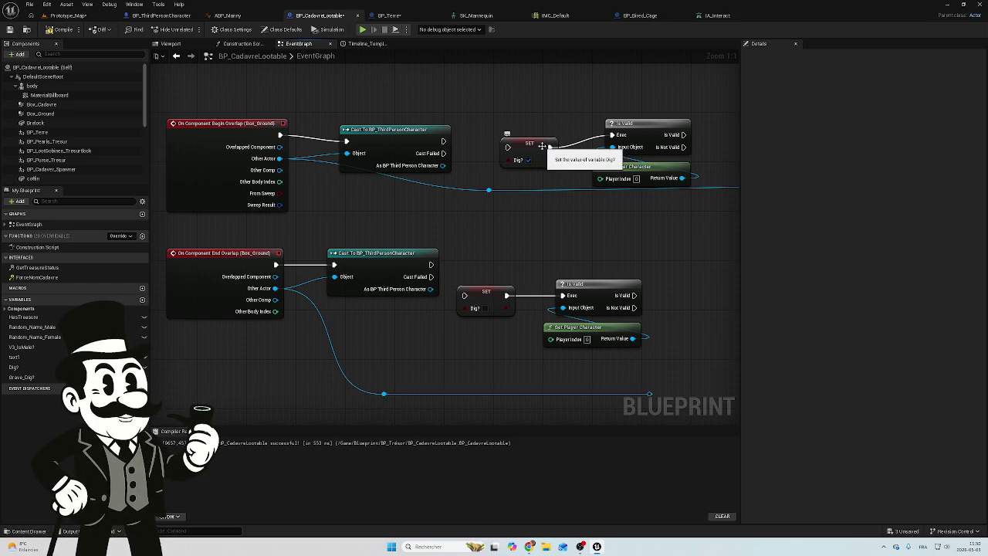
{"action": "scroll", "coordinate": [505, 247], "scroll_direction": "down", "scroll_amount": 6}
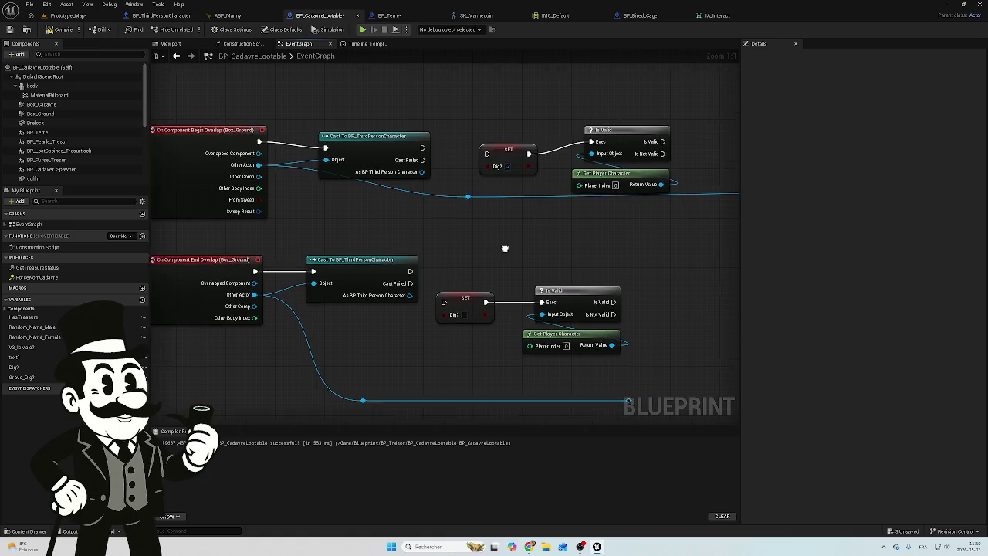
Step: Delete both SET Dig? nodes along with their reroute
{"action": "scroll", "coordinate": [317, 284], "scroll_direction": "up", "scroll_amount": 2}
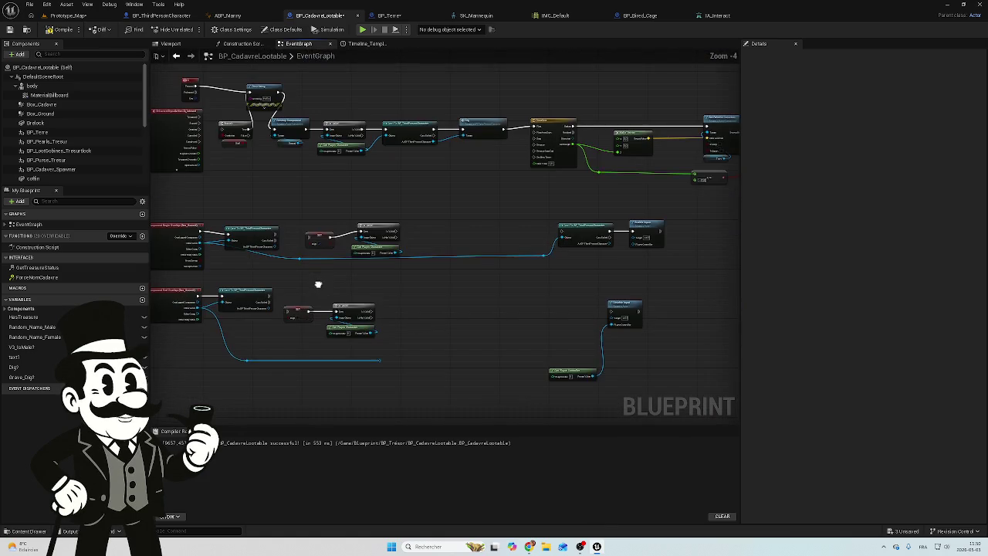
{"action": "left_click_drag", "start_coordinate": [387, 187], "coordinate": [353, 307]}
{"action": "key", "text": "Delete"}
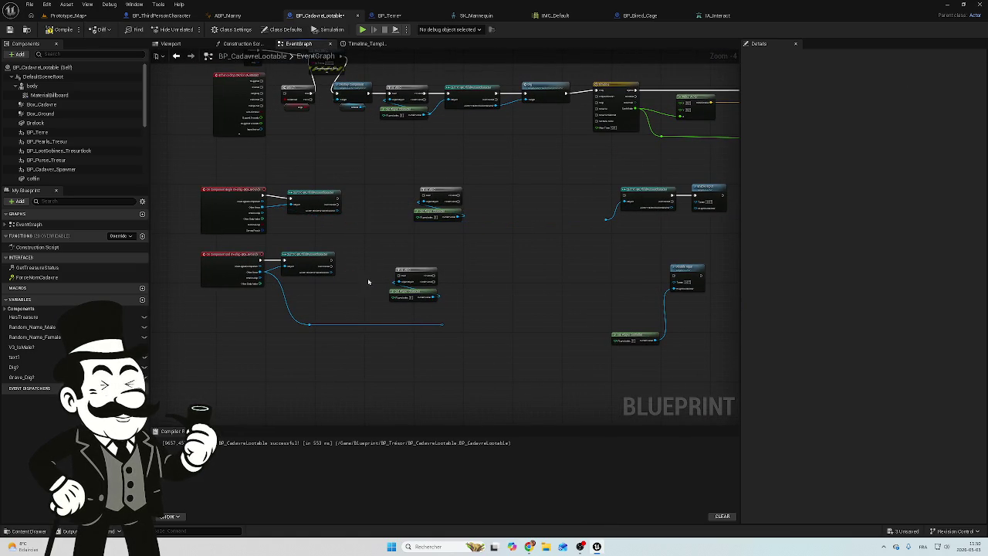
Step: Shift the two Is Valid groups left and delete the long stray wire
{"action": "left_click_drag", "start_coordinate": [448, 167], "coordinate": [395, 285]}
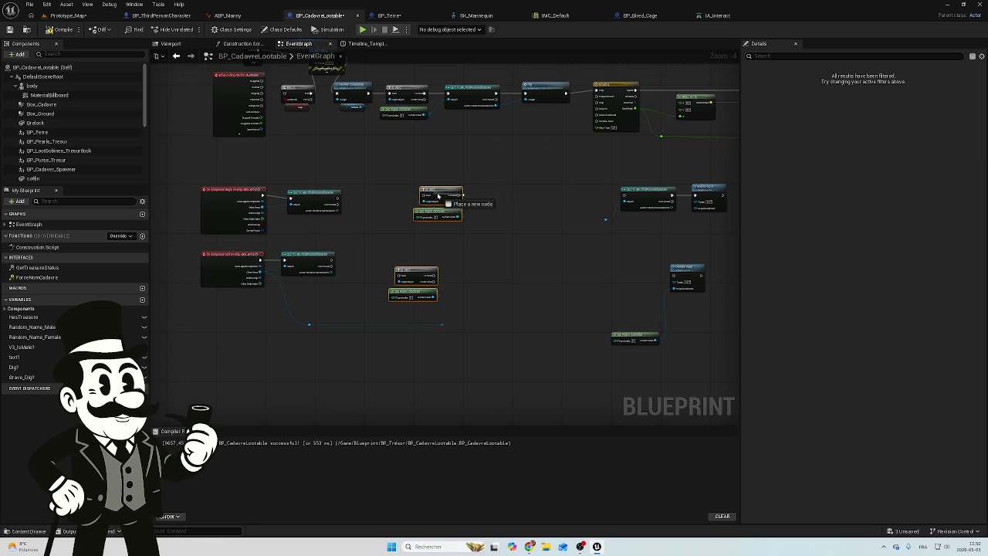
{"action": "left_click_drag", "start_coordinate": [476, 165], "coordinate": [392, 301]}
{"action": "mouse_move", "coordinate": [440, 196]}
{"action": "left_mouse_down"}
{"action": "mouse_move", "coordinate": [409, 199]}
{"action": "mouse_move", "coordinate": [418, 203]}
{"action": "left_mouse_up"}
{"action": "left_click_drag", "start_coordinate": [458, 323], "coordinate": [267, 345]}
{"action": "key", "text": "Delete"}
{"action": "scroll", "coordinate": [353, 232], "scroll_direction": "up", "scroll_amount": 1}
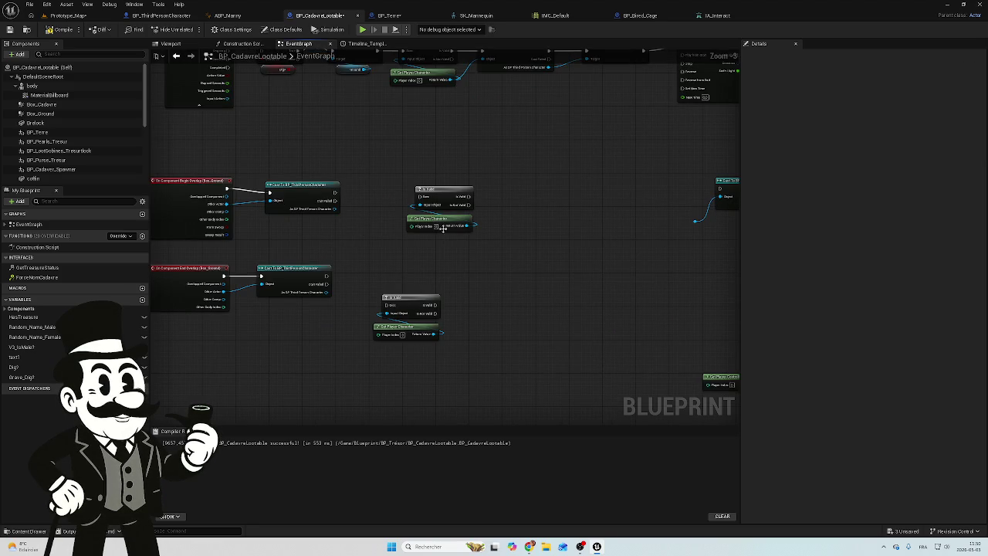
Step: Check the BP_Terre and BP_ThirdPersonCharacter graphs, then return to BP_CadavreLootable
{"action": "left_click", "coordinate": [375, 16]}
{"action": "scroll", "coordinate": [477, 156], "scroll_direction": "up", "scroll_amount": 5}
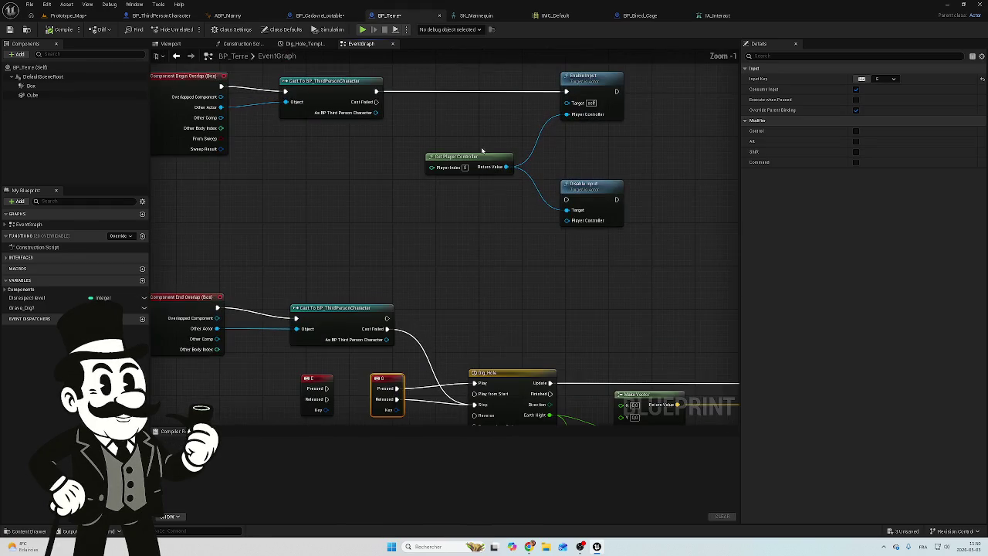
{"action": "left_click", "coordinate": [161, 15]}
{"action": "left_click", "coordinate": [319, 16]}
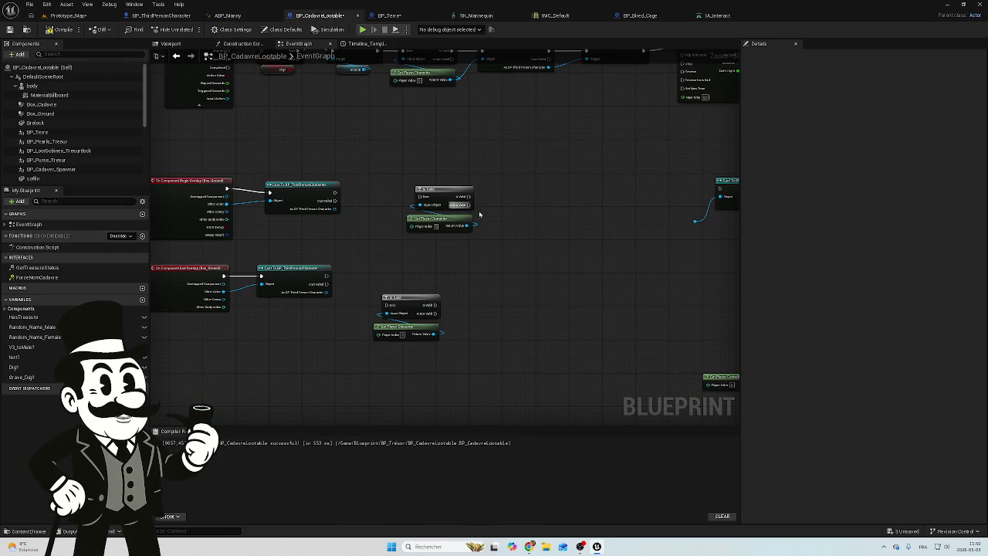
Step: Align the upper Is Valid pair with the lower and wire the cast's exec into Is Valid
{"action": "left_click", "coordinate": [445, 187]}
{"action": "left_click_drag", "start_coordinate": [444, 187], "coordinate": [410, 188]}
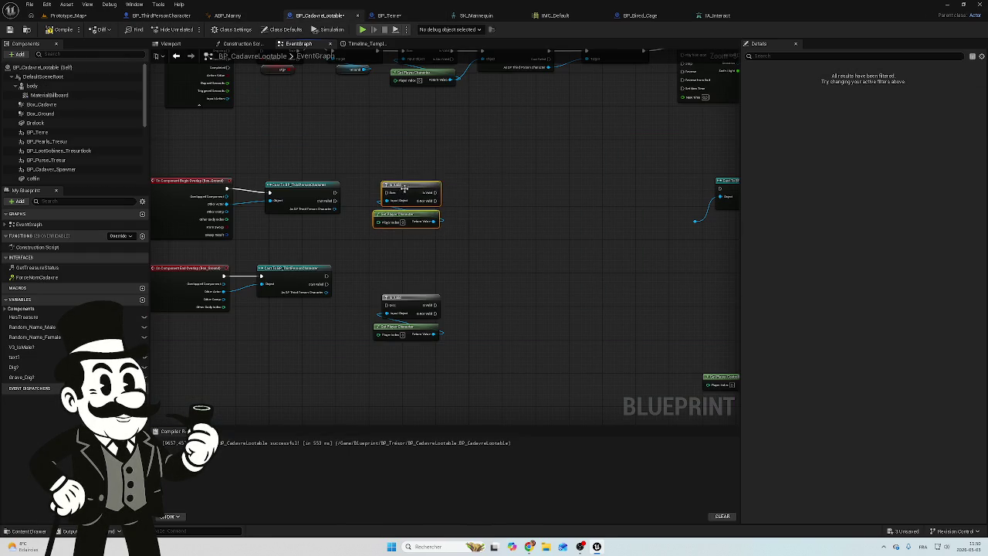
{"action": "scroll", "coordinate": [362, 220], "scroll_direction": "up", "scroll_amount": 3}
{"action": "left_click_drag", "start_coordinate": [345, 183], "coordinate": [396, 182]}
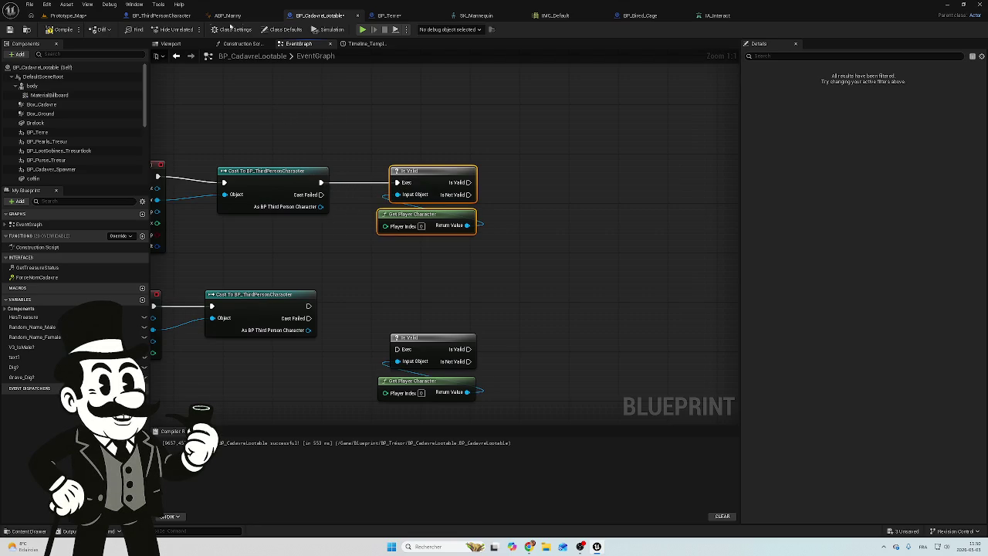
Step: Restore the editor window and review BP_Terre's overlap logic before returning to BP_CadavreLootable
{"action": "left_click", "coordinate": [161, 16]}
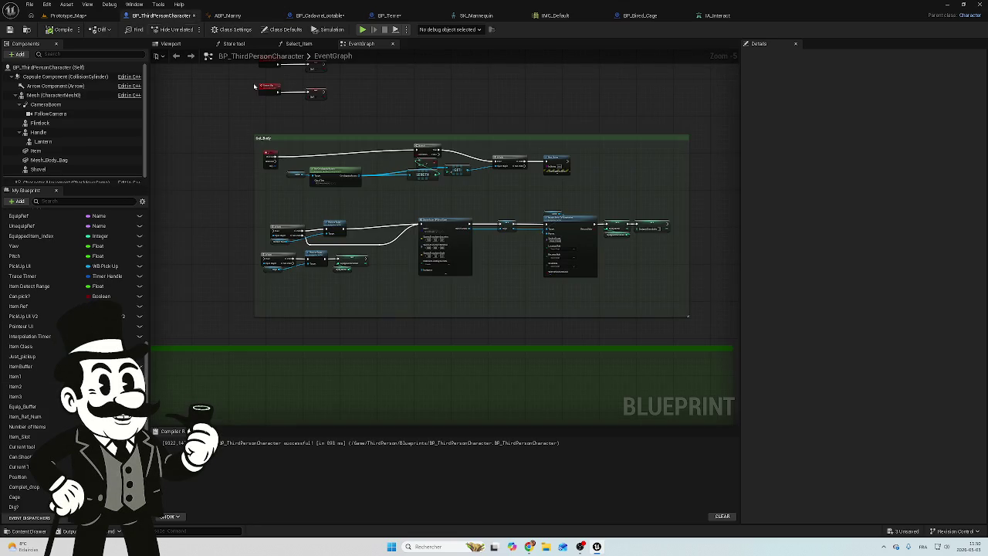
{"action": "double_click", "coordinate": [320, 10]}
{"action": "left_click", "coordinate": [667, 7]}
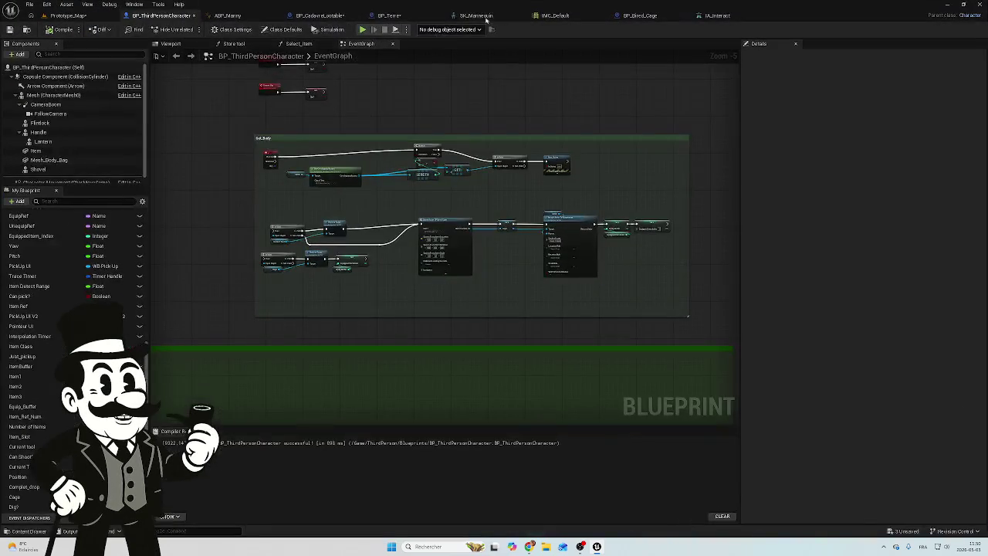
{"action": "left_click", "coordinate": [391, 16]}
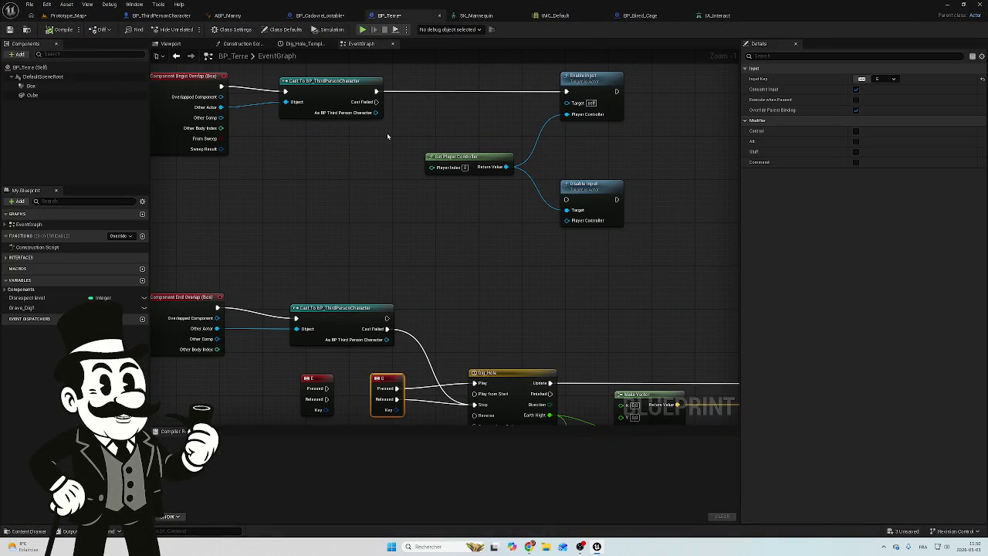
{"action": "left_click_drag", "start_coordinate": [389, 124], "coordinate": [353, 168]}
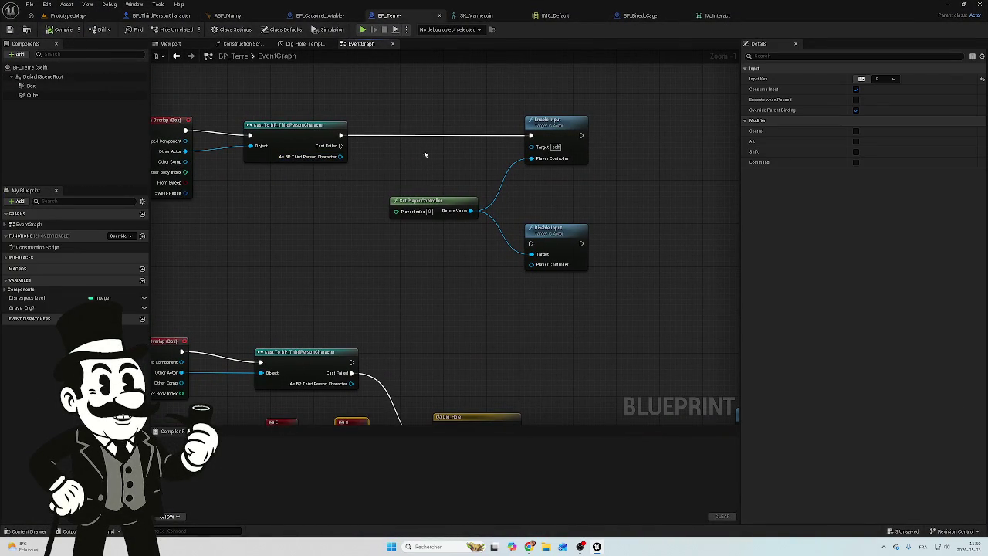
{"action": "left_click", "coordinate": [162, 15]}
{"action": "left_click", "coordinate": [318, 16]}
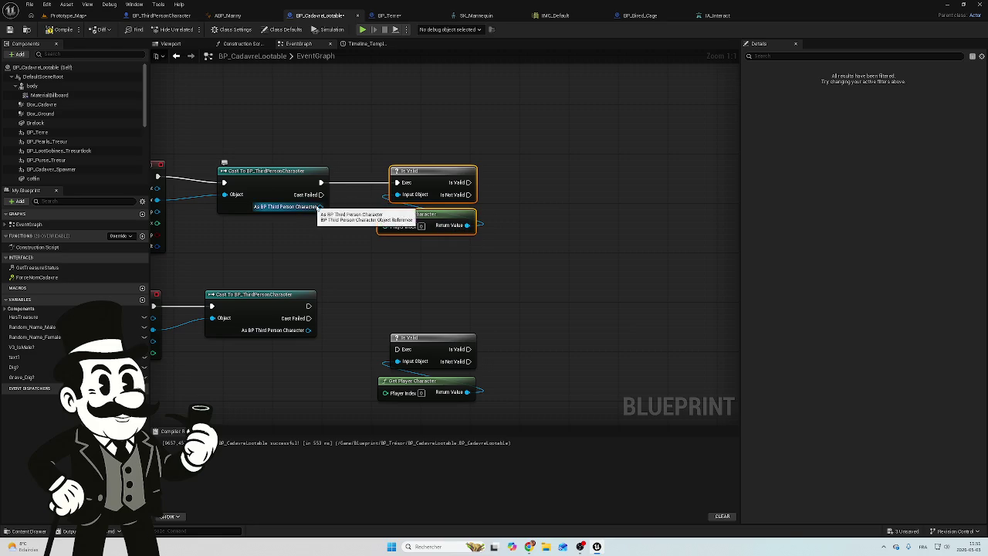
Step: Feed As BP Third Person Character into Is Valid's Input Object and place Get Player Character below
{"action": "left_click_drag", "start_coordinate": [319, 207], "coordinate": [399, 200]}
{"action": "mouse_move", "coordinate": [432, 216]}
{"action": "left_mouse_down"}
{"action": "mouse_move", "coordinate": [524, 217]}
{"action": "mouse_move", "coordinate": [445, 218]}
{"action": "mouse_move", "coordinate": [528, 227]}
{"action": "left_mouse_up"}
{"action": "left_click", "coordinate": [615, 203]}
{"action": "left_click_drag", "start_coordinate": [554, 191], "coordinate": [477, 191]}
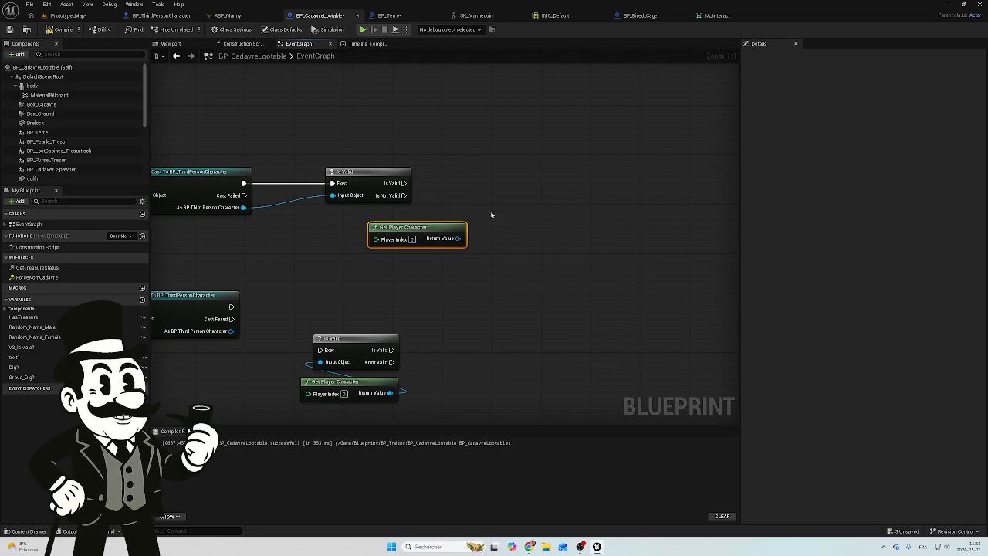
{"action": "left_click_drag", "start_coordinate": [436, 223], "coordinate": [393, 223]}
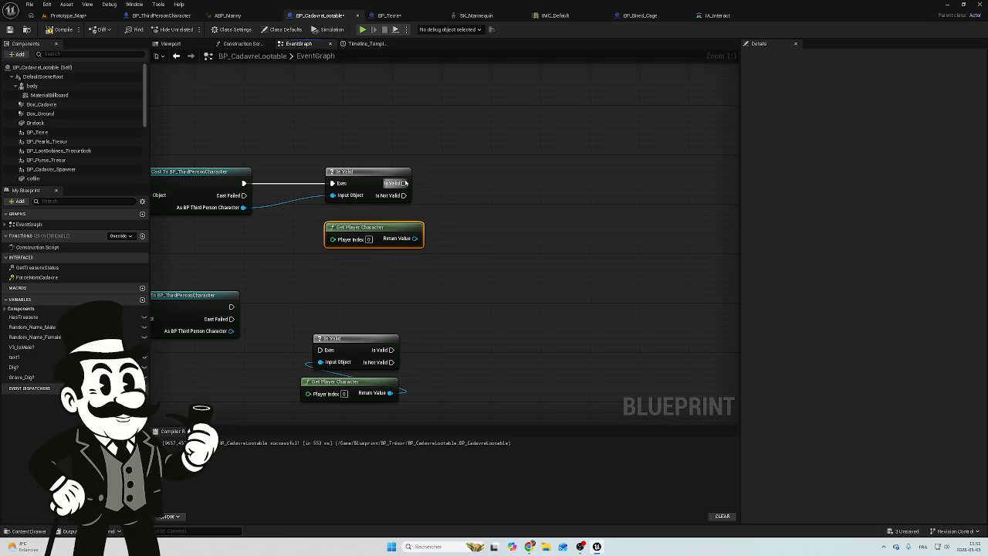
Step: Add an Enable Input node after Is Valid, then view BP_ThirdPersonCharacter's graph
{"action": "mouse_move", "coordinate": [403, 183]}
{"action": "left_mouse_down"}
{"action": "mouse_move", "coordinate": [500, 194]}
{"action": "mouse_move", "coordinate": [488, 189]}
{"action": "left_mouse_up"}
{"action": "type", "text": "en"}
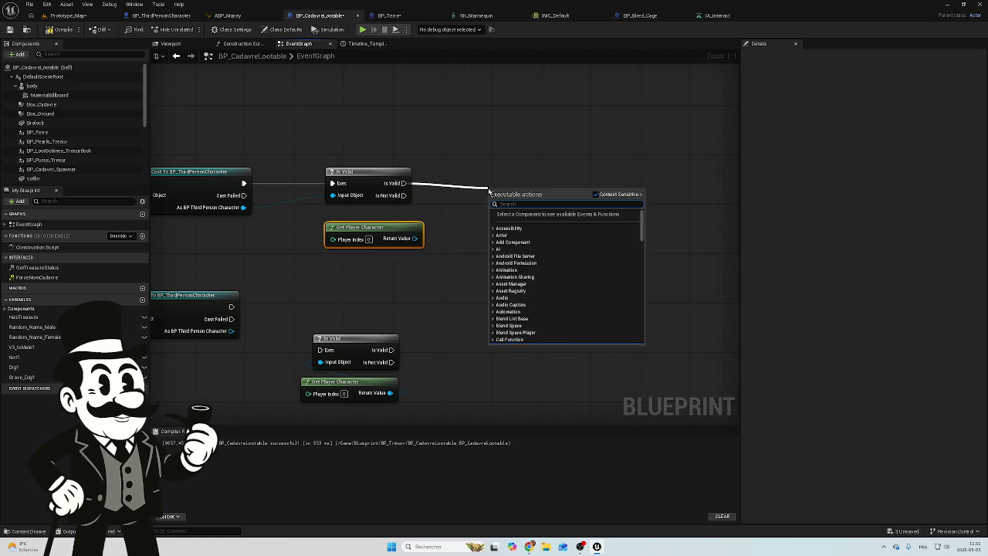
{"action": "type", "text": "abl"}
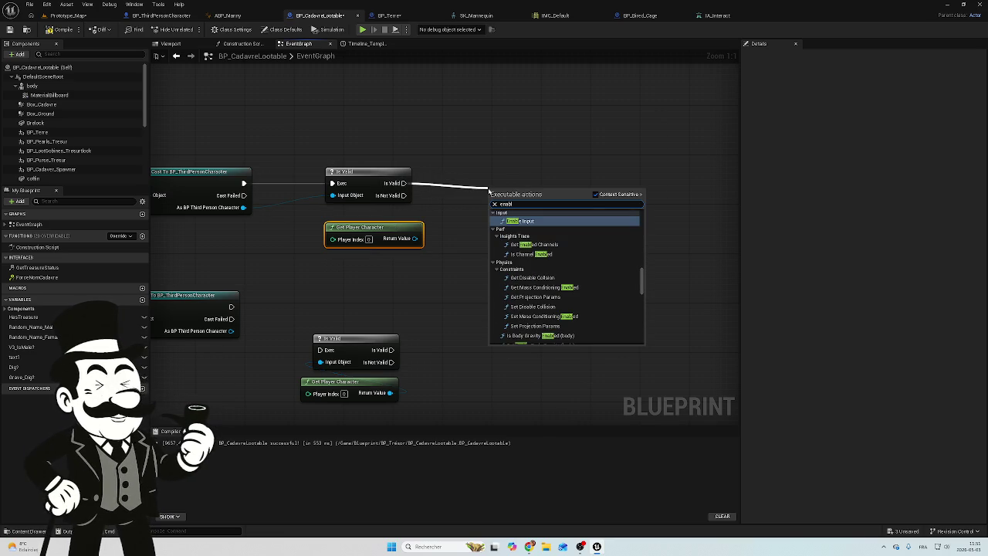
{"action": "left_click", "coordinate": [538, 220]}
{"action": "left_click_drag", "start_coordinate": [509, 207], "coordinate": [502, 183]}
{"action": "mouse_move", "coordinate": [414, 238]}
{"action": "left_mouse_down"}
{"action": "mouse_move", "coordinate": [469, 232]}
{"action": "mouse_move", "coordinate": [485, 207]}
{"action": "left_mouse_up"}
{"action": "key", "text": "Escape"}
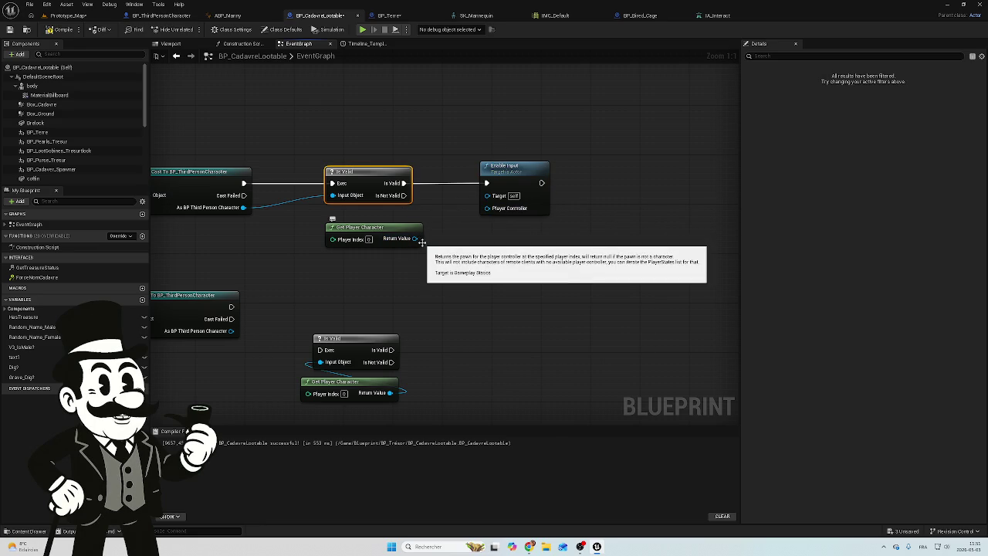
{"action": "left_click", "coordinate": [158, 16]}
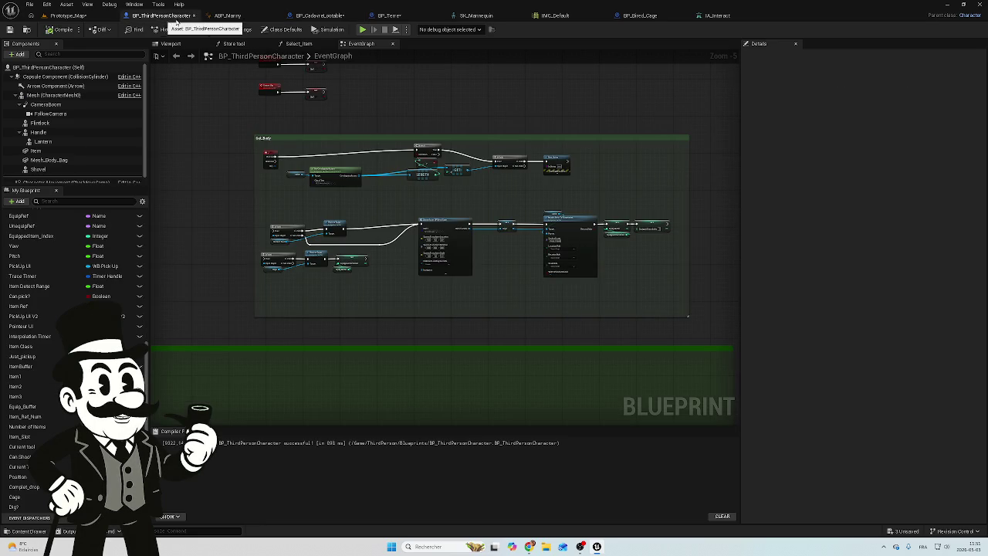
Step: Compare BP_Terre and BP_ThirdPersonCharacter, then retry linking Get Player Character to Enable Input
{"action": "left_click", "coordinate": [321, 16]}
{"action": "left_click", "coordinate": [402, 19]}
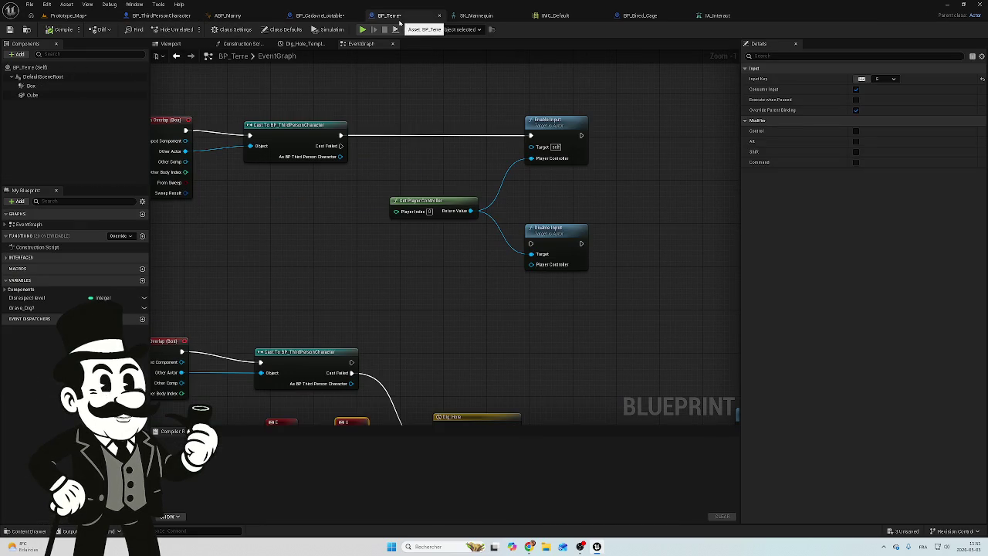
{"action": "left_click", "coordinate": [318, 17]}
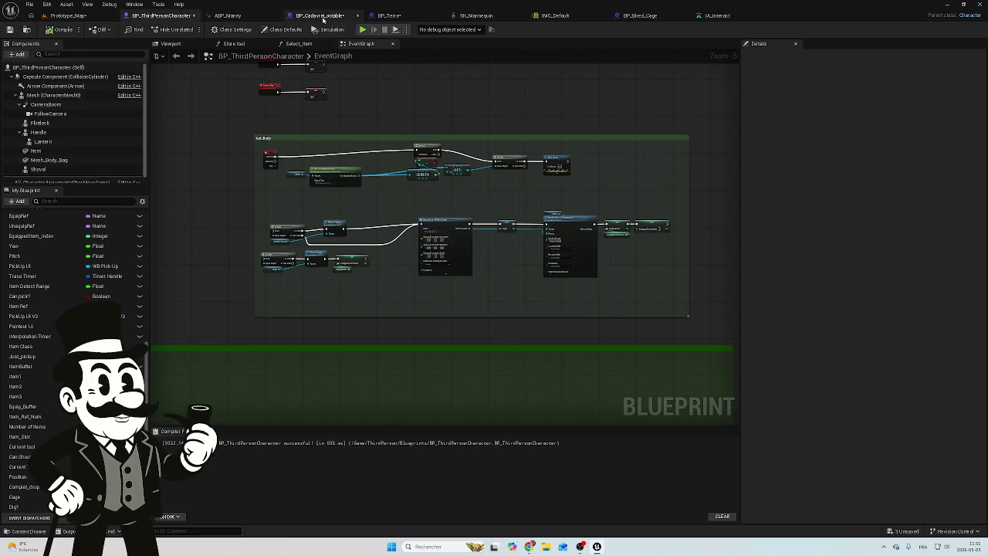
{"action": "left_click", "coordinate": [320, 16]}
{"action": "mouse_move", "coordinate": [412, 241]}
{"action": "left_mouse_down"}
{"action": "mouse_move", "coordinate": [463, 232]}
{"action": "mouse_move", "coordinate": [484, 207]}
{"action": "left_mouse_up"}
{"action": "left_click", "coordinate": [434, 213]}
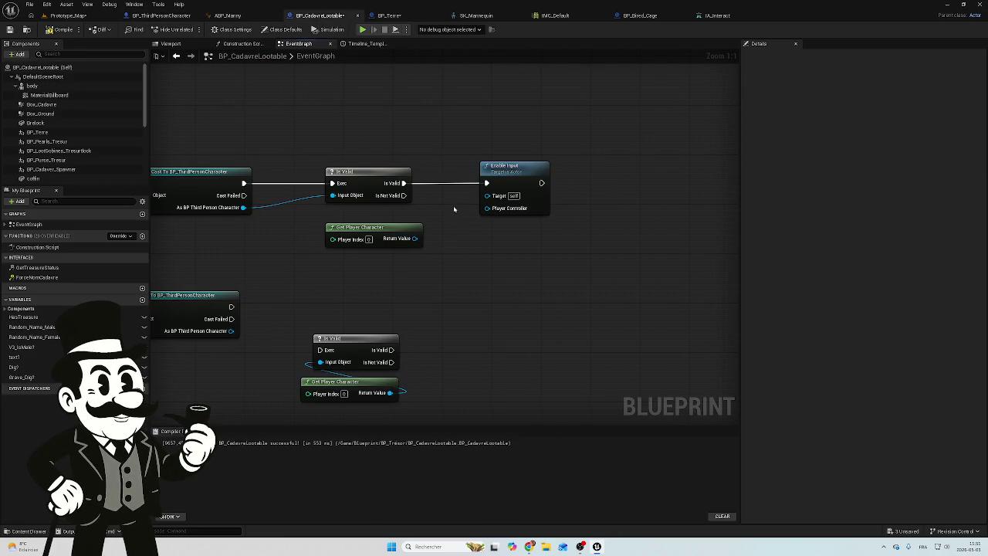
Step: Review BP_Terre's Enable Input setup and Prototype_Map, then return to BP_CadavreLootable
{"action": "left_click", "coordinate": [389, 16]}
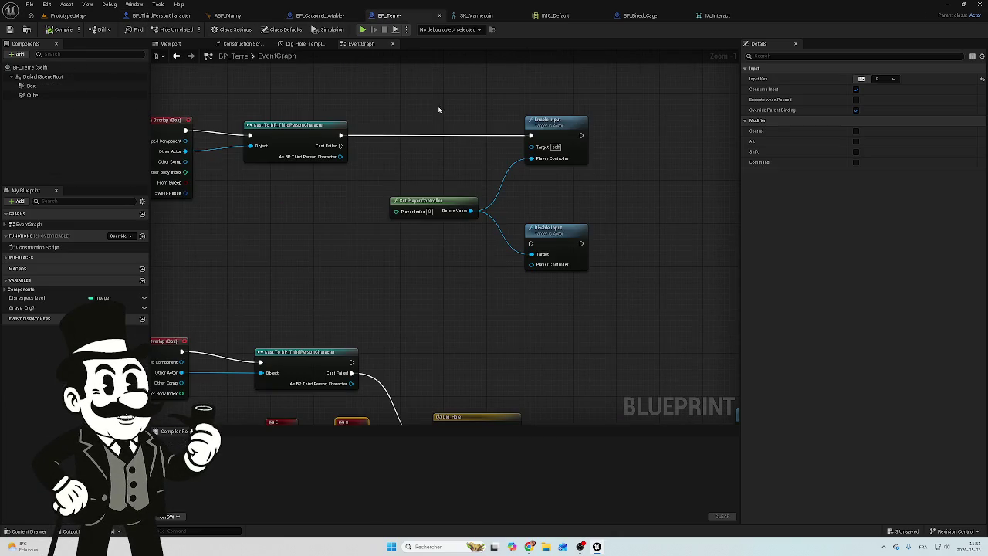
{"action": "mouse_move", "coordinate": [464, 192]}
{"action": "left_mouse_down"}
{"action": "mouse_move", "coordinate": [458, 163]}
{"action": "mouse_move", "coordinate": [565, 172]}
{"action": "mouse_move", "coordinate": [451, 178]}
{"action": "left_mouse_up"}
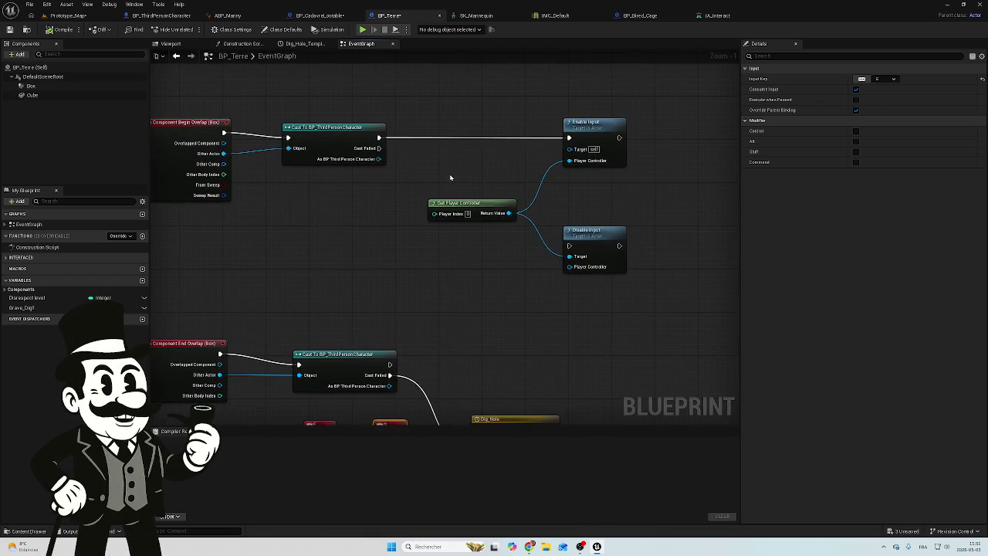
{"action": "left_click", "coordinate": [91, 17]}
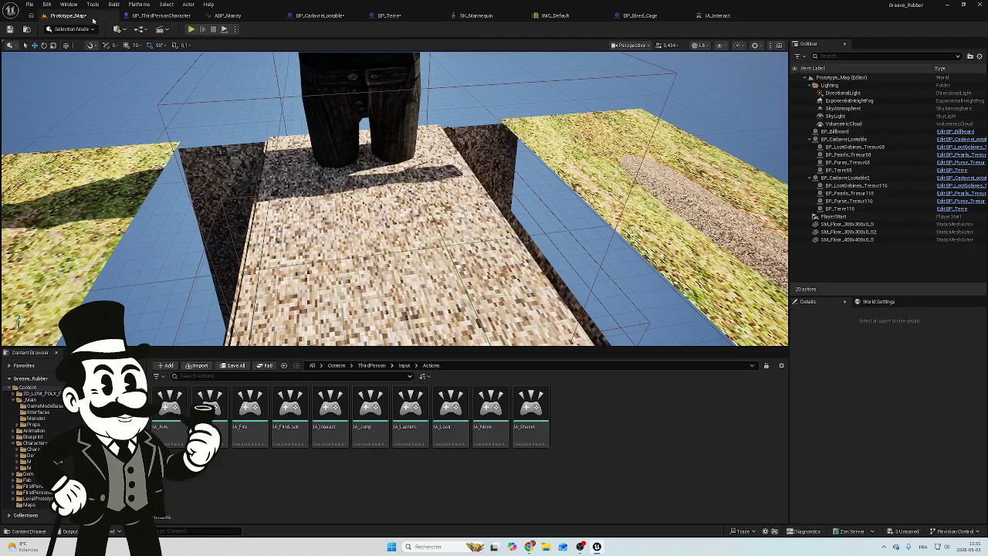
{"action": "left_click", "coordinate": [319, 16]}
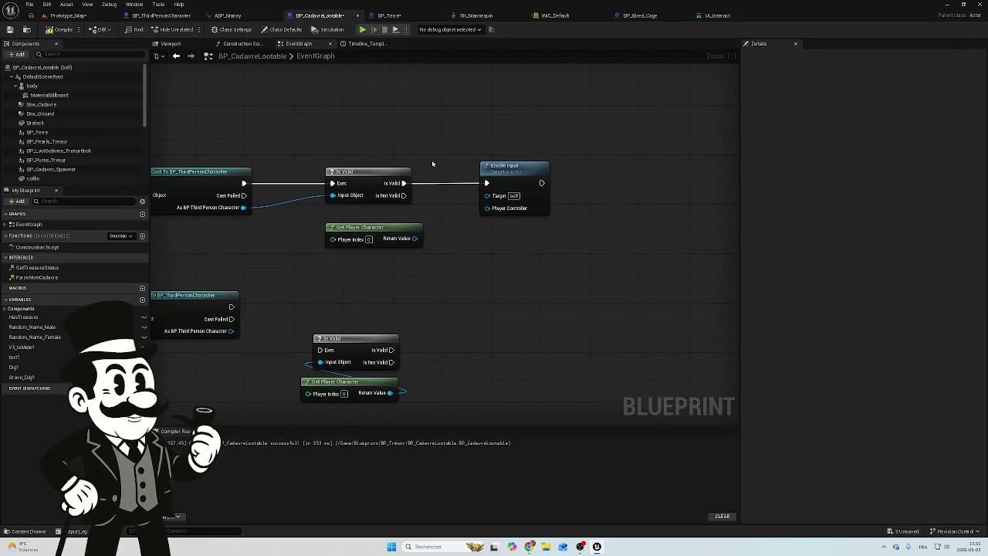
Step: Add a new Enable Input node targeting Get Player Character's return value
{"action": "mouse_move", "coordinate": [416, 239]}
{"action": "left_mouse_down"}
{"action": "mouse_move", "coordinate": [424, 245]}
{"action": "mouse_move", "coordinate": [488, 210]}
{"action": "left_mouse_up"}
{"action": "left_click", "coordinate": [462, 272]}
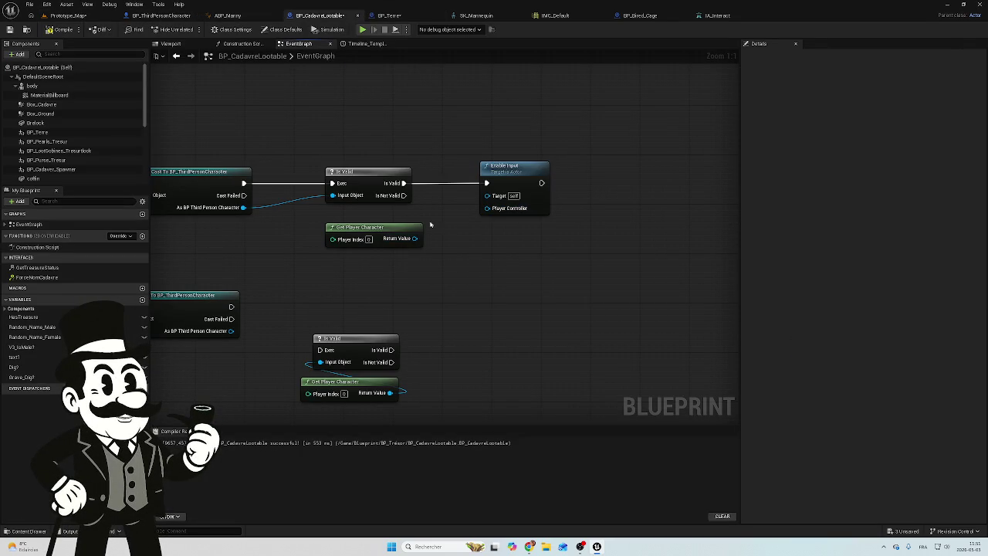
{"action": "left_click_drag", "start_coordinate": [416, 239], "coordinate": [482, 247]}
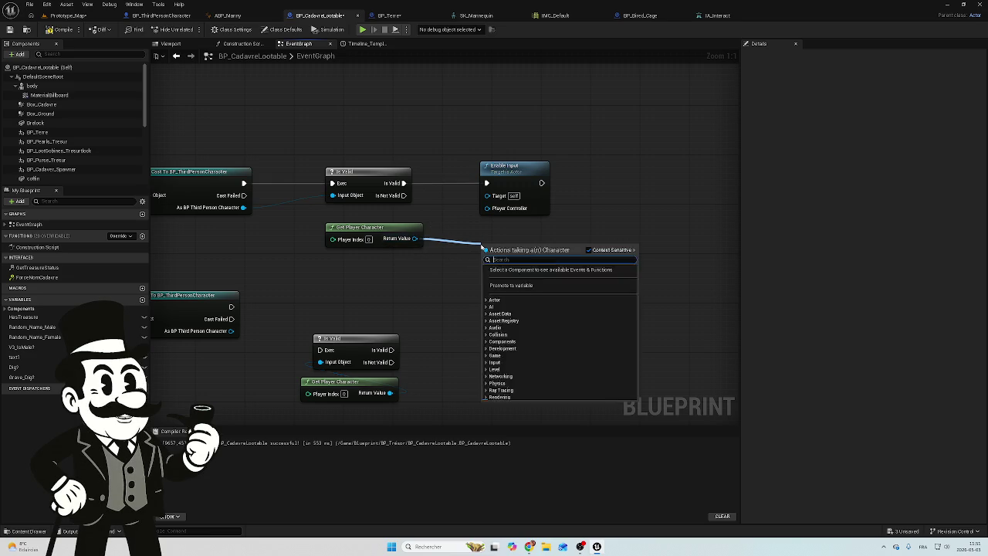
{"action": "type", "text": "enabl"}
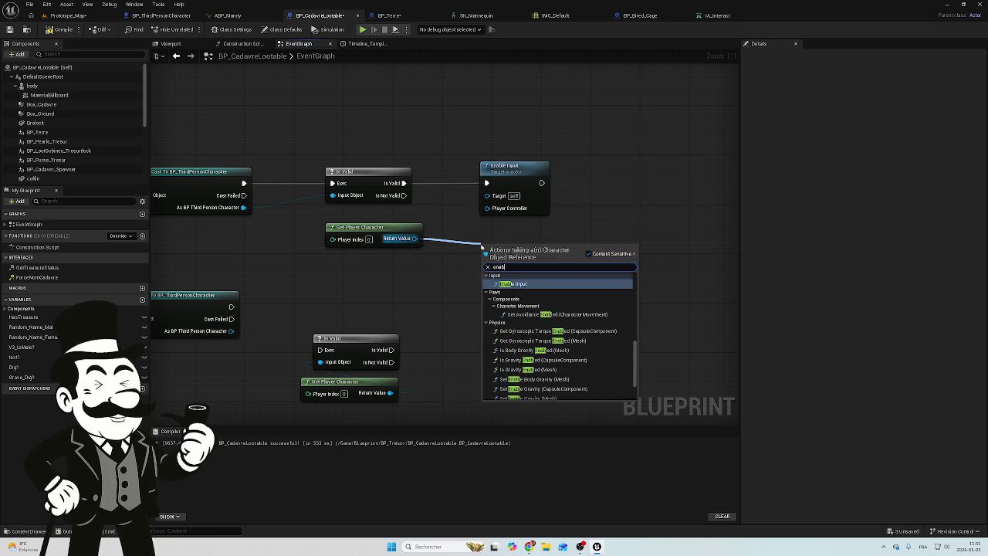
{"action": "type", "text": "e"}
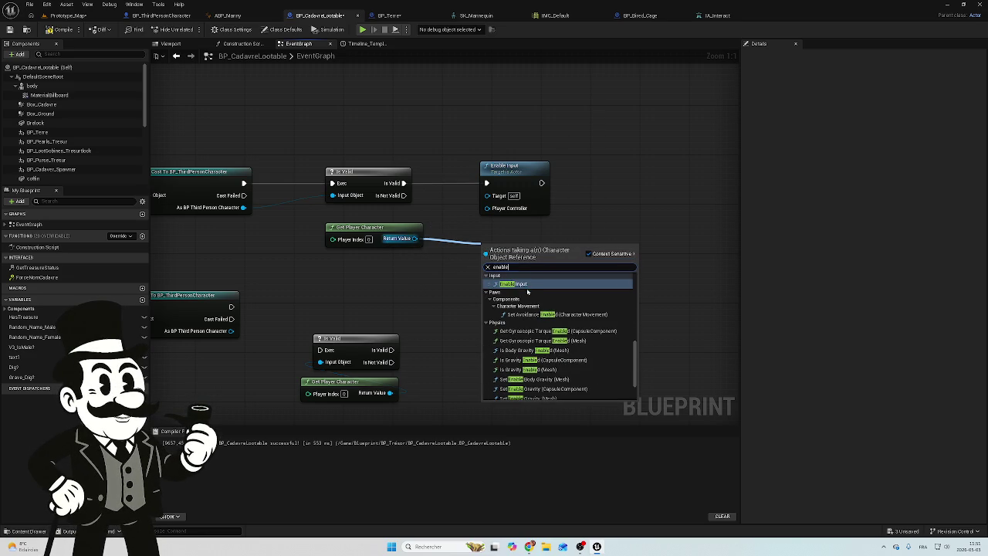
{"action": "left_click", "coordinate": [525, 284]}
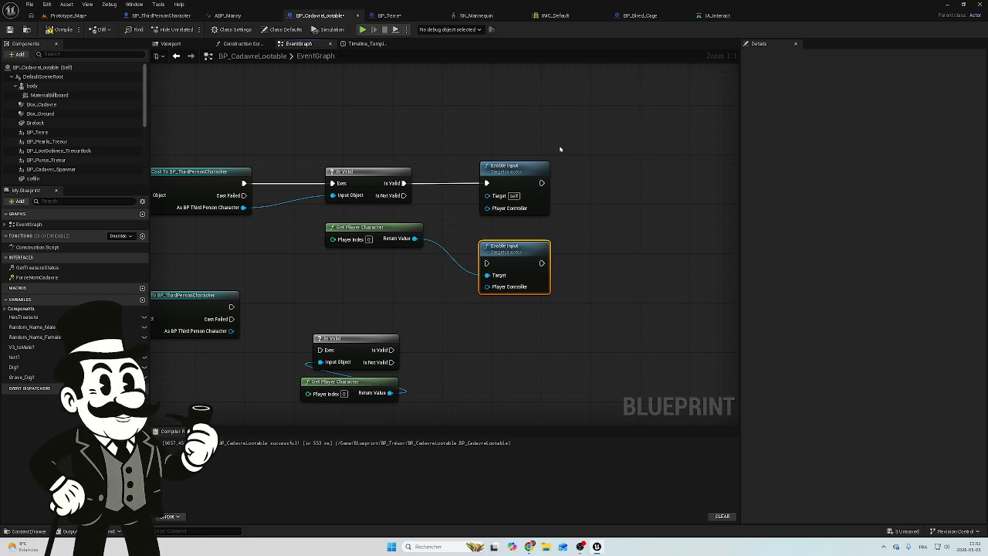
Step: Delete the old self-targeted Enable Input and wire Is Valid's exec into the new one
{"action": "left_click", "coordinate": [518, 166]}
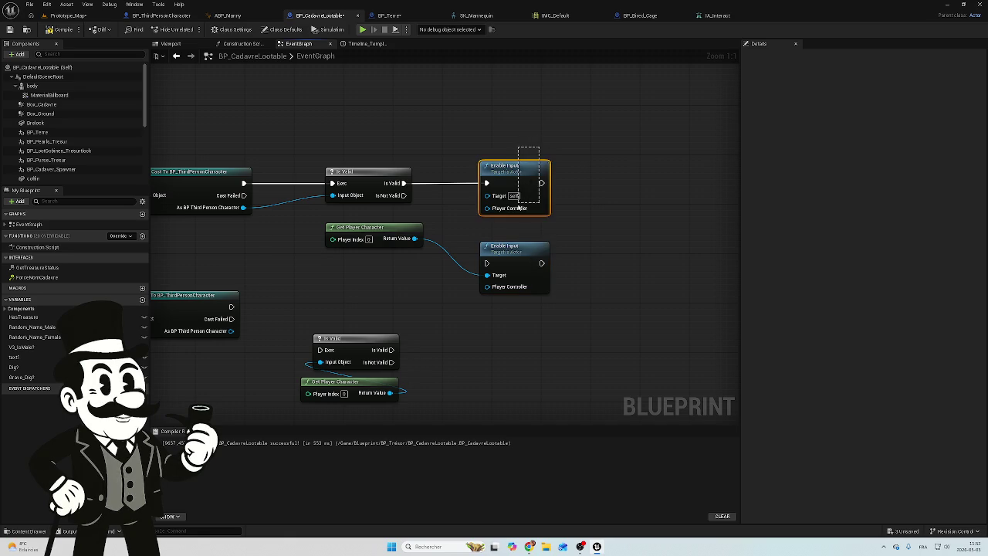
{"action": "key", "text": "Delete"}
{"action": "left_click_drag", "start_coordinate": [511, 253], "coordinate": [491, 171]}
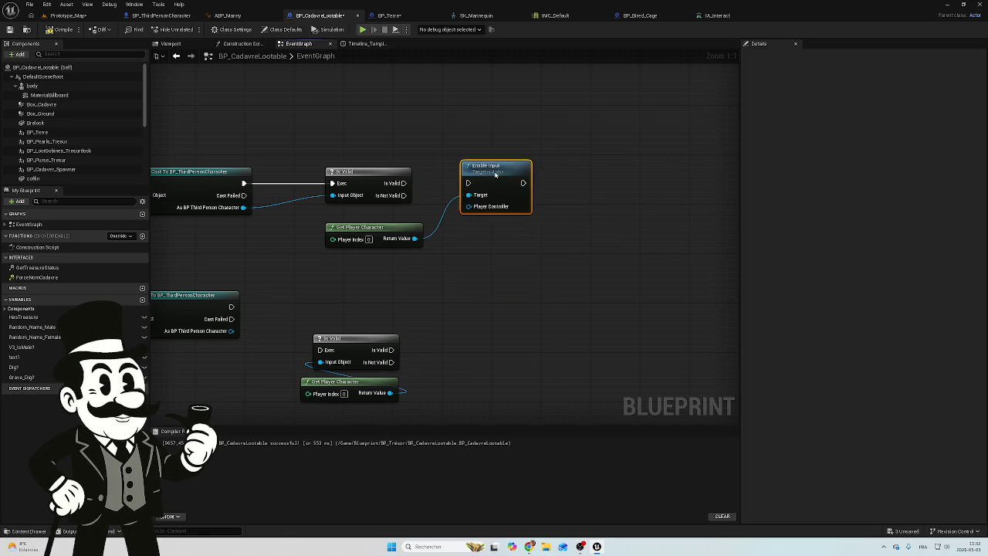
{"action": "left_click_drag", "start_coordinate": [403, 183], "coordinate": [467, 183]}
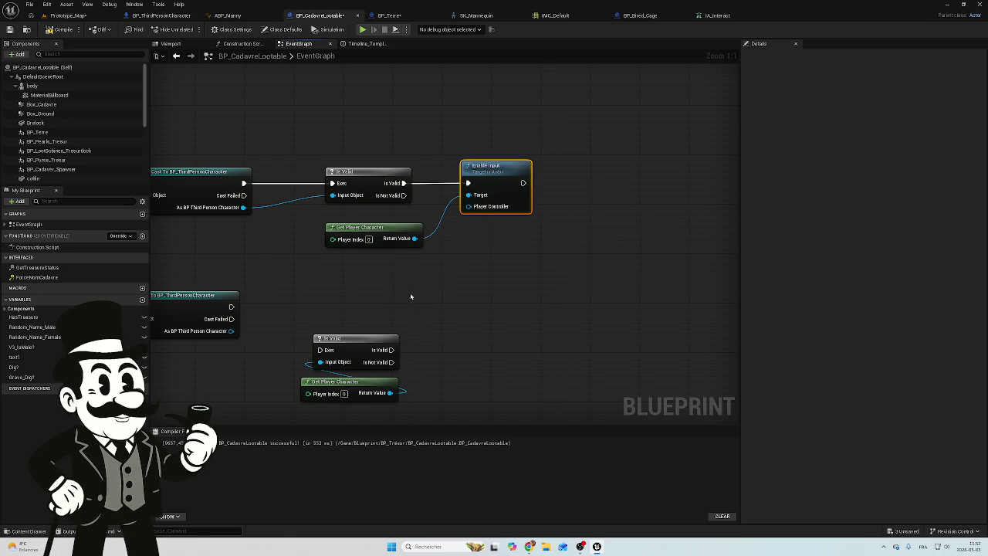
{"action": "left_click_drag", "start_coordinate": [411, 296], "coordinate": [540, 255]}
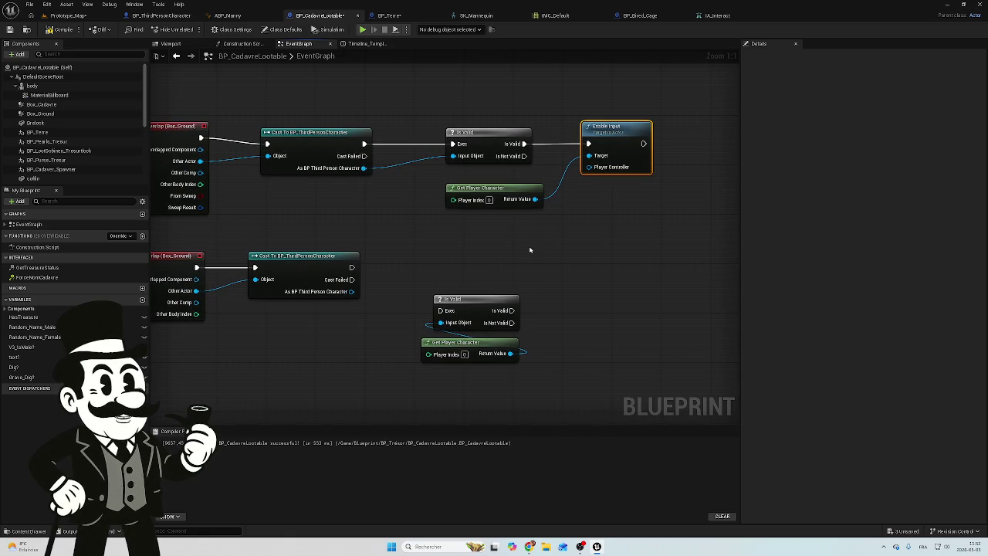
Step: Move the lower Is Valid pair beside the End Overlap cast and wire its exec and object
{"action": "left_click", "coordinate": [475, 299]}
{"action": "left_click", "coordinate": [470, 342], "text": "ctrl"}
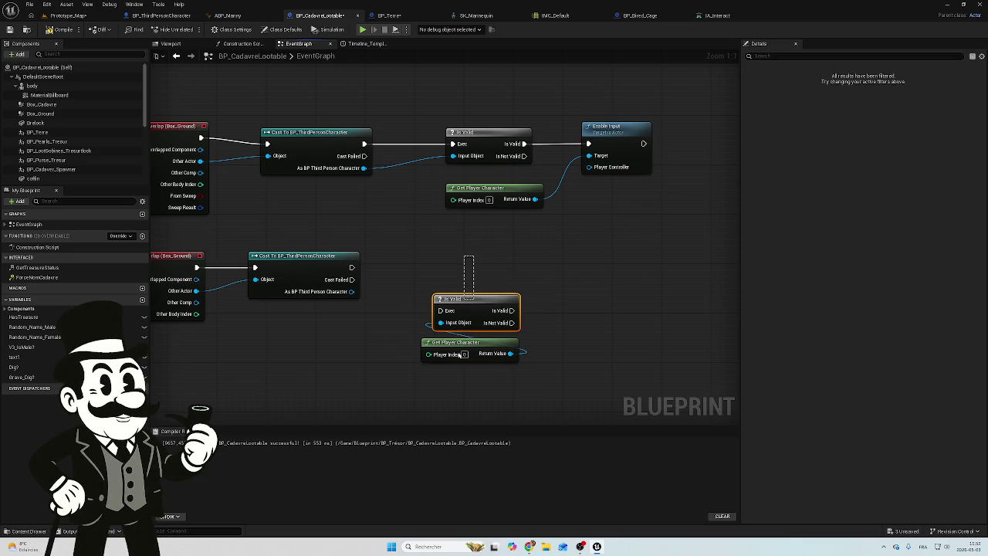
{"action": "left_click_drag", "start_coordinate": [462, 303], "coordinate": [448, 260]}
{"action": "left_click_drag", "start_coordinate": [351, 267], "coordinate": [428, 267]}
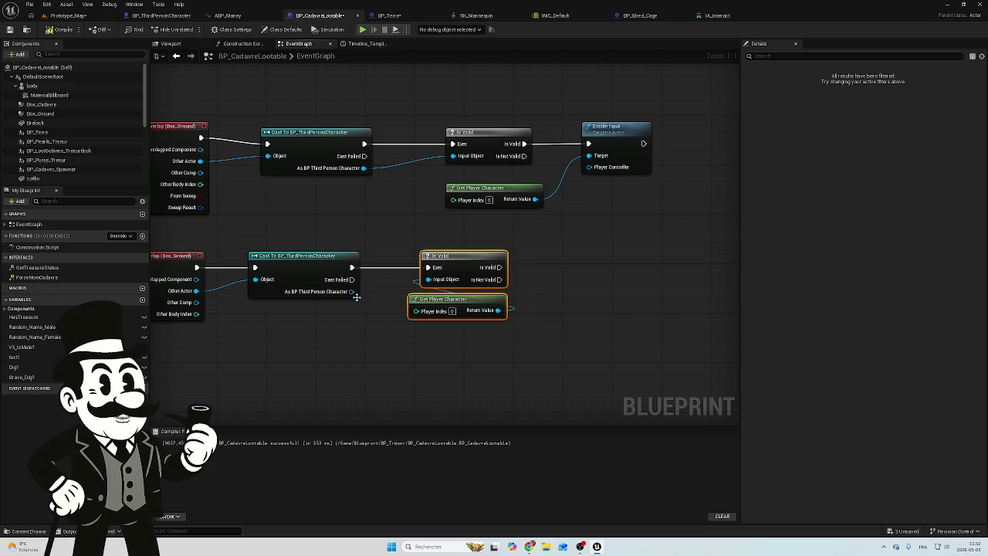
{"action": "left_click_drag", "start_coordinate": [356, 296], "coordinate": [429, 279]}
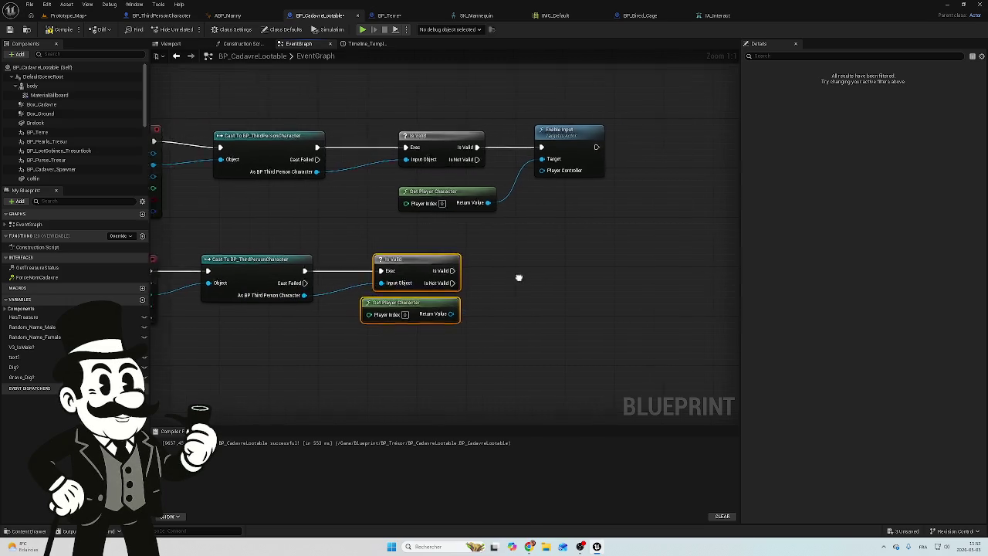
Step: Add a Disable Input node targeting Get Player Character's return value
{"action": "left_click_drag", "start_coordinate": [518, 278], "coordinate": [487, 303]}
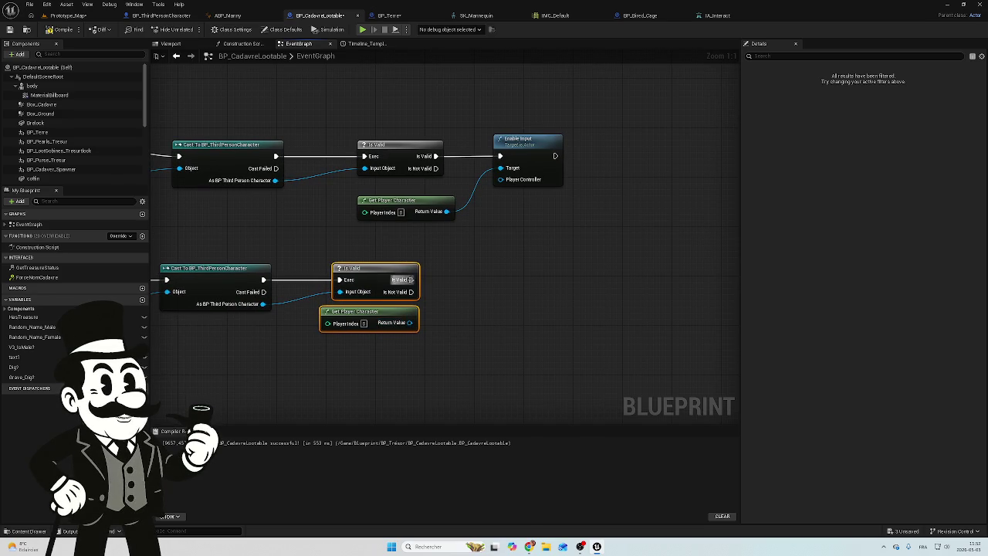
{"action": "mouse_move", "coordinate": [412, 279]}
{"action": "left_mouse_down"}
{"action": "mouse_move", "coordinate": [481, 281]}
{"action": "mouse_move", "coordinate": [471, 280]}
{"action": "left_mouse_up"}
{"action": "left_click", "coordinate": [440, 329]}
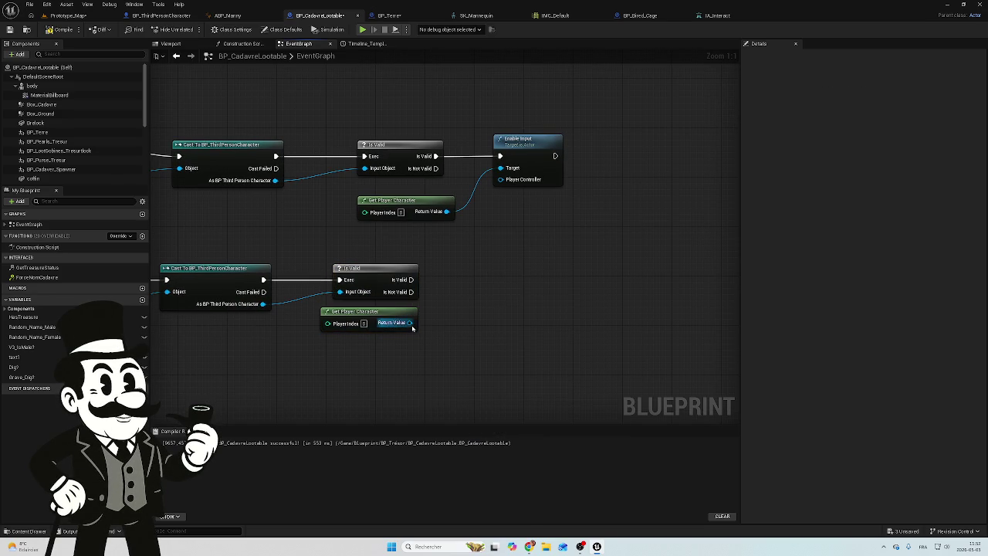
{"action": "mouse_move", "coordinate": [409, 322]}
{"action": "left_mouse_down"}
{"action": "mouse_move", "coordinate": [502, 293]}
{"action": "mouse_move", "coordinate": [494, 289]}
{"action": "left_mouse_up"}
{"action": "type", "text": "dis"}
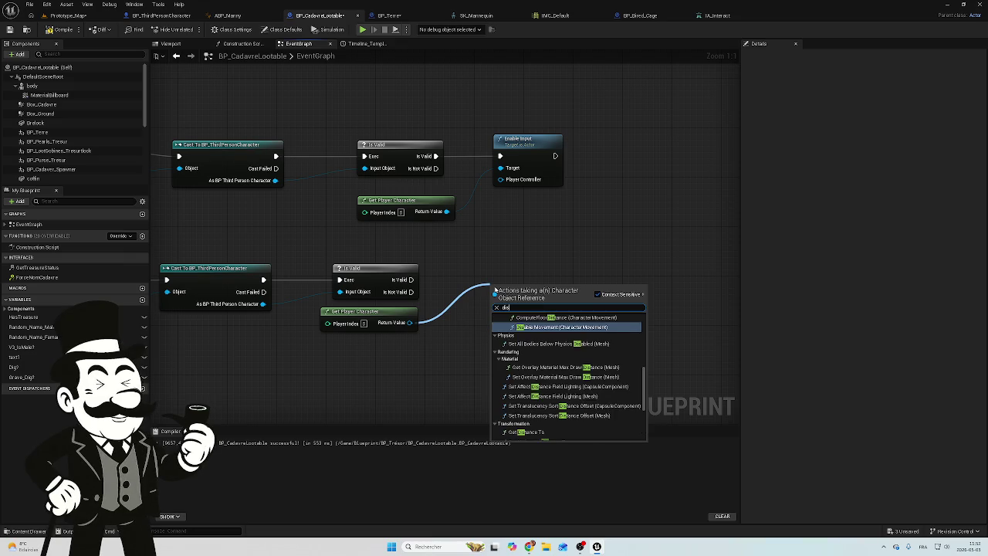
{"action": "type", "text": "able"}
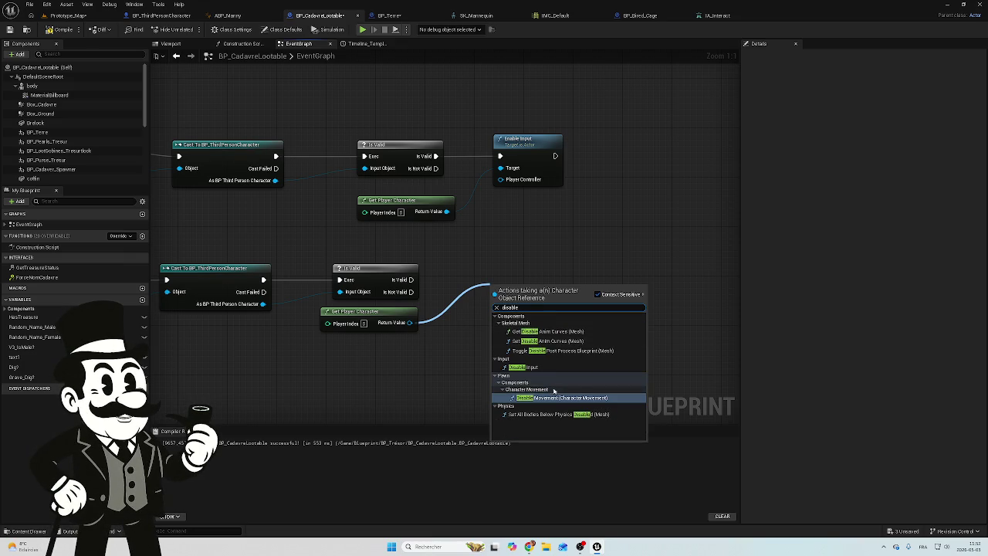
{"action": "left_click", "coordinate": [541, 368]}
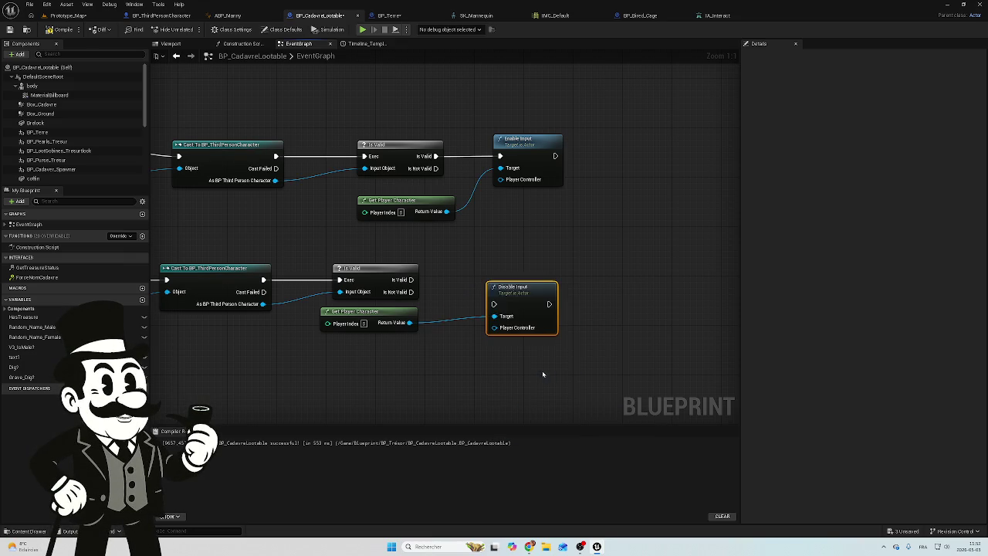
{"action": "left_click_drag", "start_coordinate": [502, 298], "coordinate": [501, 280]}
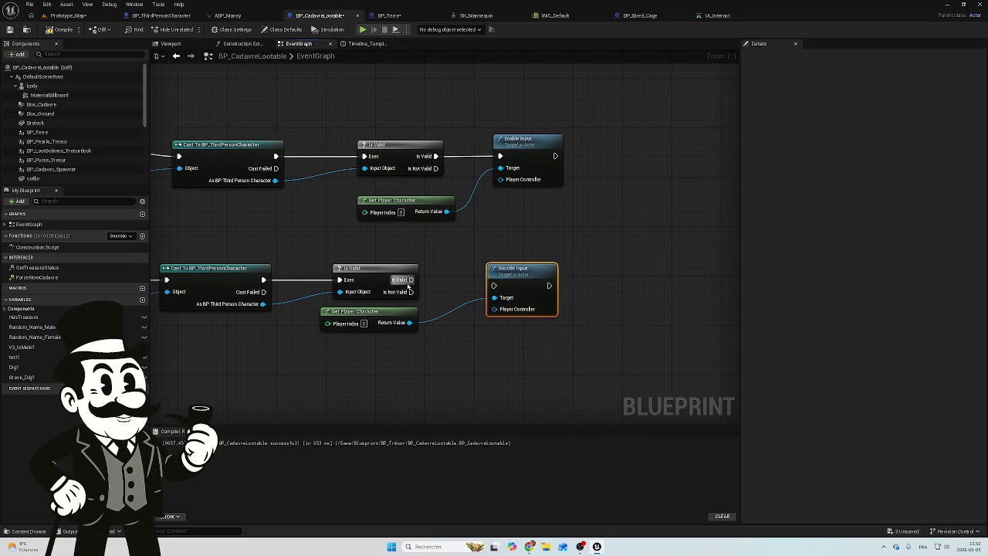
Step: Wire the End Overlap Is Valid exec output into Disable Input
{"action": "mouse_move", "coordinate": [410, 279]}
{"action": "left_mouse_down"}
{"action": "mouse_move", "coordinate": [491, 287]}
{"action": "mouse_move", "coordinate": [528, 274]}
{"action": "left_mouse_up"}
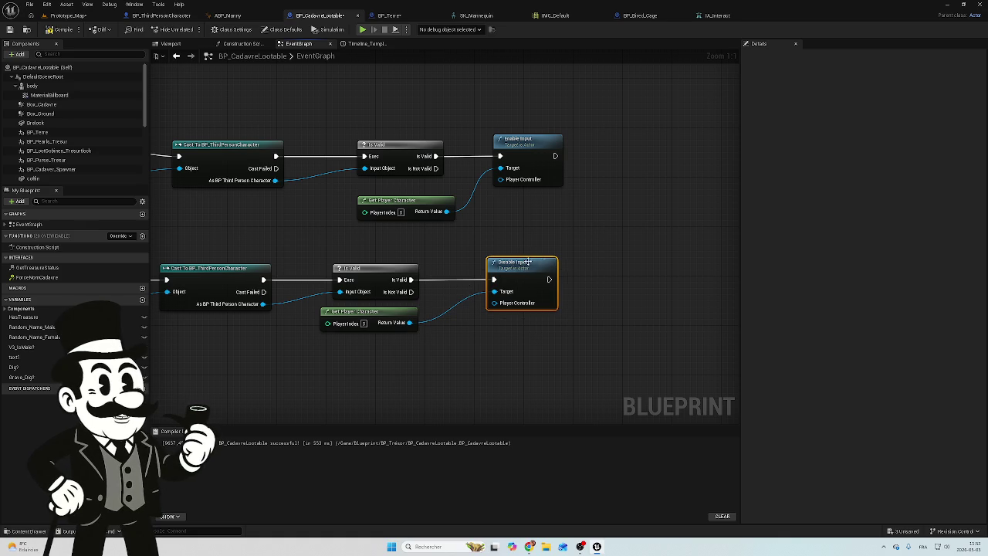
{"action": "scroll", "coordinate": [533, 263], "scroll_direction": "down", "scroll_amount": 5}
{"action": "mouse_move", "coordinate": [364, 262]}
{"action": "left_mouse_down"}
{"action": "mouse_move", "coordinate": [373, 276]}
{"action": "mouse_move", "coordinate": [446, 292]}
{"action": "left_mouse_up"}
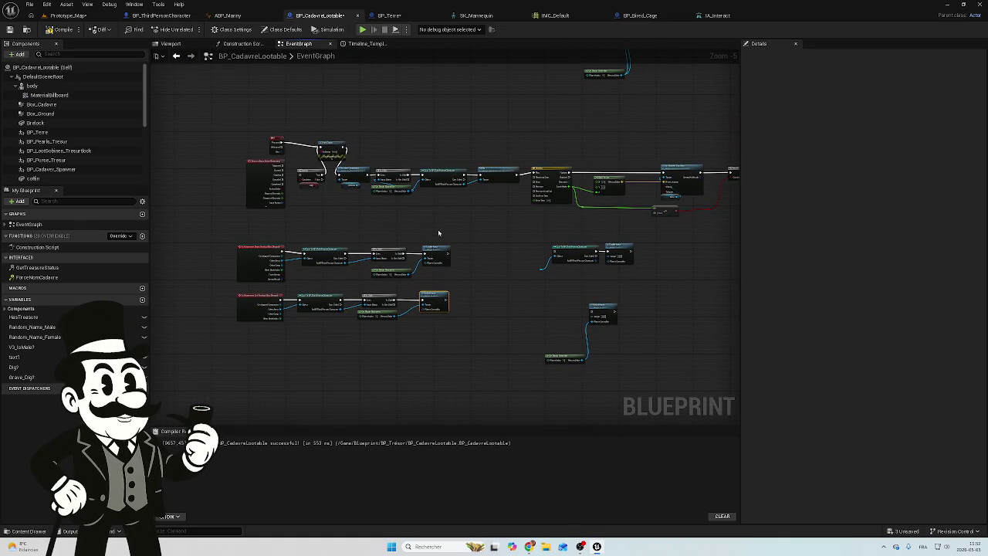
{"action": "scroll", "coordinate": [341, 222], "scroll_direction": "up", "scroll_amount": 2}
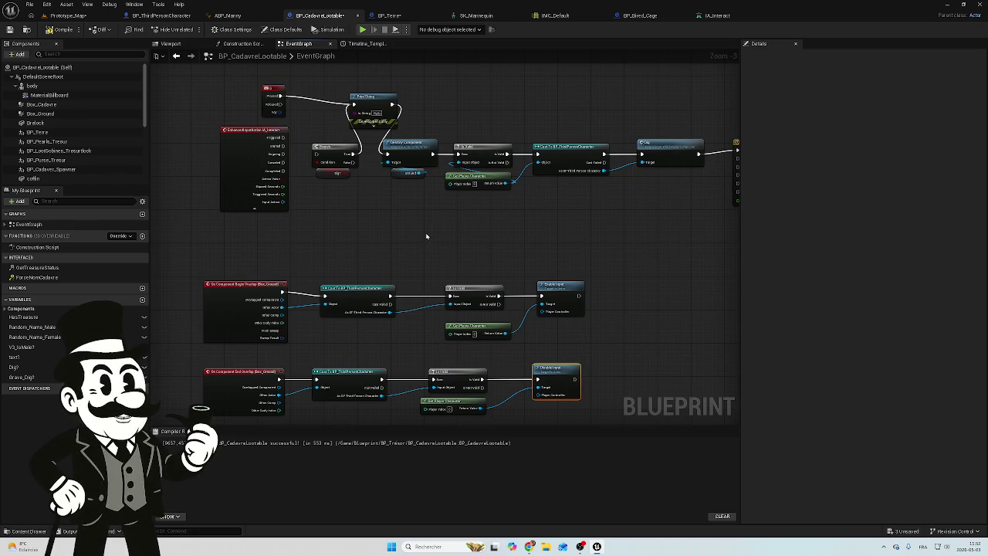
{"action": "left_click_drag", "start_coordinate": [425, 235], "coordinate": [396, 236]}
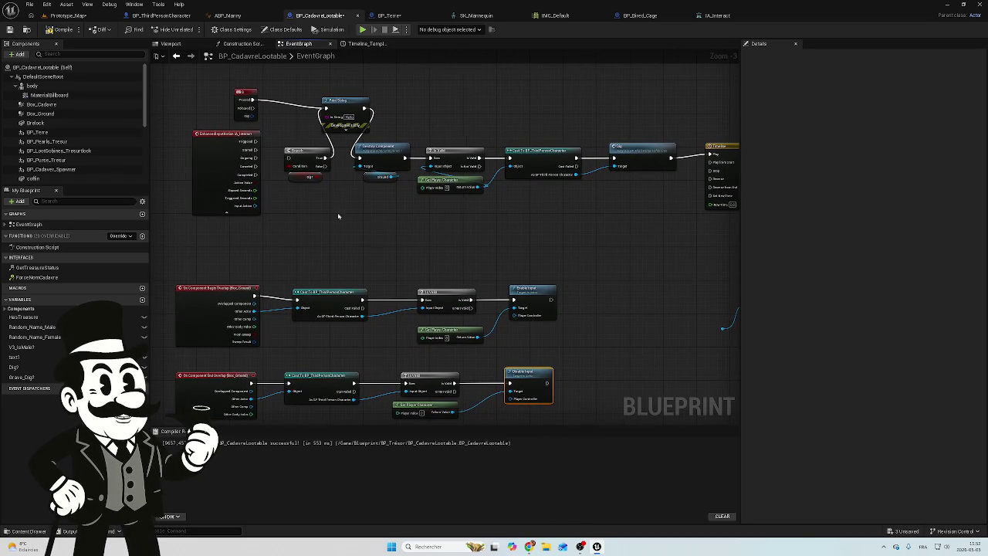
{"action": "scroll", "coordinate": [261, 144], "scroll_direction": "up", "scroll_amount": 2}
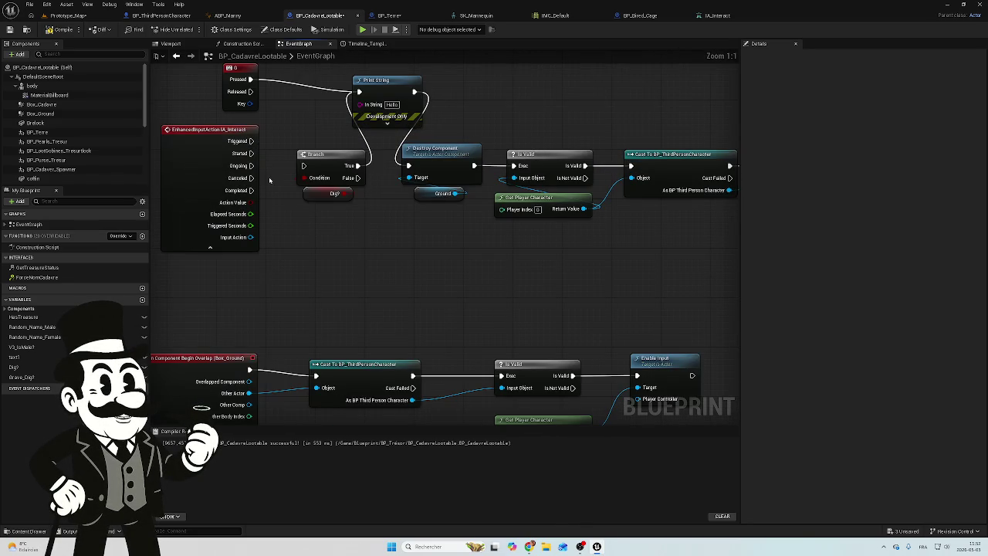
Step: Disconnect the G key event and delete the Print String debug node
{"action": "left_click_drag", "start_coordinate": [251, 165], "coordinate": [303, 166]}
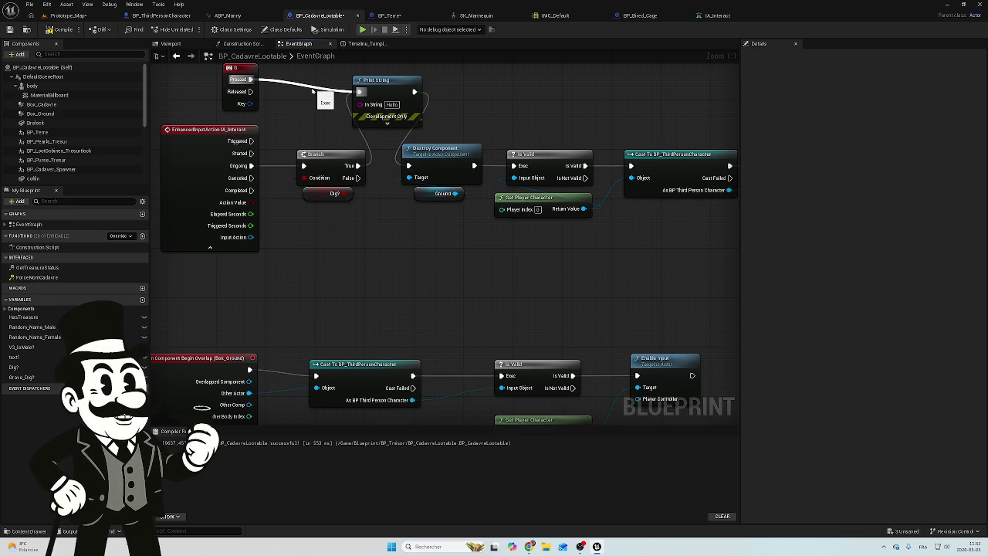
{"action": "left_click", "coordinate": [298, 88], "text": "alt"}
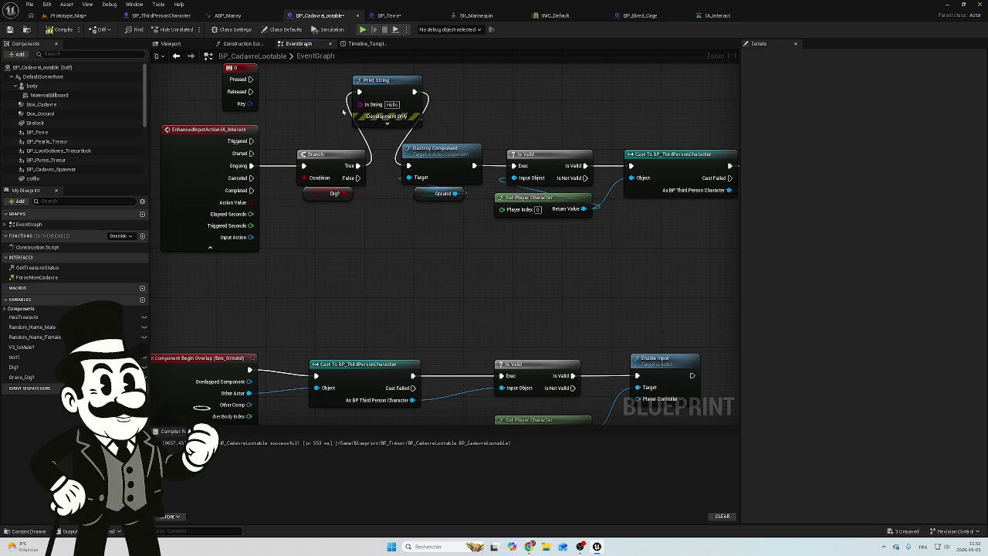
{"action": "scroll", "coordinate": [343, 112], "scroll_direction": "down", "scroll_amount": 5}
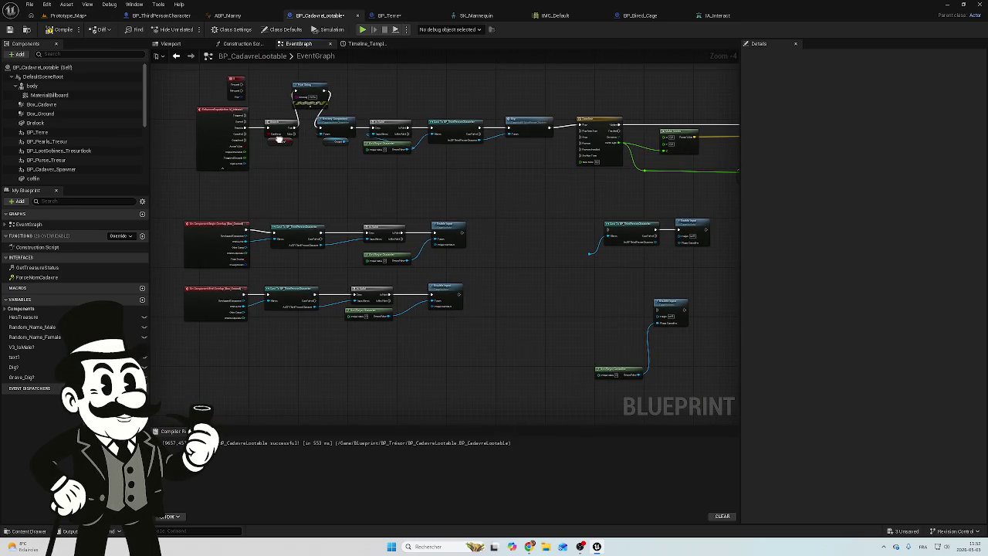
{"action": "scroll", "coordinate": [401, 189], "scroll_direction": "down", "scroll_amount": 2}
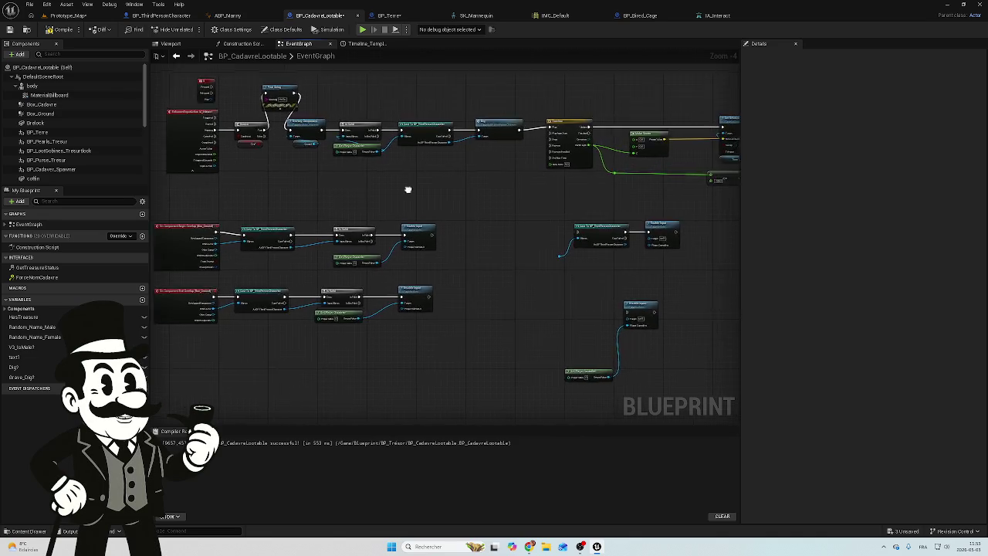
{"action": "left_click", "coordinate": [296, 136]}
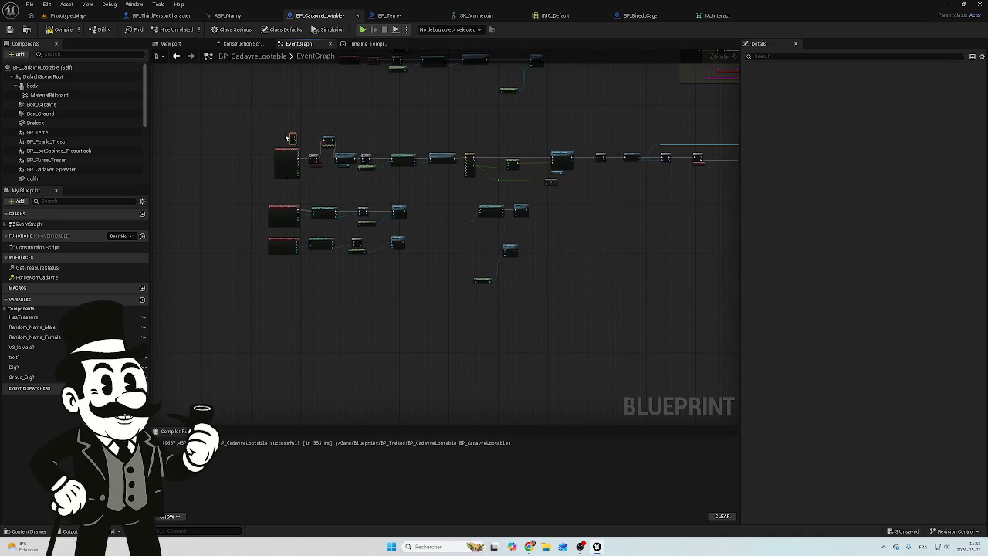
{"action": "left_click", "coordinate": [294, 137]}
{"action": "scroll", "coordinate": [322, 122], "scroll_direction": "up", "scroll_amount": 3}
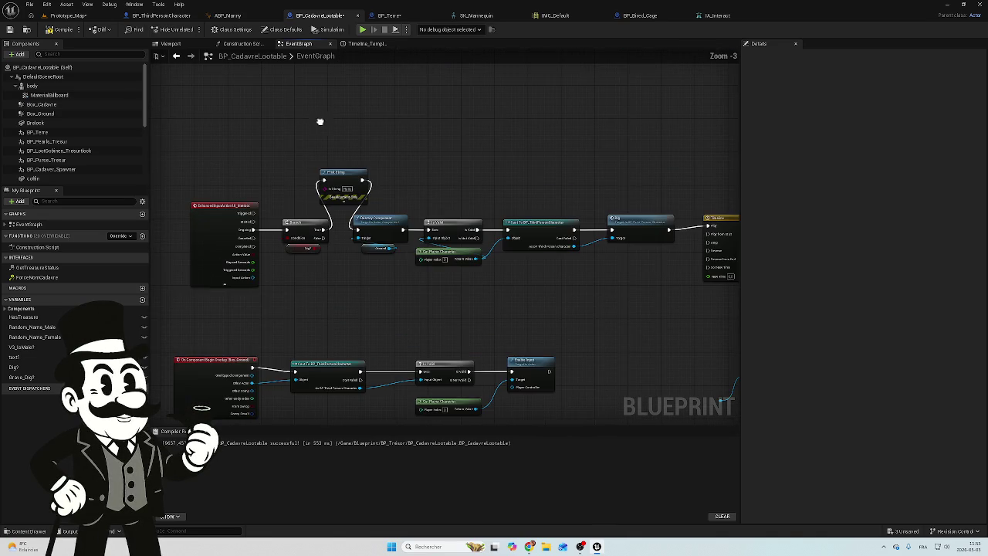
{"action": "left_click", "coordinate": [349, 173]}
{"action": "key", "text": "Delete"}
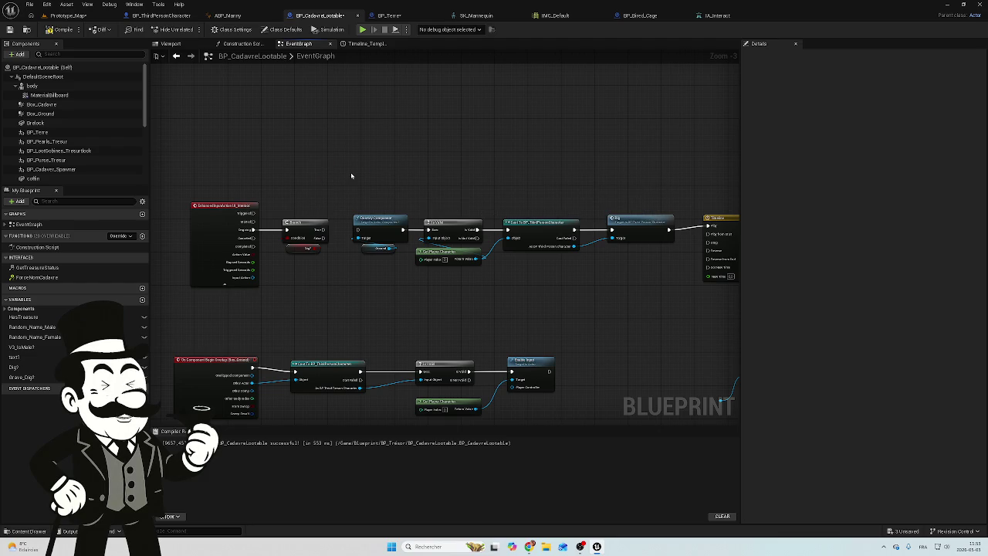
{"action": "scroll", "coordinate": [347, 183], "scroll_direction": "up", "scroll_amount": 2}
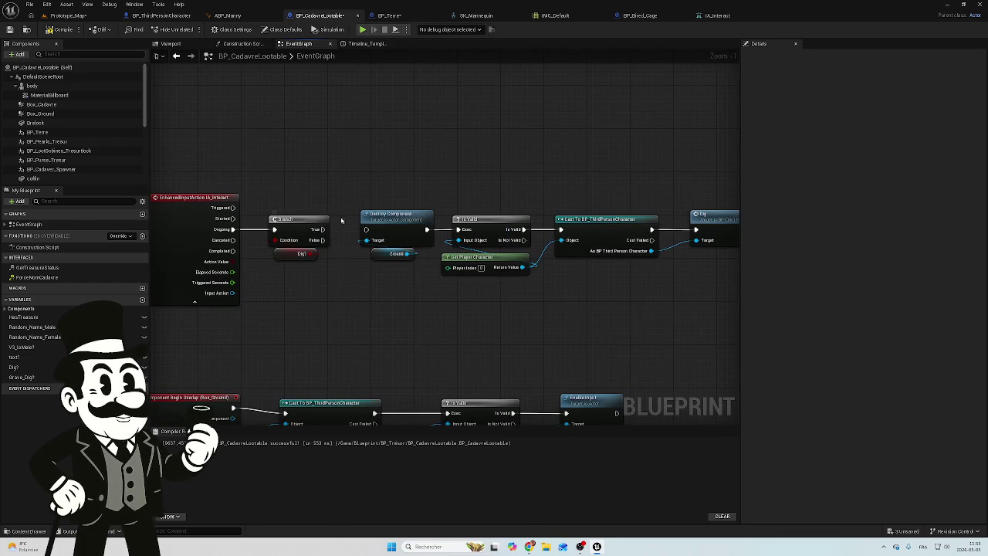
Step: Delete the Branch and Dig? nodes and wire Ongoing directly to Destroy Component
{"action": "left_click_drag", "start_coordinate": [300, 132], "coordinate": [293, 232]}
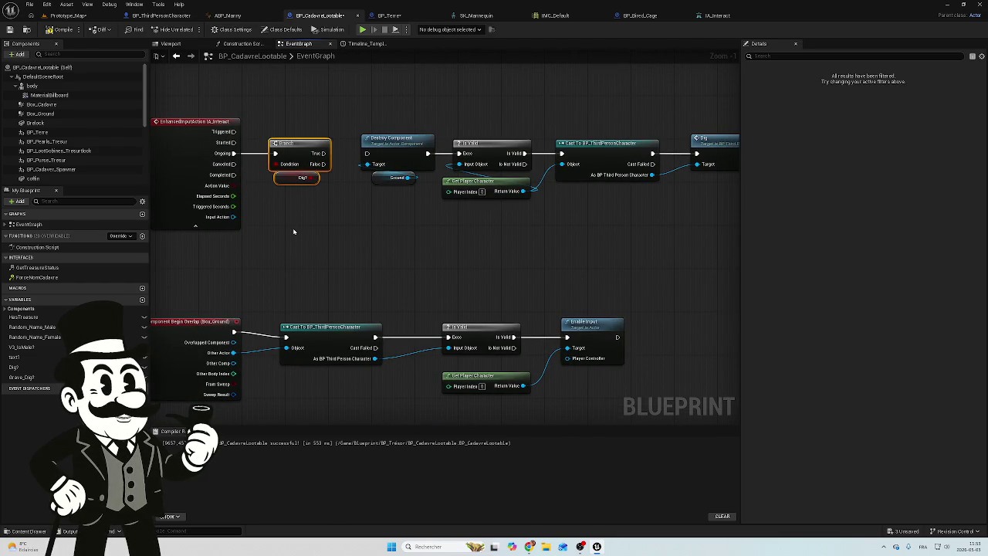
{"action": "key", "text": "Delete"}
{"action": "left_click_drag", "start_coordinate": [236, 153], "coordinate": [366, 154]}
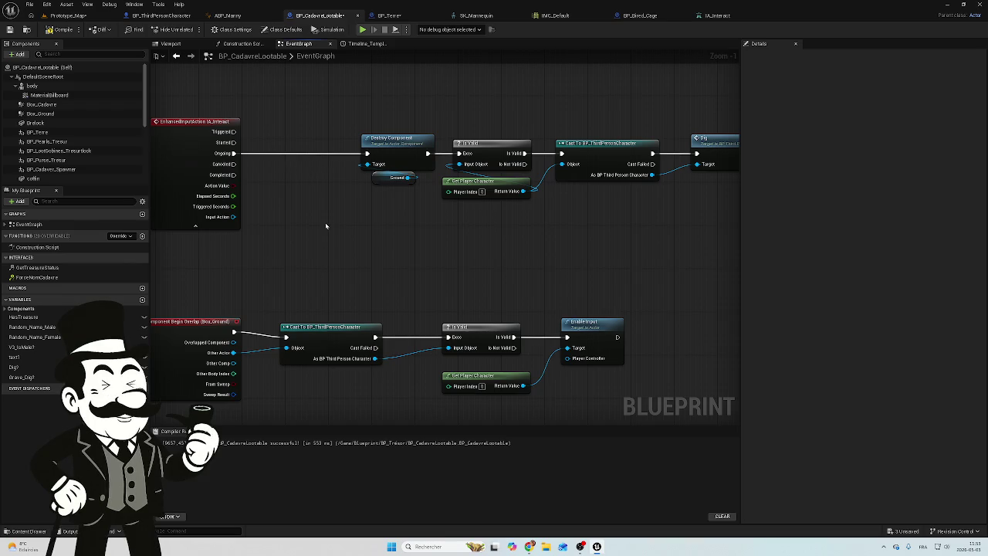
{"action": "scroll", "coordinate": [325, 225], "scroll_direction": "down", "scroll_amount": 5}
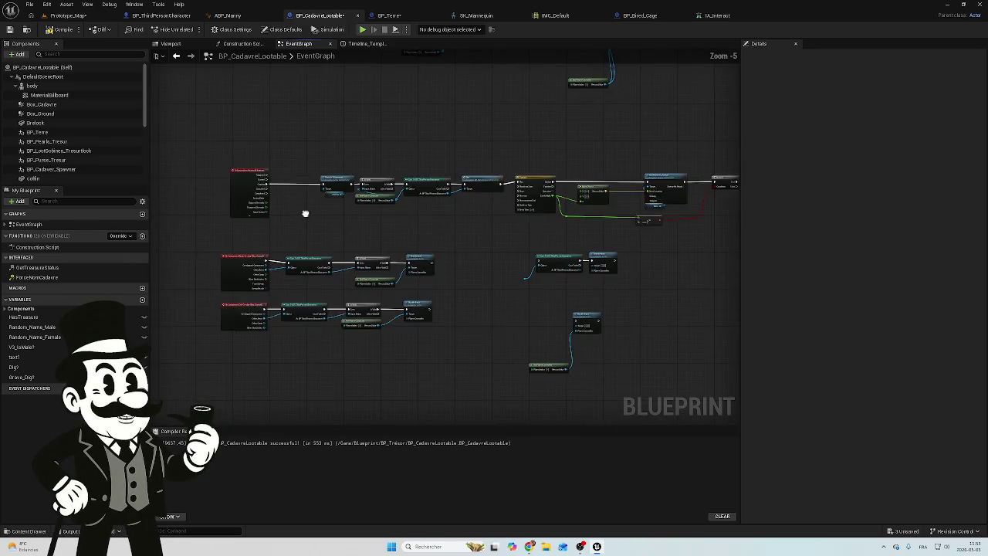
{"action": "scroll", "coordinate": [304, 213], "scroll_direction": "down", "scroll_amount": 2}
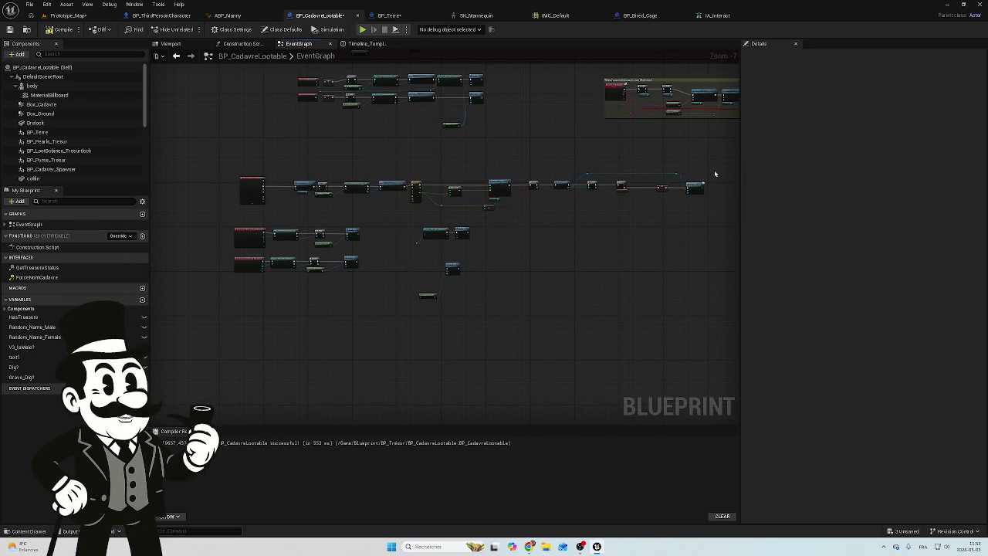
Step: Move the IA_Interact row below the overlap events, then view BP_Terre's graph
{"action": "mouse_move", "coordinate": [721, 167]}
{"action": "left_mouse_down"}
{"action": "mouse_move", "coordinate": [385, 215]}
{"action": "mouse_move", "coordinate": [239, 215]}
{"action": "mouse_move", "coordinate": [252, 323]}
{"action": "mouse_move", "coordinate": [255, 303]}
{"action": "left_mouse_up"}
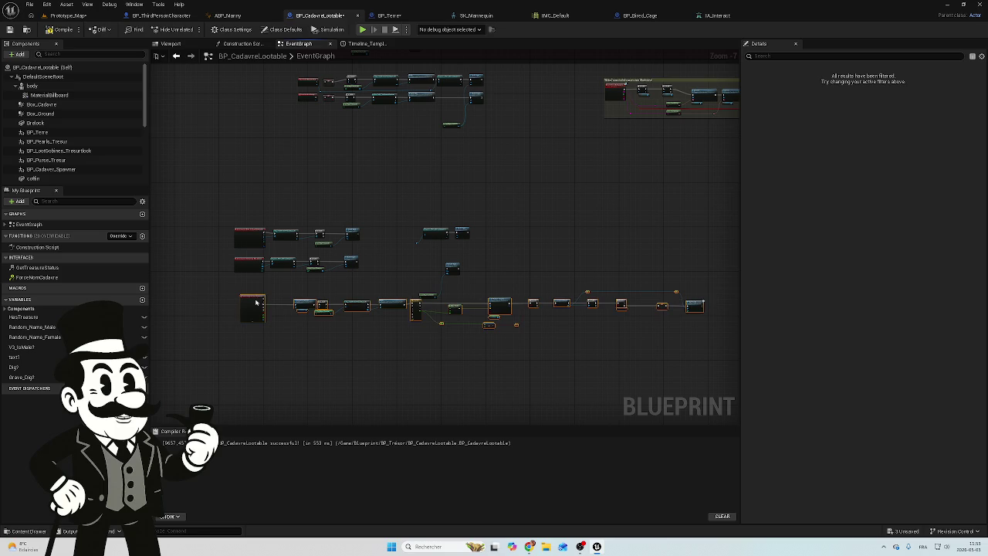
{"action": "left_click", "coordinate": [257, 278]}
{"action": "scroll", "coordinate": [257, 274], "scroll_direction": "up", "scroll_amount": 4}
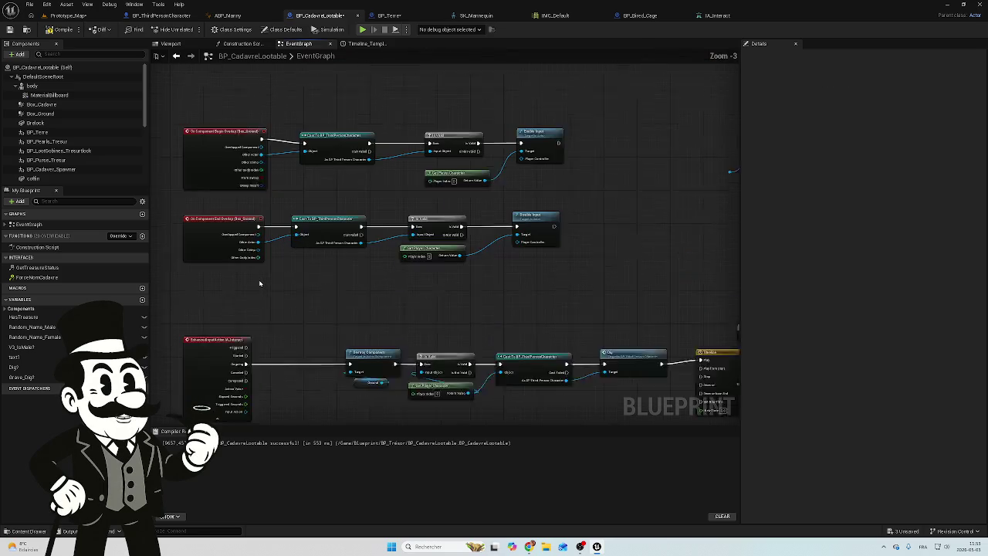
{"action": "scroll", "coordinate": [259, 283], "scroll_direction": "up", "scroll_amount": 1}
{"action": "left_click", "coordinate": [388, 15]}
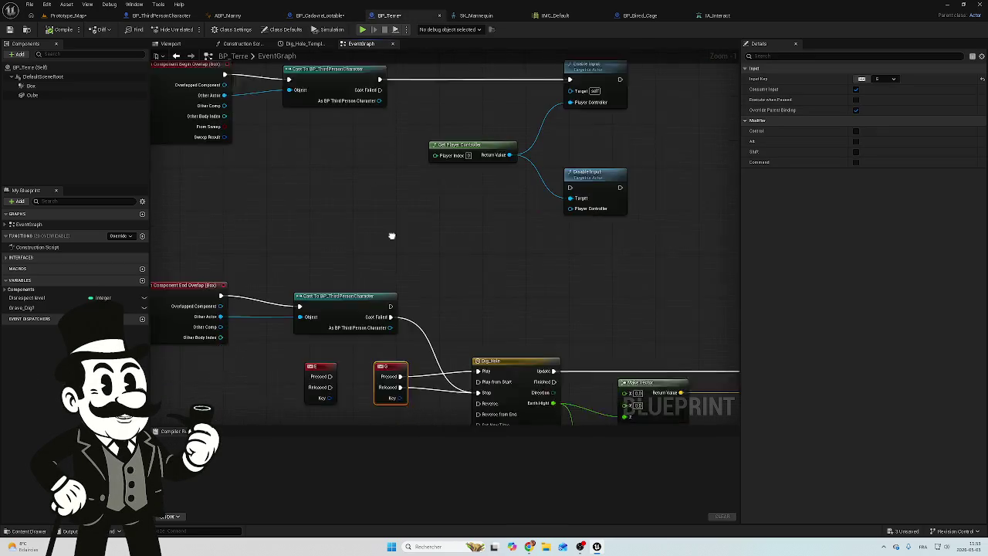
Step: Inspect BP_Terre's End Overlap cast to BP_ThirdPersonCharacter, nudging the cast node slightly
{"action": "scroll", "coordinate": [391, 216], "scroll_direction": "down", "scroll_amount": 1}
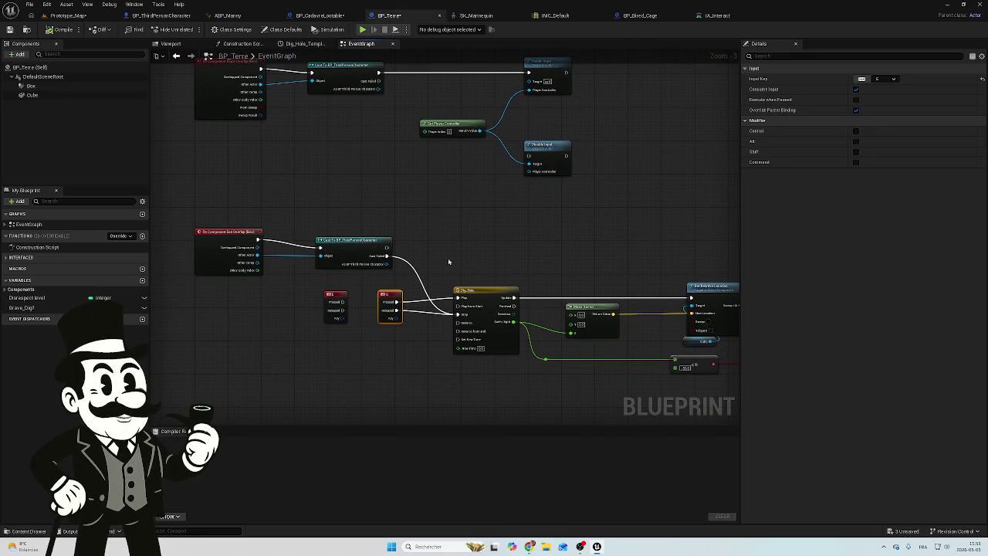
{"action": "scroll", "coordinate": [371, 276], "scroll_direction": "up", "scroll_amount": 2}
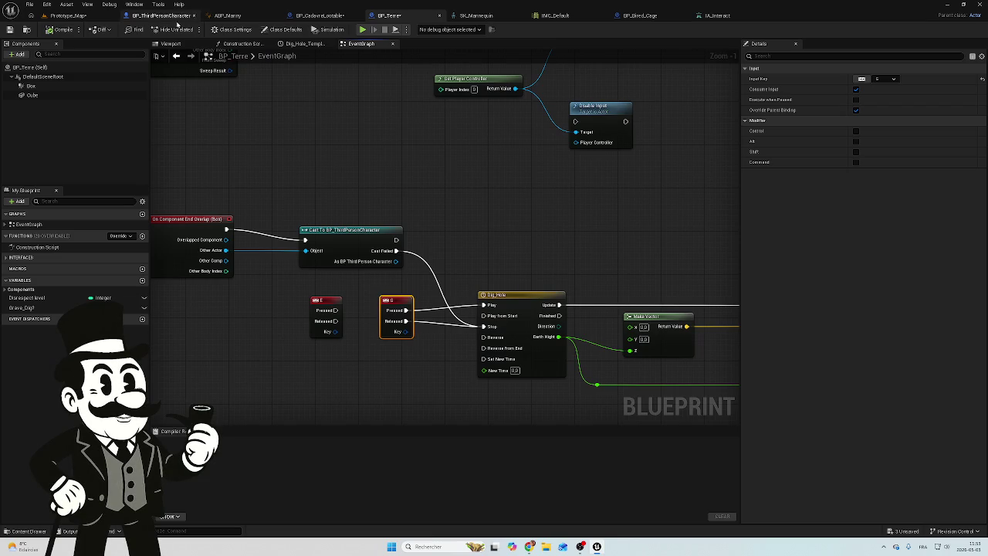
{"action": "left_click_drag", "start_coordinate": [251, 204], "coordinate": [297, 201]}
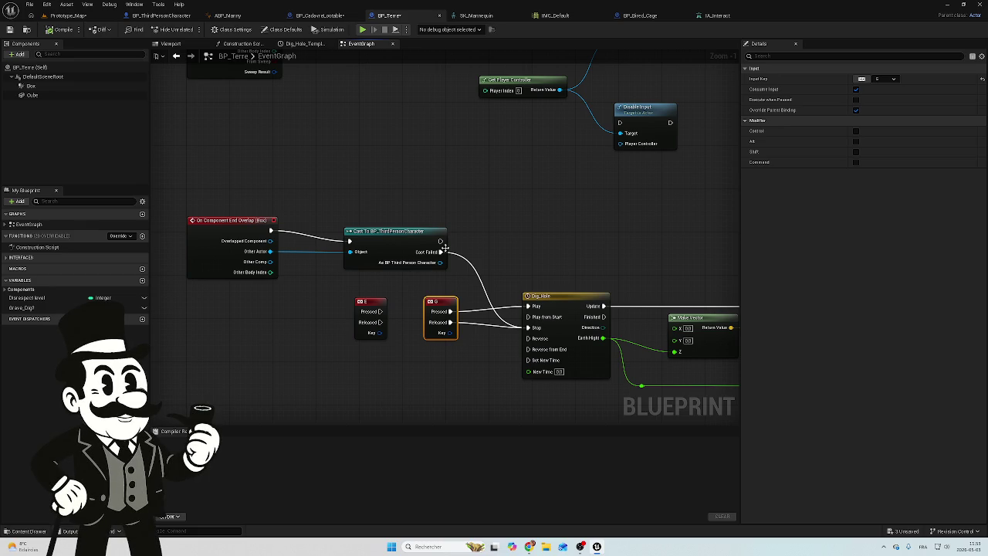
{"action": "mouse_move", "coordinate": [402, 231]}
{"action": "left_mouse_down"}
{"action": "mouse_move", "coordinate": [400, 291]}
{"action": "mouse_move", "coordinate": [393, 230]}
{"action": "left_mouse_up"}
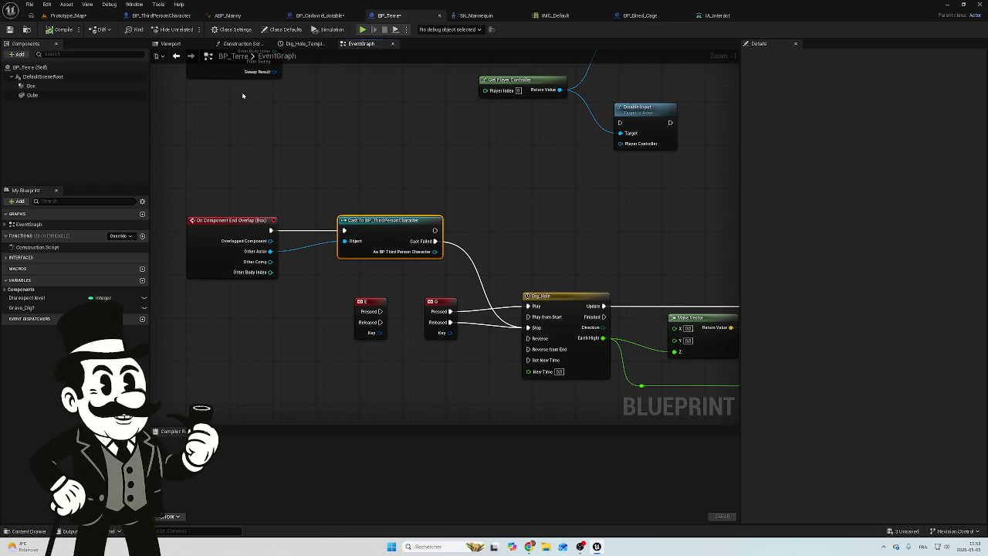
{"action": "left_click_drag", "start_coordinate": [243, 139], "coordinate": [226, 189]}
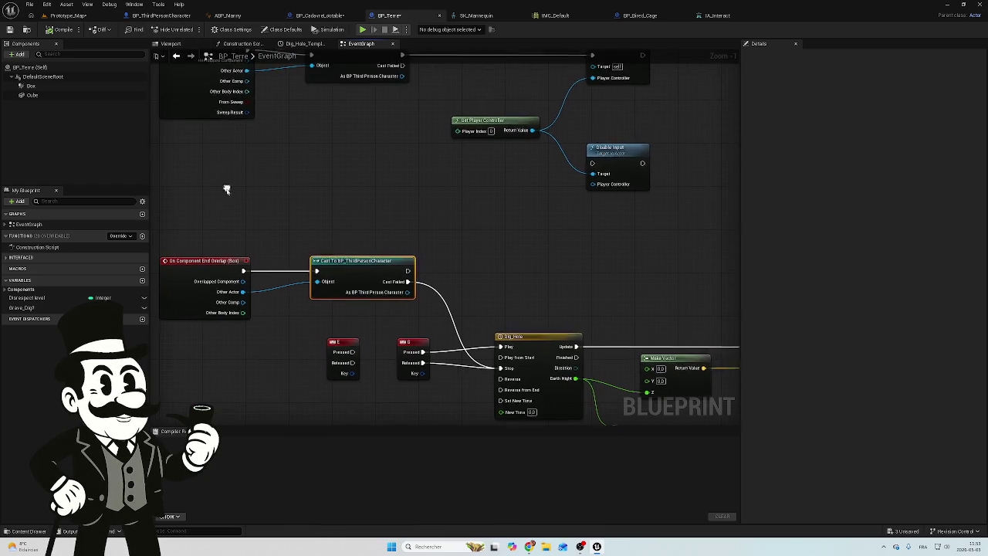
Step: Add a Print String node after the begin-overlap cast's exec output in BP_CadavreLootable
{"action": "left_click", "coordinate": [320, 16]}
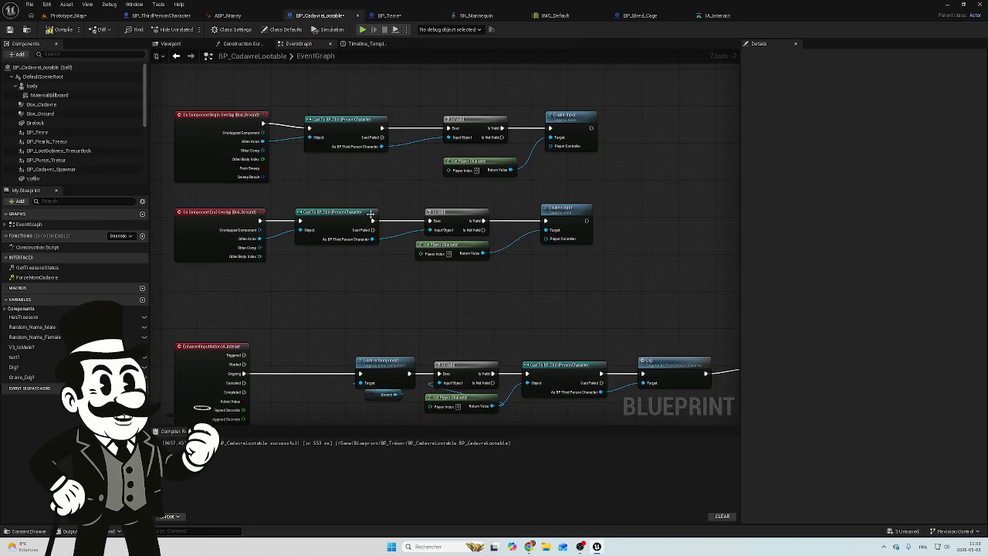
{"action": "left_click_drag", "start_coordinate": [350, 178], "coordinate": [340, 254]}
{"action": "mouse_move", "coordinate": [375, 208]}
{"action": "left_mouse_down"}
{"action": "mouse_move", "coordinate": [390, 224]}
{"action": "mouse_move", "coordinate": [398, 171]}
{"action": "mouse_move", "coordinate": [386, 158]}
{"action": "left_mouse_up"}
{"action": "key", "text": "Escape"}
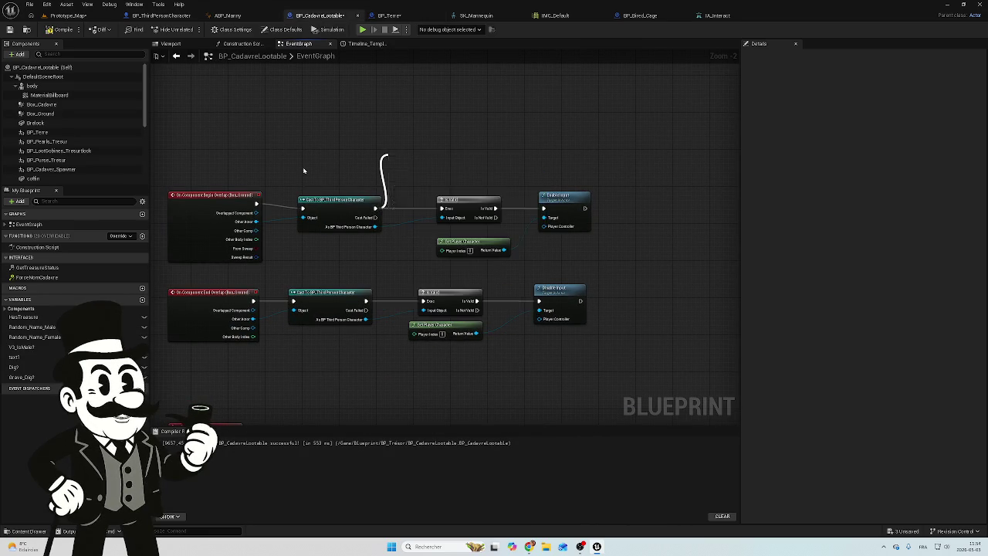
{"action": "left_click_drag", "start_coordinate": [345, 264], "coordinate": [348, 257]}
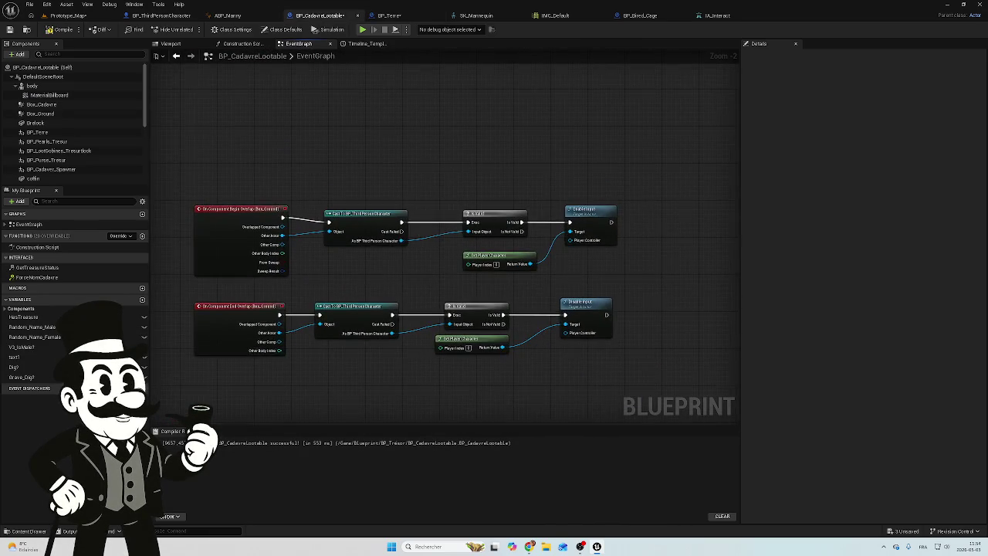
{"action": "scroll", "coordinate": [356, 167], "scroll_direction": "down", "scroll_amount": 6}
{"action": "scroll", "coordinate": [356, 167], "scroll_direction": "up", "scroll_amount": 3}
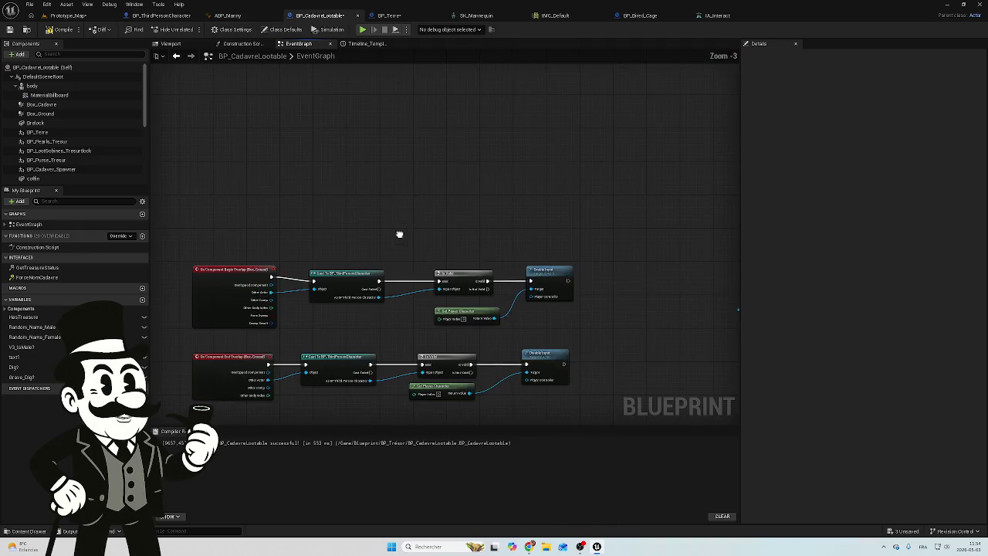
{"action": "left_click_drag", "start_coordinate": [381, 255], "coordinate": [384, 213]}
{"action": "type", "text": "prin"}
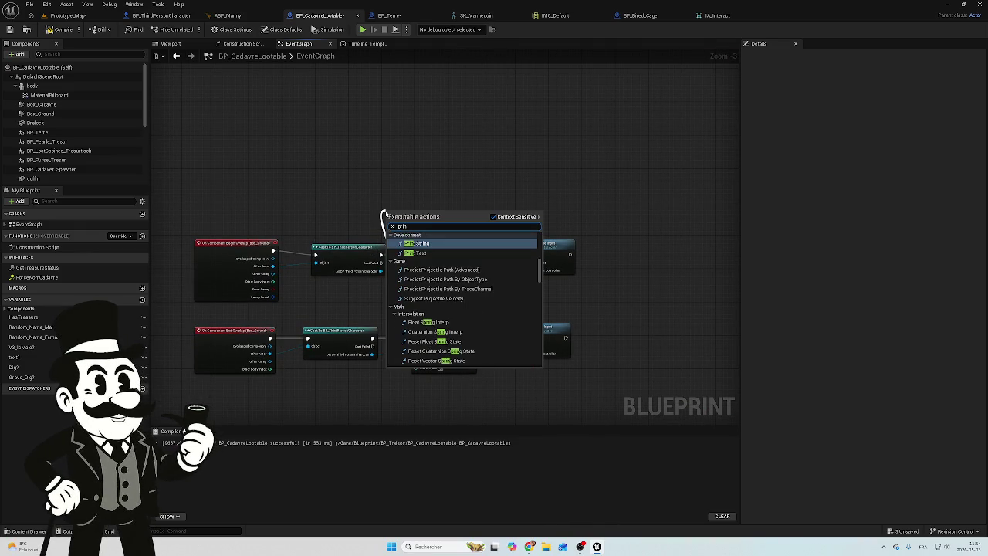
{"action": "key", "text": "Return"}
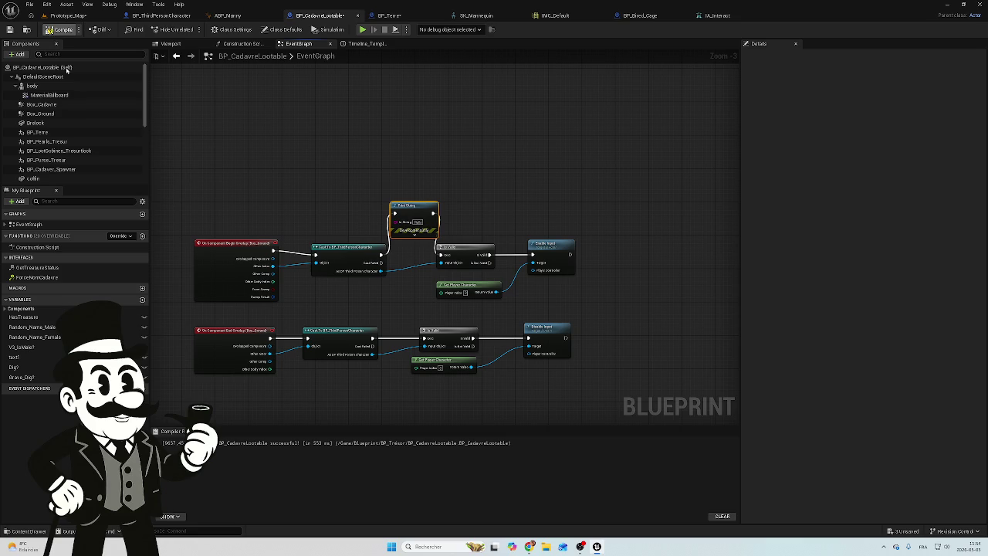
Step: Save all three unsaved assets and switch to the Prototype_Map level
{"action": "left_click", "coordinate": [913, 531]}
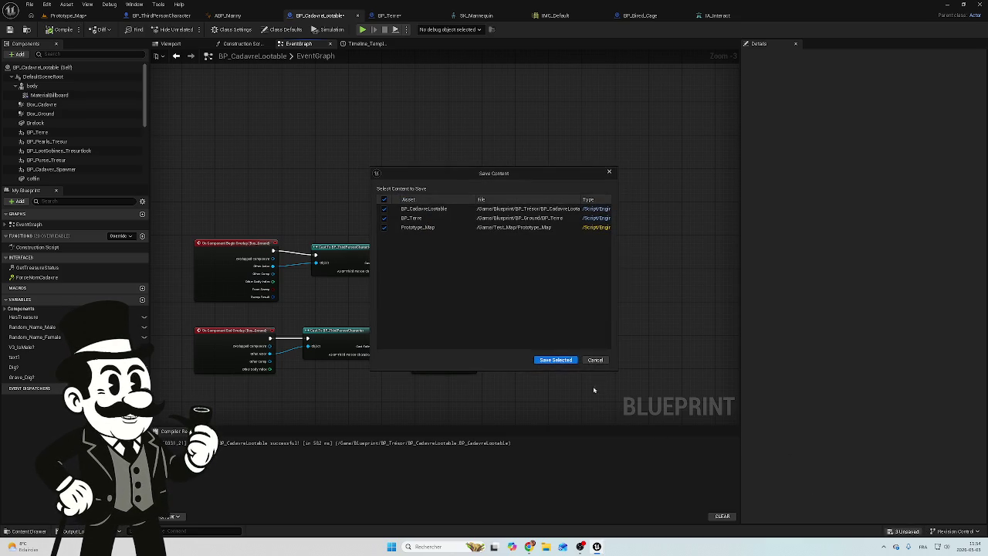
{"action": "left_click", "coordinate": [556, 363]}
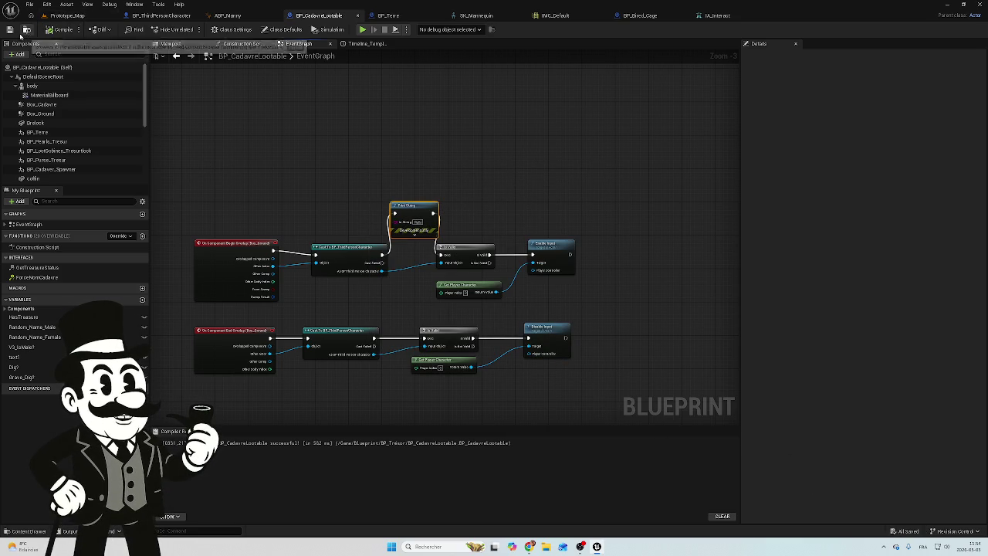
{"action": "left_click", "coordinate": [64, 15]}
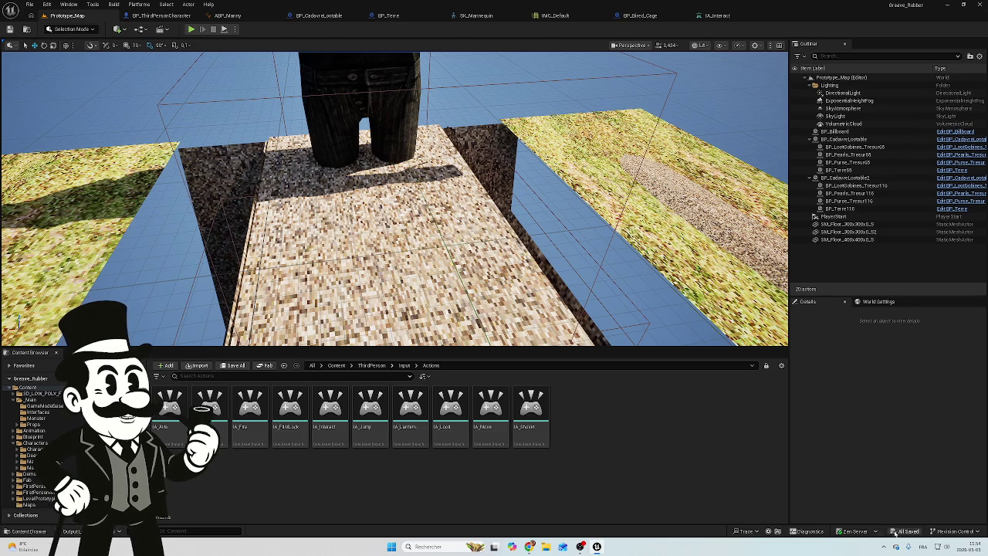
Step: Play-test Prototype_Map briefly, then return to BP_CadavreLootable's event graph
{"action": "left_click", "coordinate": [192, 28]}
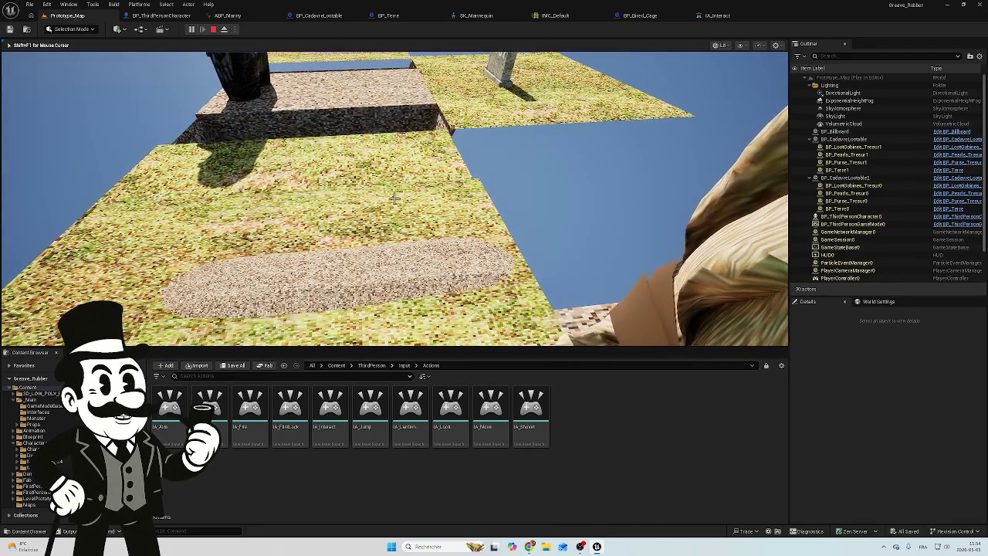
{"action": "key", "text": "Escape"}
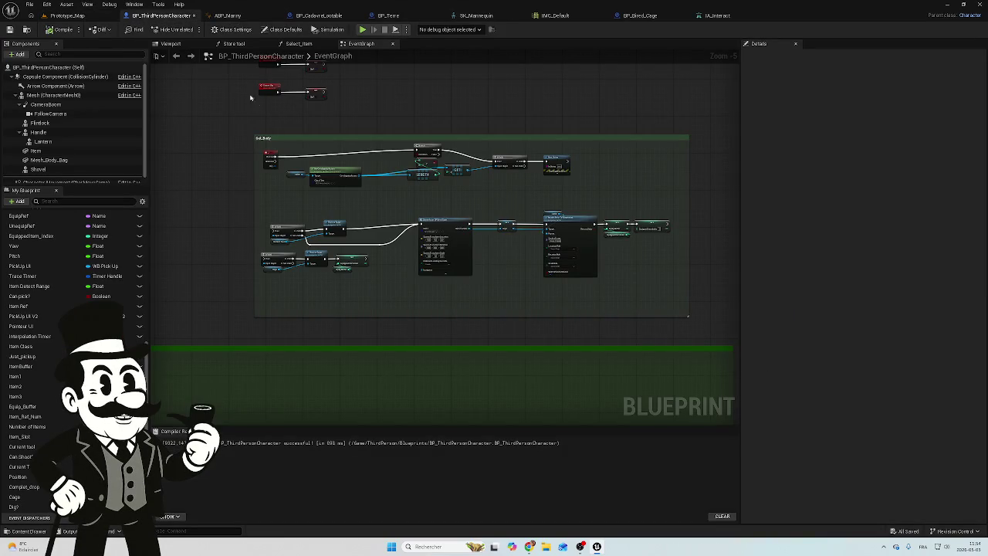
{"action": "left_click", "coordinate": [80, 16]}
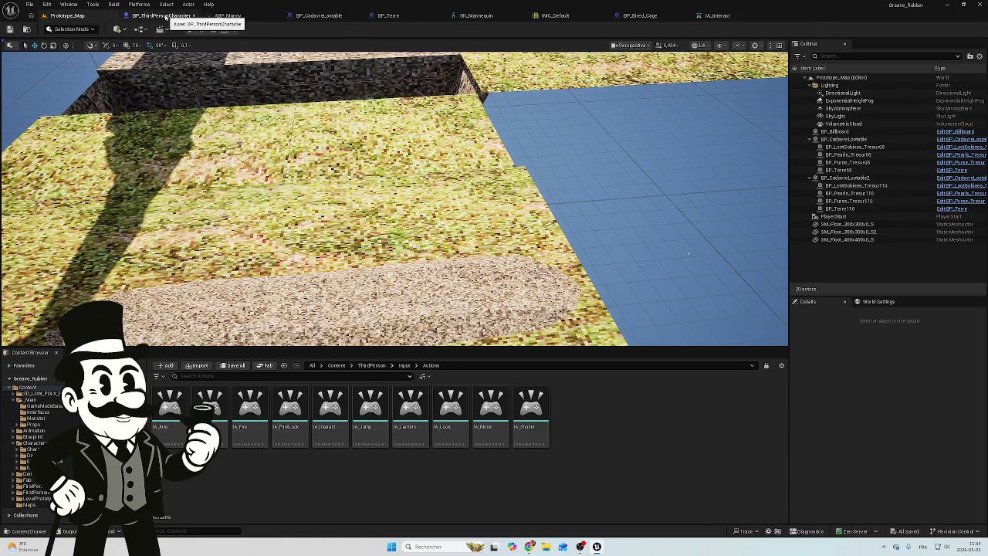
{"action": "left_click", "coordinate": [175, 15]}
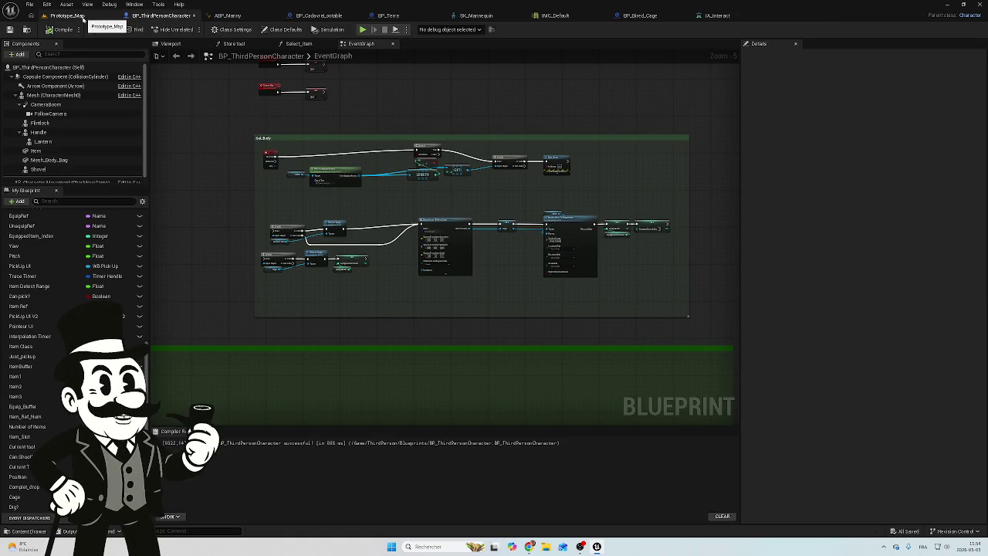
{"action": "left_click", "coordinate": [316, 15]}
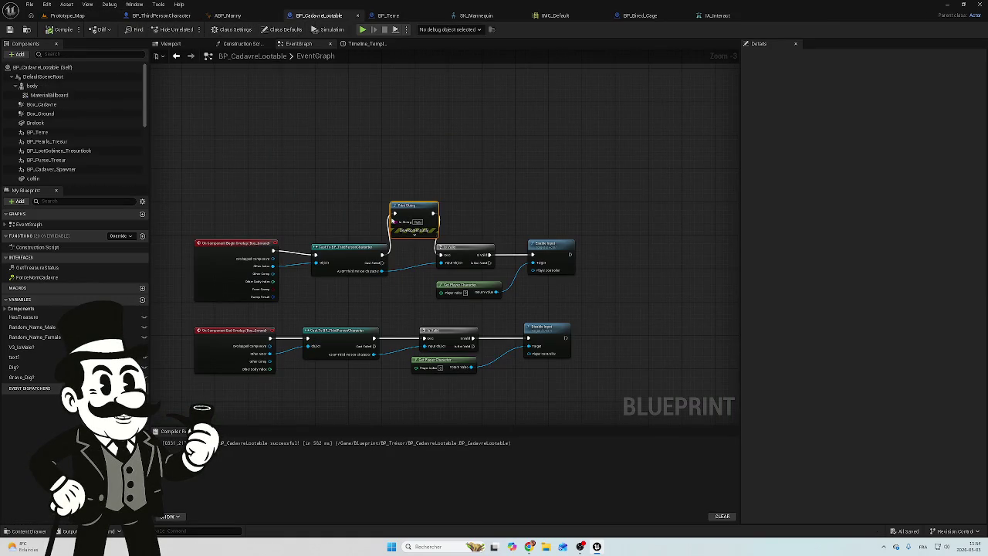
Step: Recompile BP_CadavreLootable with the overlap event nodes in view
{"action": "scroll", "coordinate": [404, 311], "scroll_direction": "up", "scroll_amount": 4}
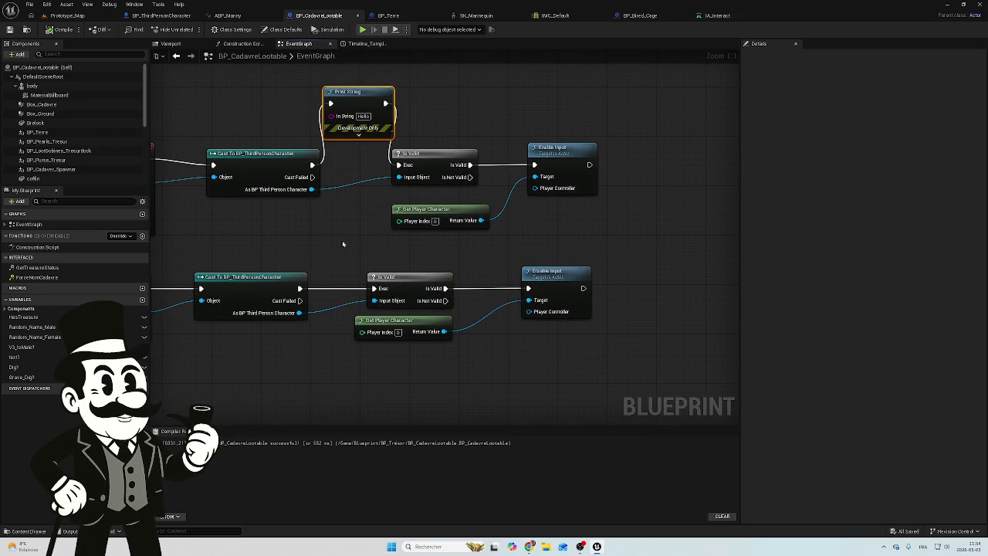
{"action": "mouse_move", "coordinate": [312, 231]}
{"action": "left_mouse_down"}
{"action": "mouse_move", "coordinate": [406, 229]}
{"action": "mouse_move", "coordinate": [341, 224]}
{"action": "left_mouse_up"}
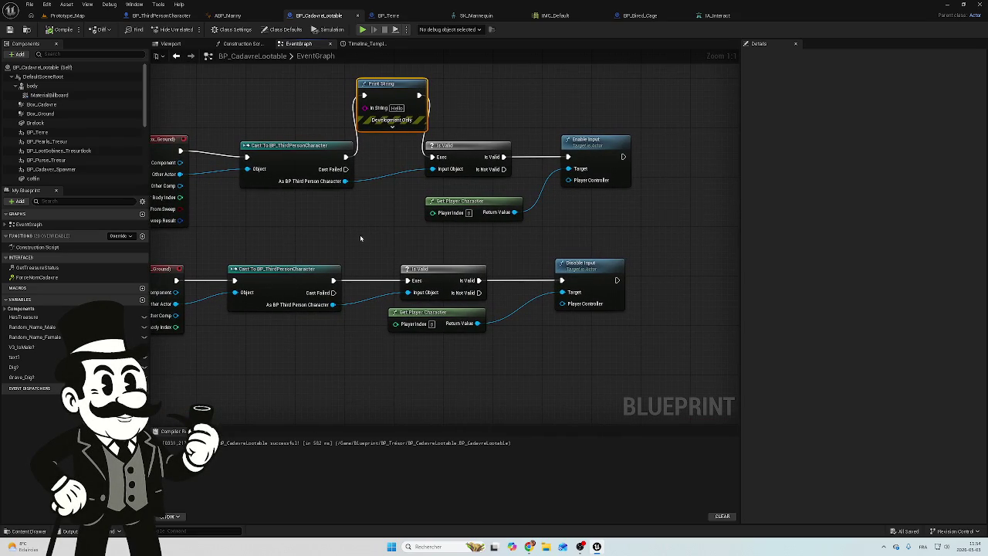
{"action": "left_click", "coordinate": [61, 29]}
Step: Play-test the overlap in Prototype_Map, then stop the session
{"action": "left_click", "coordinate": [76, 17]}
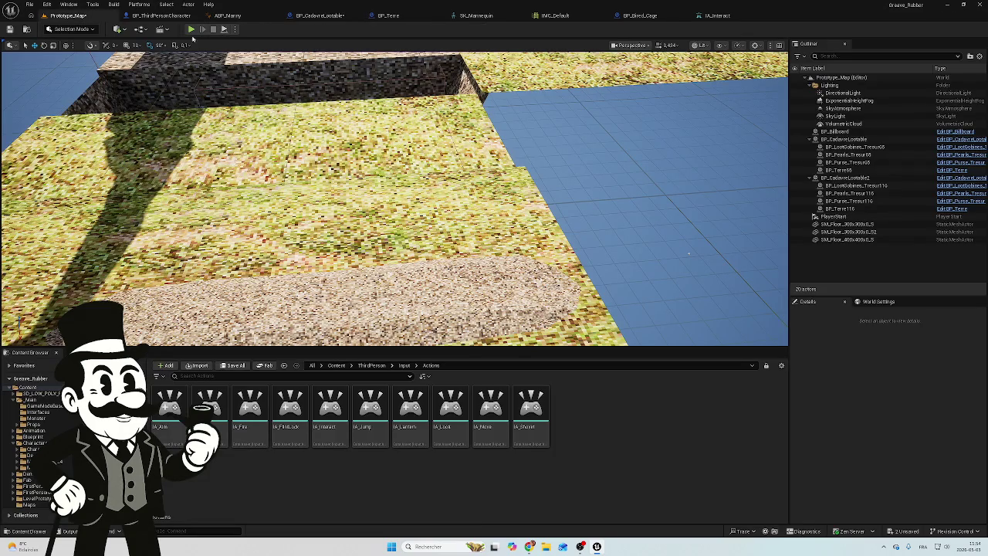
{"action": "left_click", "coordinate": [191, 29]}
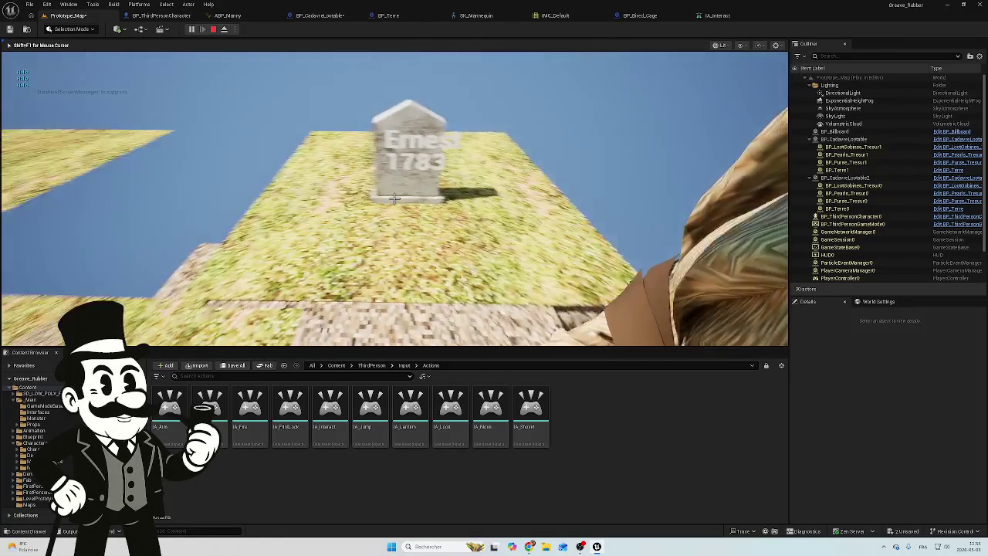
{"action": "key", "text": "Escape"}
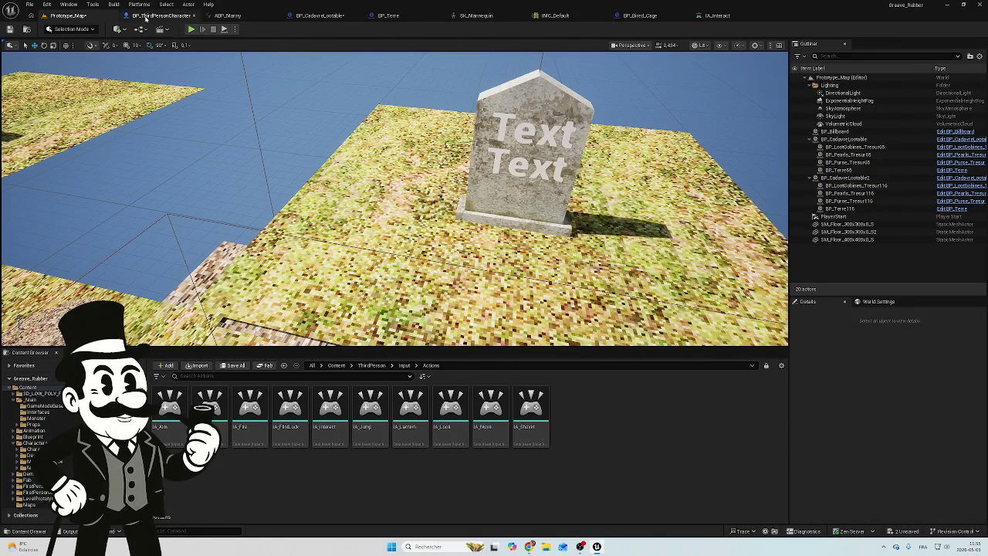
Step: Return to BP_CadavreLootable's graph and pan to both component overlap events
{"action": "left_click", "coordinate": [337, 16]}
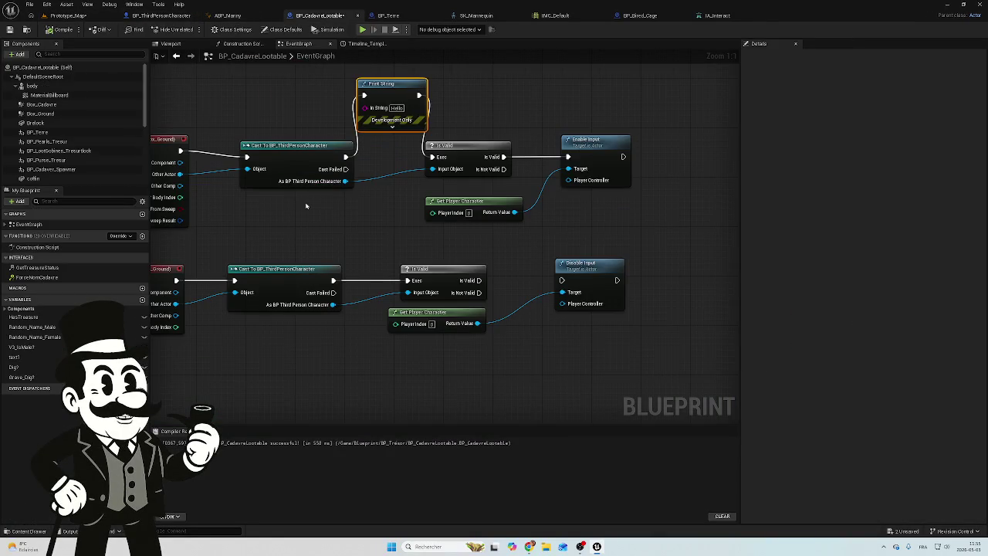
{"action": "left_click_drag", "start_coordinate": [305, 206], "coordinate": [421, 208]}
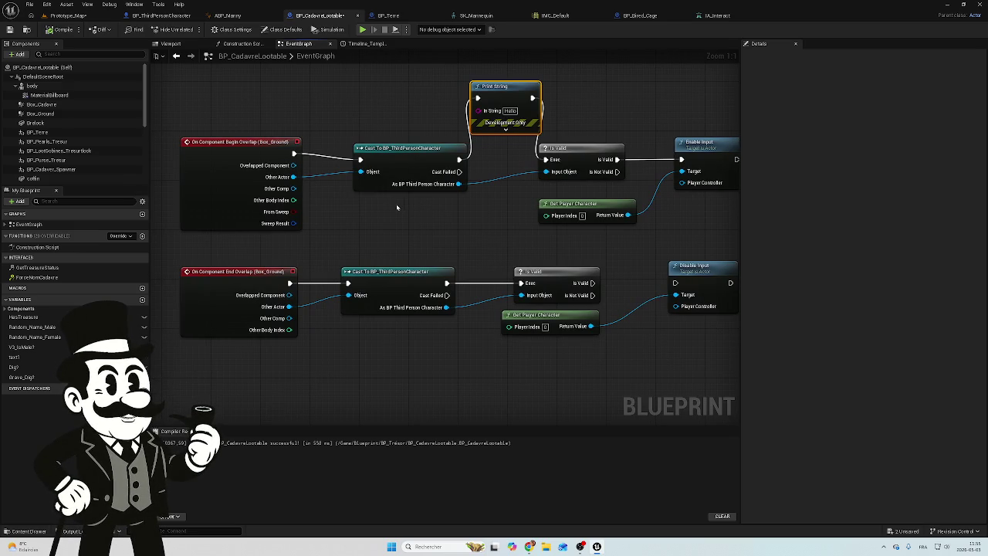
{"action": "scroll", "coordinate": [397, 207], "scroll_direction": "down", "scroll_amount": 6}
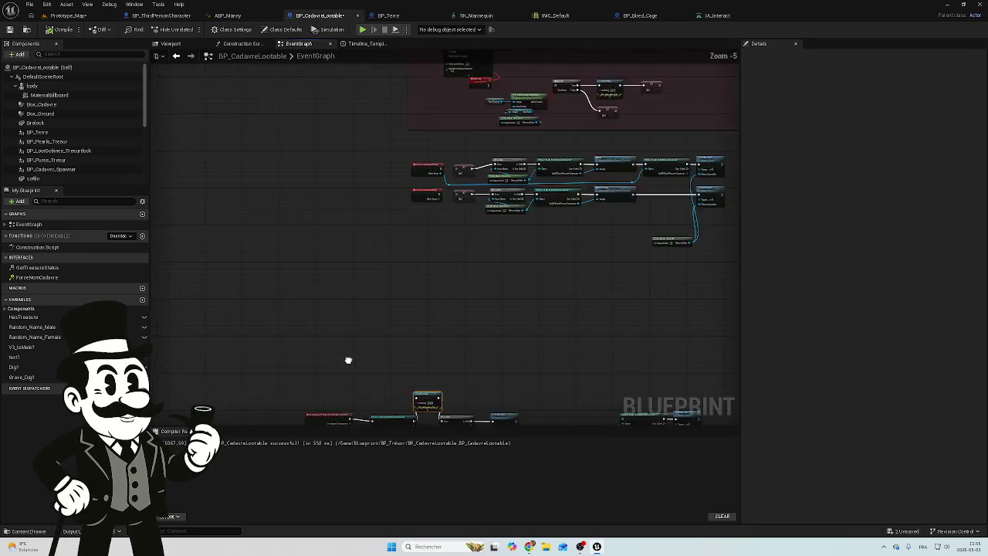
{"action": "scroll", "coordinate": [348, 360], "scroll_direction": "up", "scroll_amount": 1}
{"action": "left_click_drag", "start_coordinate": [348, 360], "coordinate": [344, 350]}
{"action": "left_click_drag", "start_coordinate": [485, 238], "coordinate": [423, 256]}
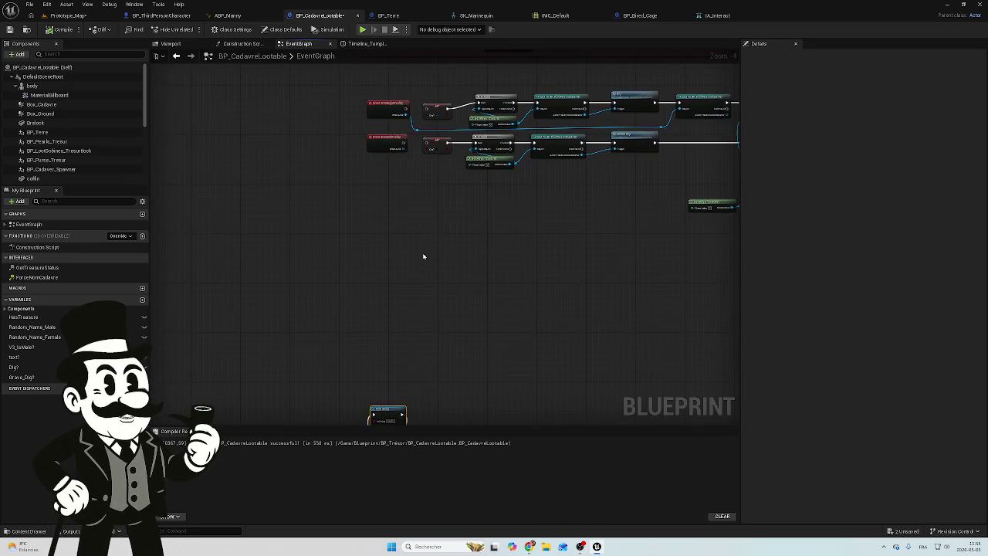
{"action": "scroll", "coordinate": [366, 201], "scroll_direction": "up", "scroll_amount": 3}
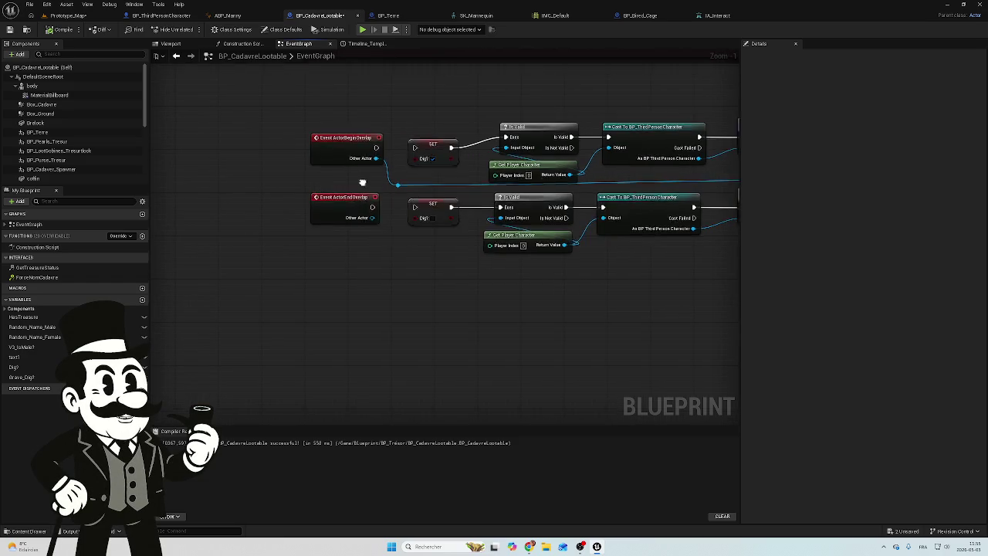
{"action": "scroll", "coordinate": [363, 183], "scroll_direction": "down", "scroll_amount": 3}
{"action": "mouse_move", "coordinate": [360, 154]}
{"action": "left_mouse_down"}
{"action": "mouse_move", "coordinate": [509, 208]}
{"action": "mouse_move", "coordinate": [483, 164]}
{"action": "mouse_move", "coordinate": [471, 286]}
{"action": "mouse_move", "coordinate": [467, 185]}
{"action": "left_mouse_up"}
{"action": "scroll", "coordinate": [479, 163], "scroll_direction": "down", "scroll_amount": 1}
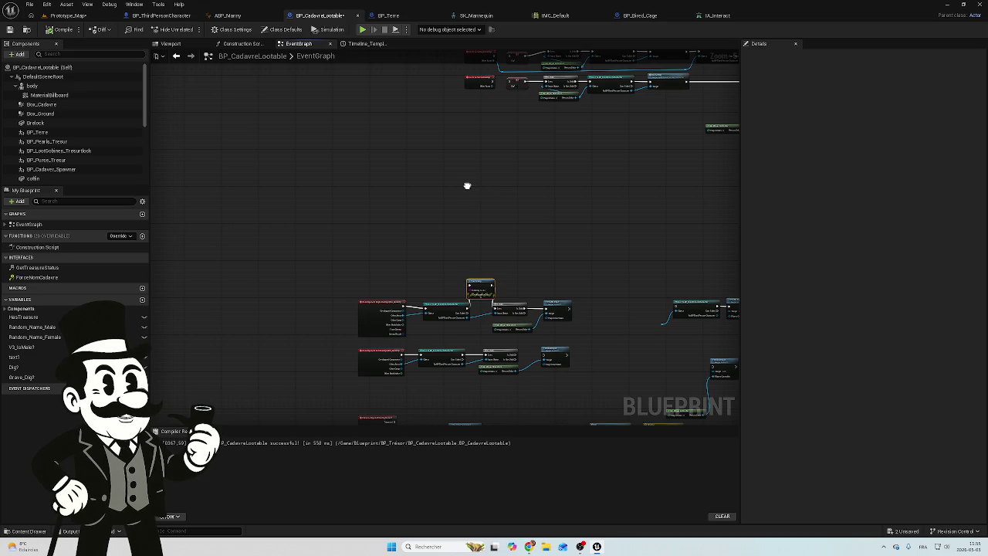
{"action": "scroll", "coordinate": [500, 353], "scroll_direction": "up", "scroll_amount": 1}
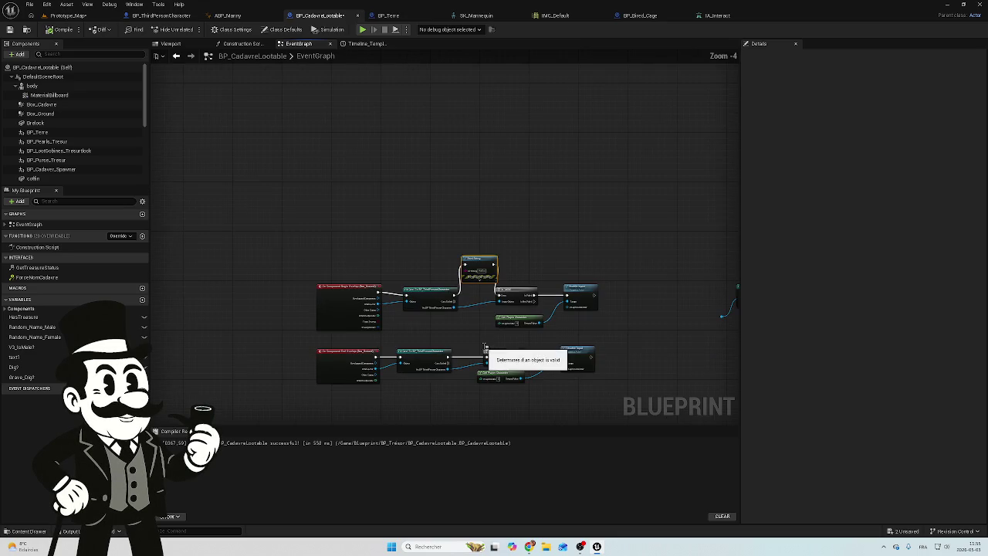
Step: Survey the actor overlap chains and their SET nodes, then zoom out across the graph
{"action": "mouse_move", "coordinate": [442, 243]}
{"action": "left_mouse_down"}
{"action": "mouse_move", "coordinate": [414, 302]}
{"action": "mouse_move", "coordinate": [456, 209]}
{"action": "mouse_move", "coordinate": [455, 178]}
{"action": "mouse_move", "coordinate": [402, 365]}
{"action": "left_mouse_up"}
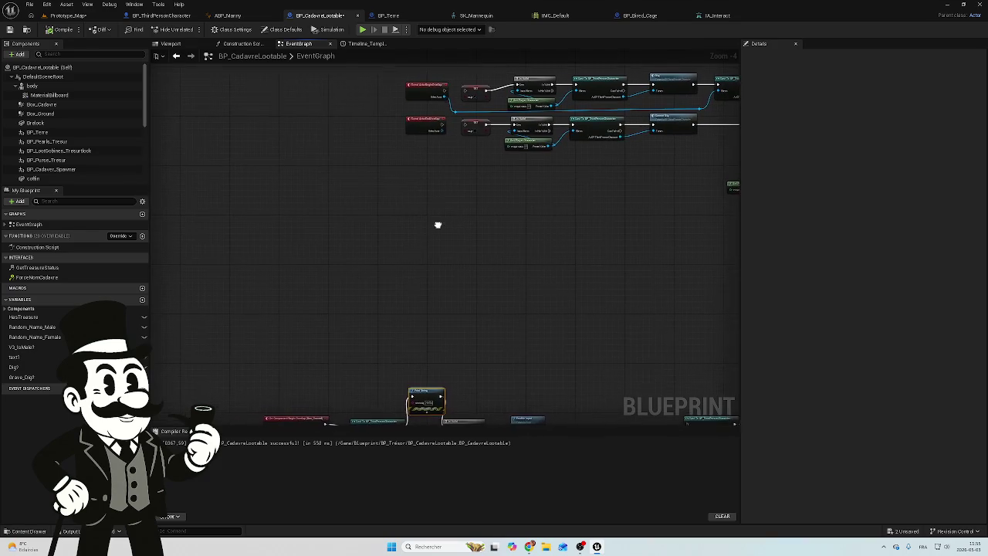
{"action": "left_click_drag", "start_coordinate": [439, 224], "coordinate": [399, 229]}
{"action": "left_click_drag", "start_coordinate": [483, 208], "coordinate": [509, 254]}
{"action": "scroll", "coordinate": [567, 225], "scroll_direction": "up", "scroll_amount": 2}
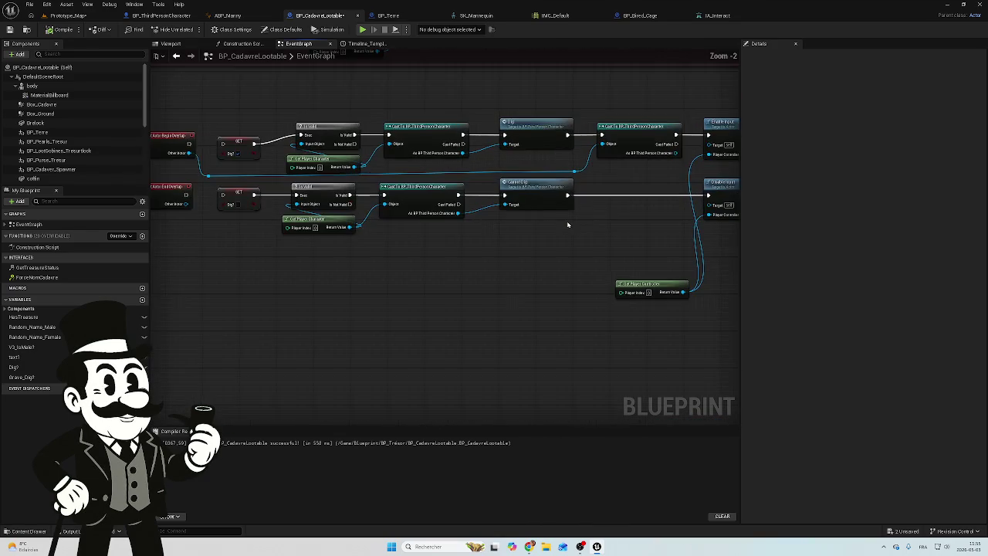
{"action": "scroll", "coordinate": [565, 224], "scroll_direction": "down", "scroll_amount": 3}
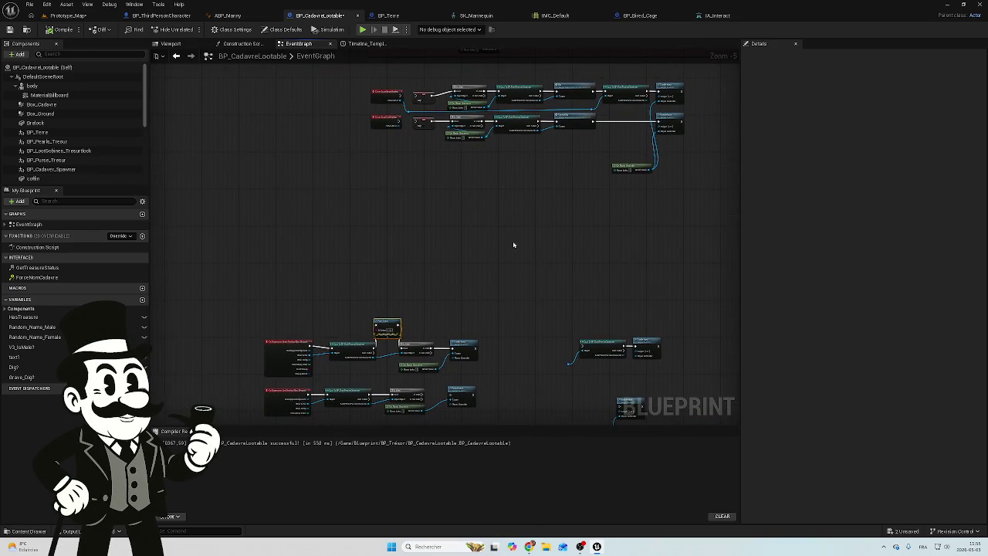
{"action": "scroll", "coordinate": [601, 220], "scroll_direction": "up", "scroll_amount": 5}
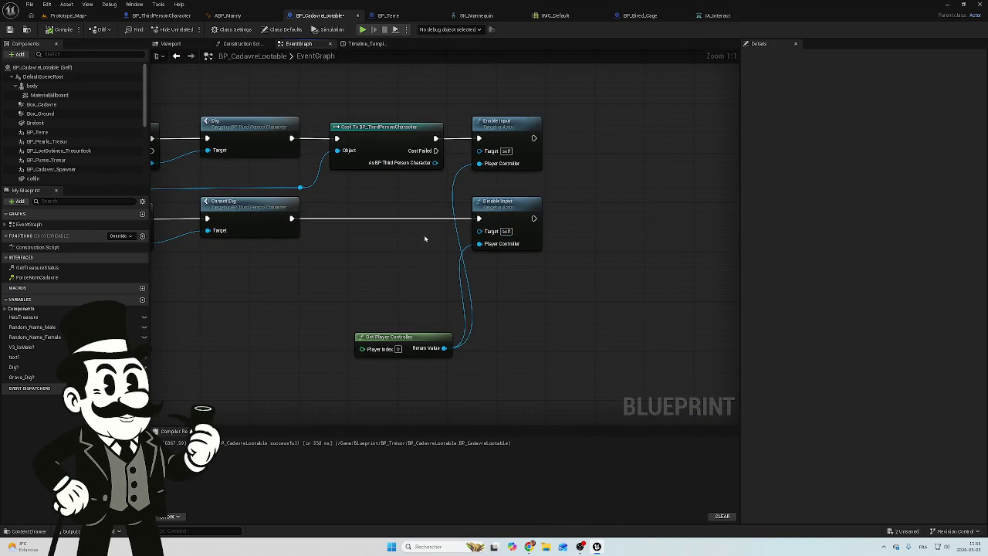
{"action": "left_click_drag", "start_coordinate": [185, 245], "coordinate": [665, 244]}
{"action": "scroll", "coordinate": [468, 267], "scroll_direction": "down", "scroll_amount": 1}
{"action": "scroll", "coordinate": [607, 265], "scroll_direction": "up", "scroll_amount": 1}
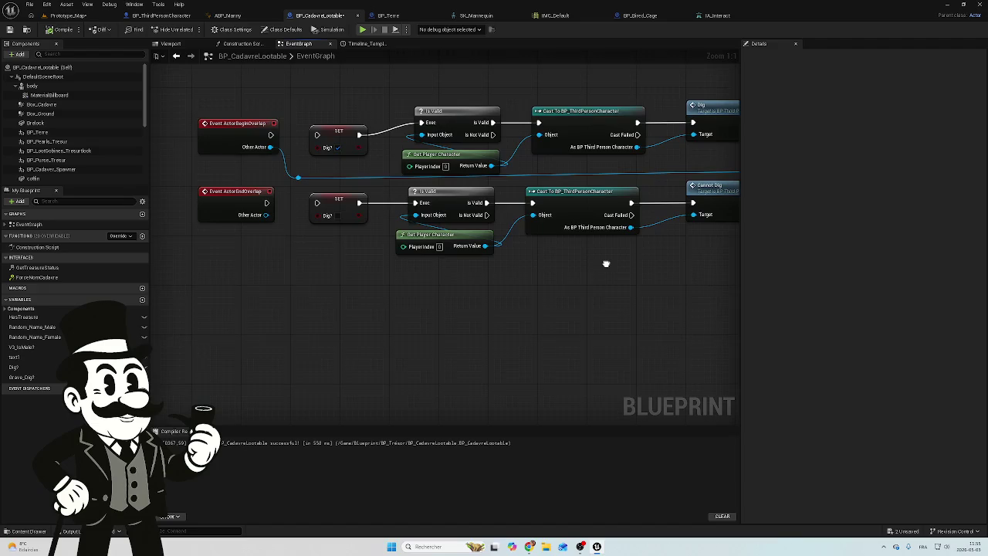
{"action": "scroll", "coordinate": [385, 302], "scroll_direction": "down", "scroll_amount": 2}
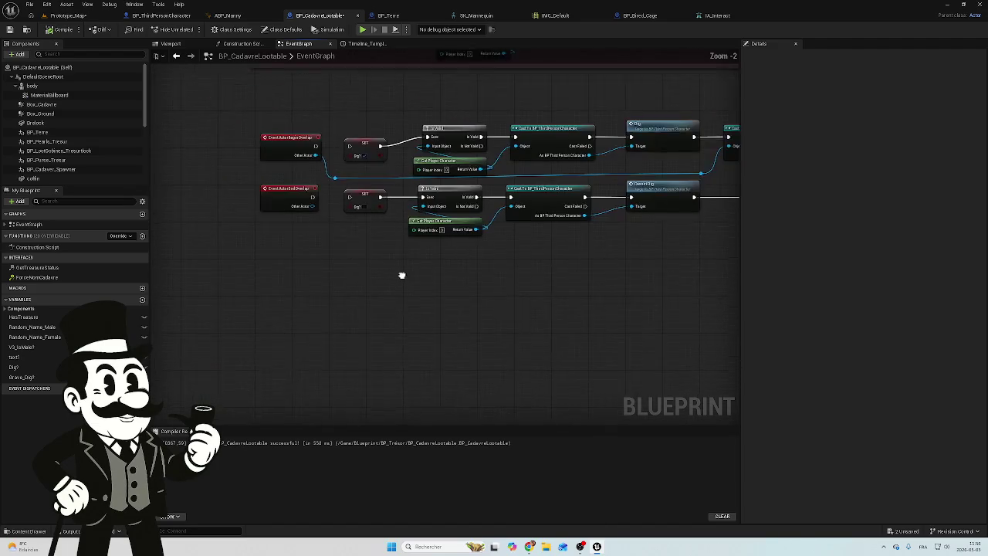
{"action": "mouse_move", "coordinate": [401, 276]}
{"action": "left_mouse_down"}
{"action": "mouse_move", "coordinate": [529, 181]}
{"action": "mouse_move", "coordinate": [442, 223]}
{"action": "left_mouse_up"}
{"action": "scroll", "coordinate": [442, 222], "scroll_direction": "down", "scroll_amount": 1}
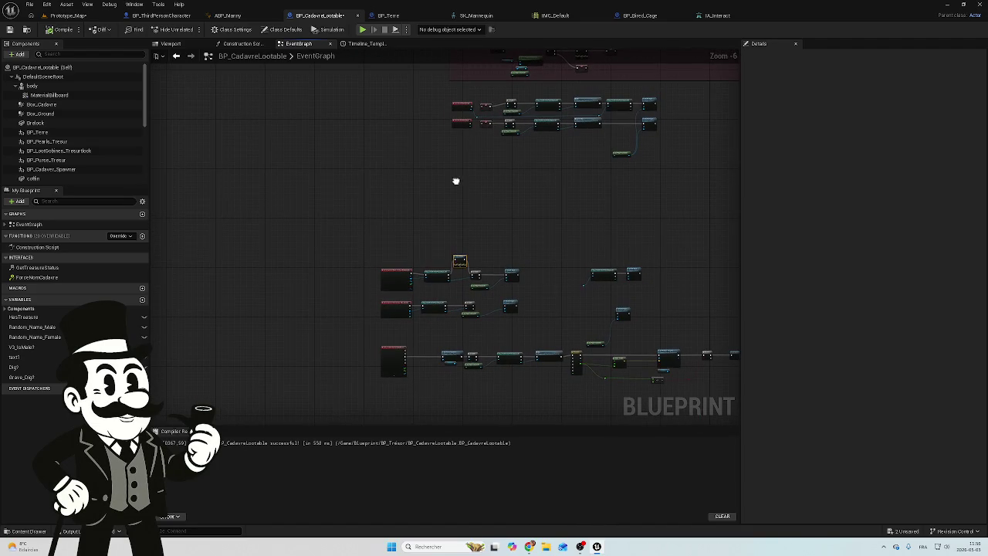
Step: Move both Box_Ground component overlap chains up beside the actor overlap chains
{"action": "mouse_move", "coordinate": [539, 230]}
{"action": "left_mouse_down"}
{"action": "mouse_move", "coordinate": [448, 331]}
{"action": "mouse_move", "coordinate": [370, 339]}
{"action": "left_mouse_up"}
{"action": "left_click_drag", "start_coordinate": [388, 280], "coordinate": [320, 129]}
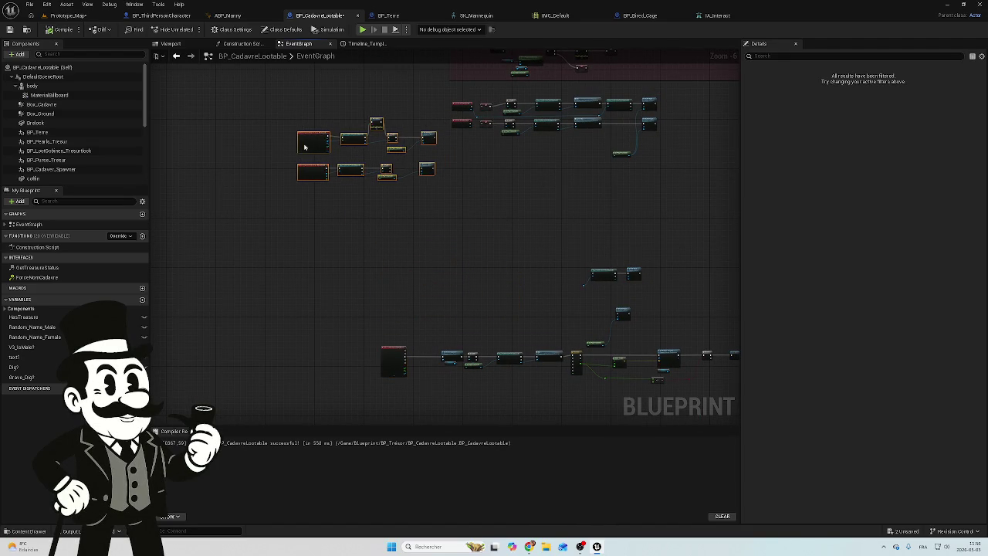
{"action": "scroll", "coordinate": [383, 154], "scroll_direction": "up", "scroll_amount": 7}
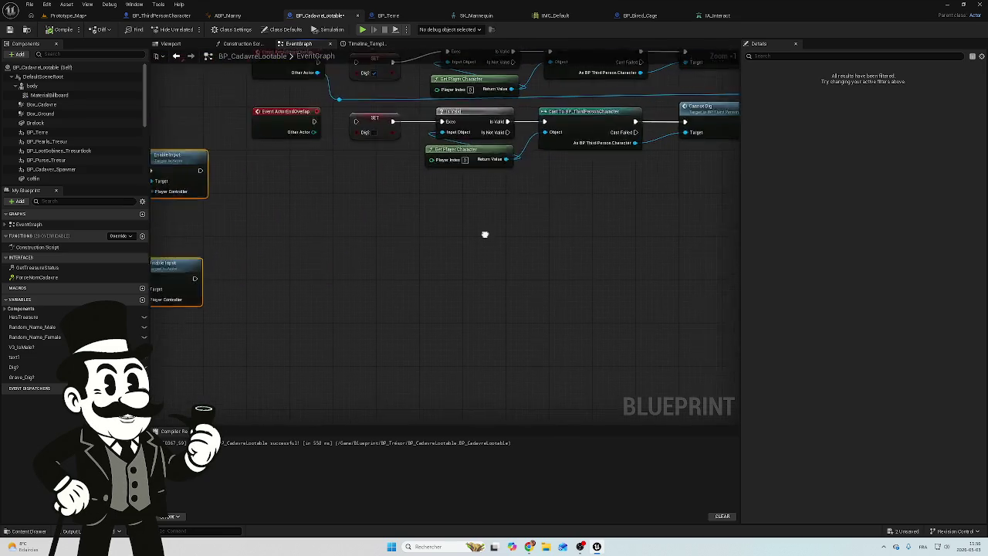
Step: Inspect the Dig and Cannot Dig nodes along the actor overlap chains
{"action": "mouse_move", "coordinate": [485, 232]}
{"action": "left_mouse_down"}
{"action": "mouse_move", "coordinate": [199, 283]}
{"action": "mouse_move", "coordinate": [368, 277]}
{"action": "mouse_move", "coordinate": [434, 291]}
{"action": "mouse_move", "coordinate": [222, 299]}
{"action": "left_mouse_up"}
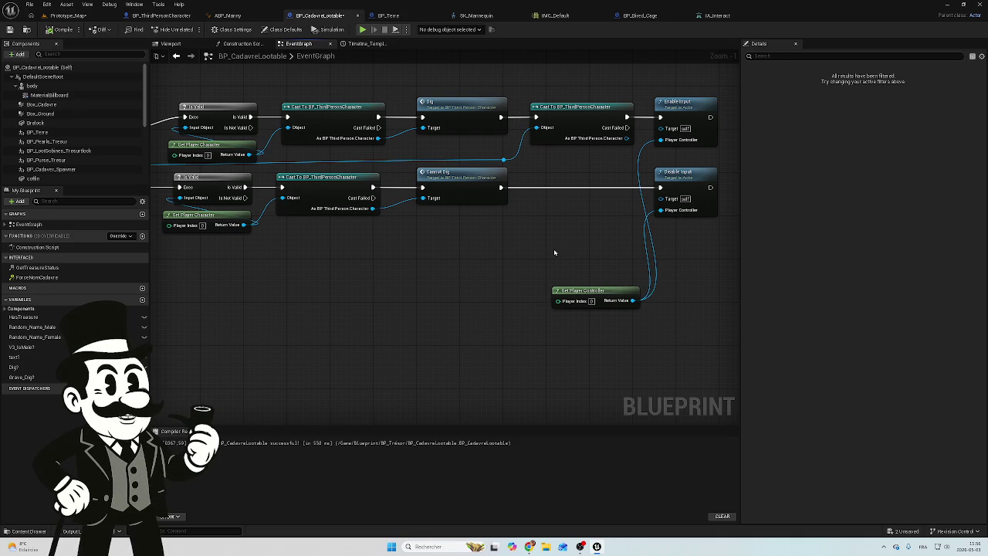
{"action": "mouse_move", "coordinate": [505, 244]}
{"action": "left_mouse_down"}
{"action": "mouse_move", "coordinate": [560, 229]}
{"action": "mouse_move", "coordinate": [677, 254]}
{"action": "mouse_move", "coordinate": [432, 263]}
{"action": "left_mouse_up"}
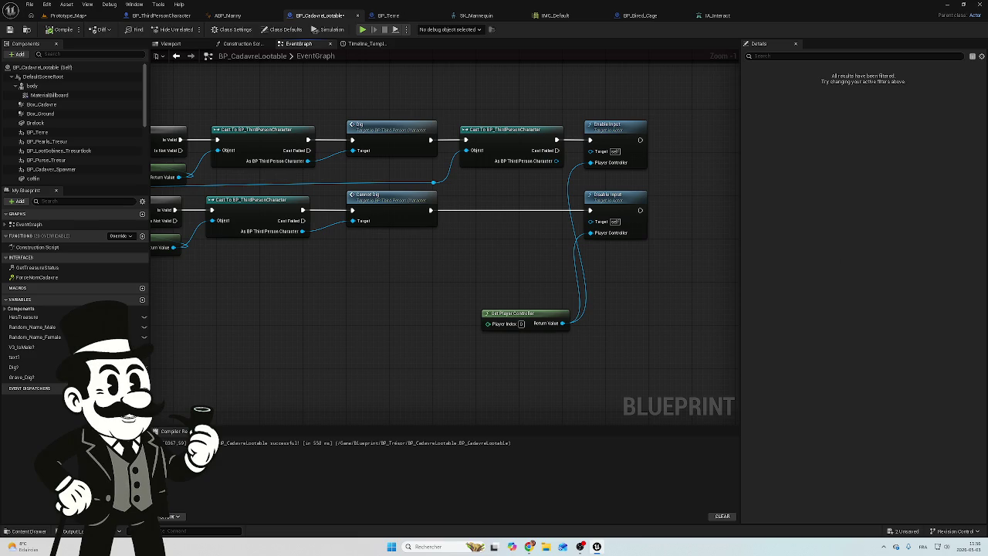
{"action": "mouse_move", "coordinate": [540, 250]}
{"action": "left_mouse_down"}
{"action": "mouse_move", "coordinate": [421, 238]}
{"action": "mouse_move", "coordinate": [606, 224]}
{"action": "mouse_move", "coordinate": [324, 249]}
{"action": "mouse_move", "coordinate": [481, 234]}
{"action": "mouse_move", "coordinate": [638, 199]}
{"action": "mouse_move", "coordinate": [440, 170]}
{"action": "mouse_move", "coordinate": [630, 194]}
{"action": "mouse_move", "coordinate": [472, 198]}
{"action": "left_mouse_up"}
{"action": "scroll", "coordinate": [325, 249], "scroll_direction": "down", "scroll_amount": 2}
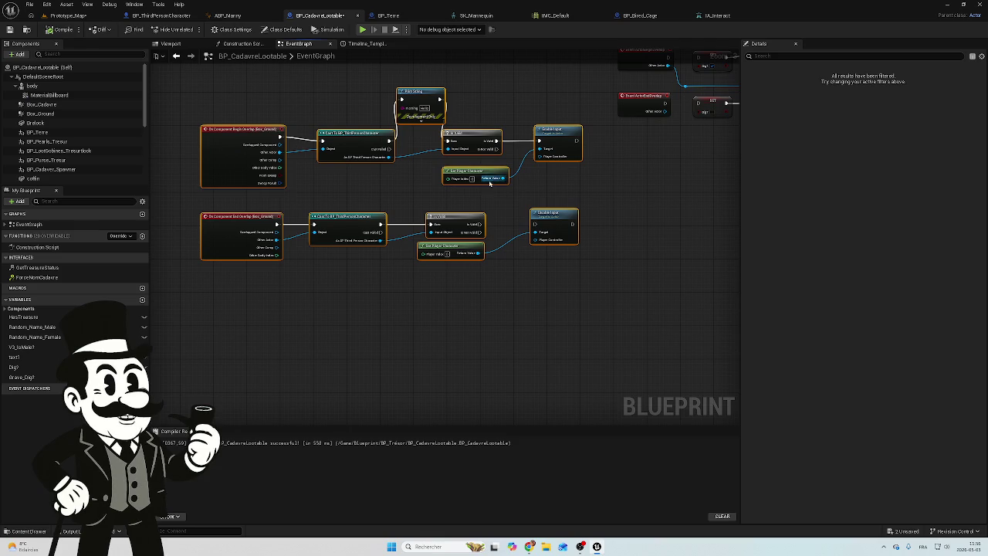
{"action": "scroll", "coordinate": [411, 119], "scroll_direction": "down", "scroll_amount": 2}
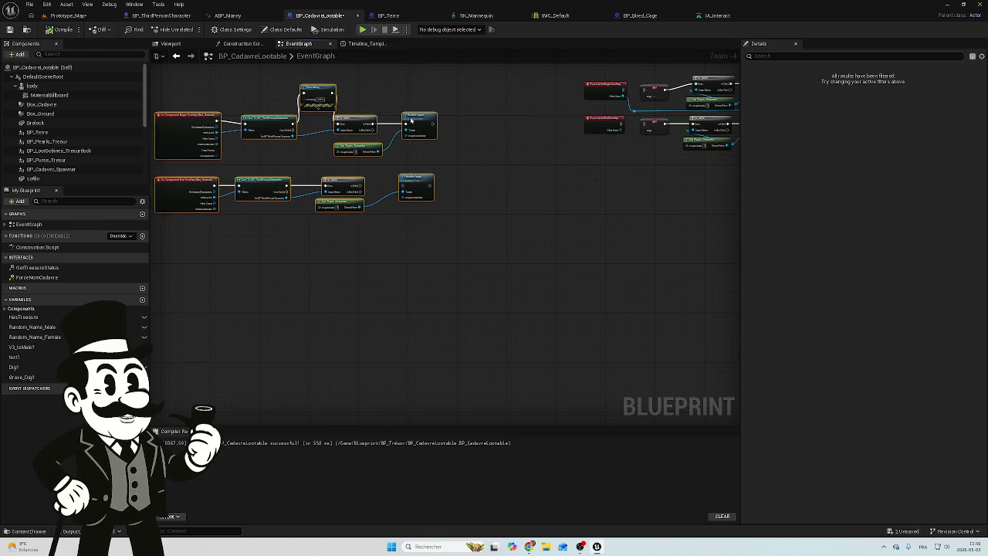
{"action": "left_click_drag", "start_coordinate": [492, 139], "coordinate": [278, 223]}
{"action": "scroll", "coordinate": [278, 223], "scroll_direction": "up", "scroll_amount": 2}
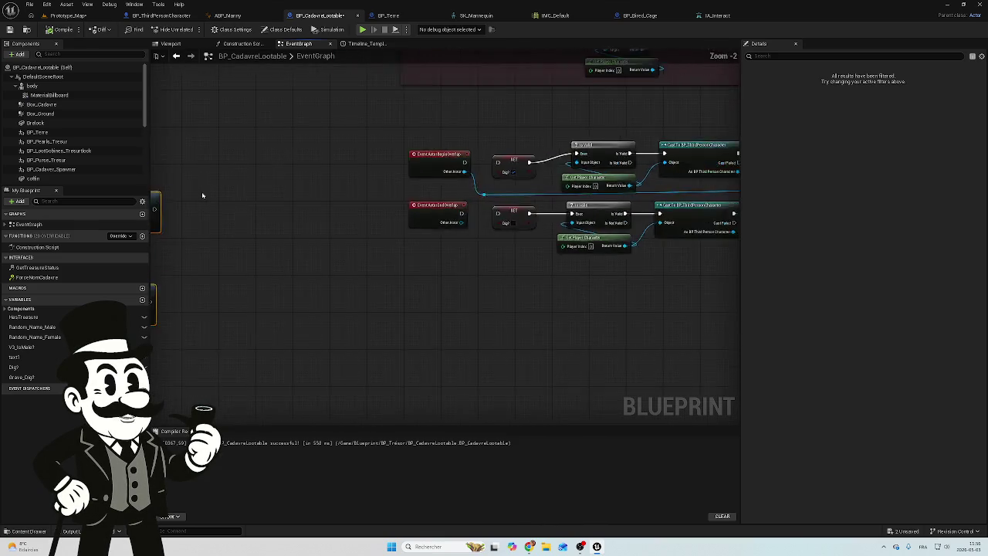
Step: Connect ActorBeginOverlap and ActorEndOverlap exec pins to their SET nodes
{"action": "scroll", "coordinate": [689, 198], "scroll_direction": "up", "scroll_amount": 1}
{"action": "left_click_drag", "start_coordinate": [202, 195], "coordinate": [701, 200]}
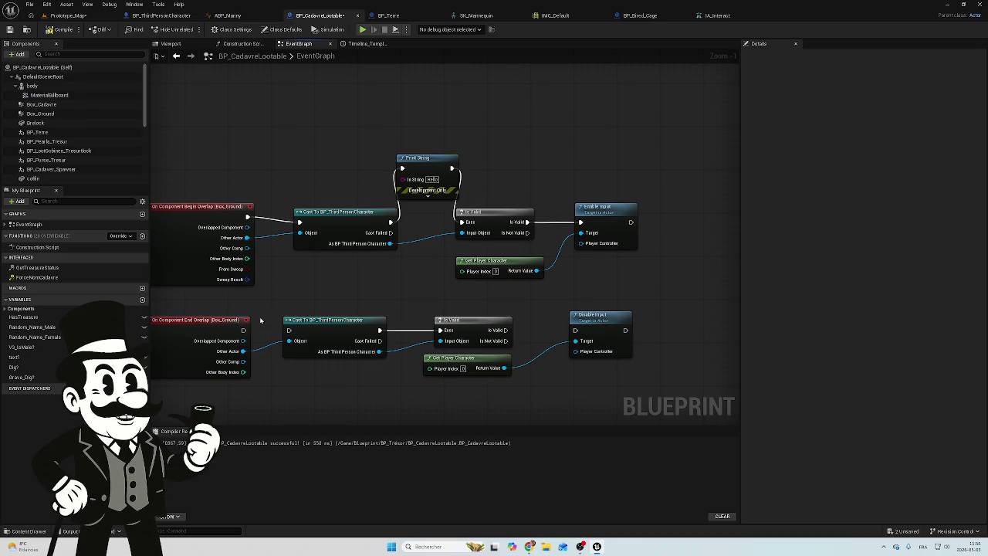
{"action": "scroll", "coordinate": [276, 223], "scroll_direction": "down", "scroll_amount": 2}
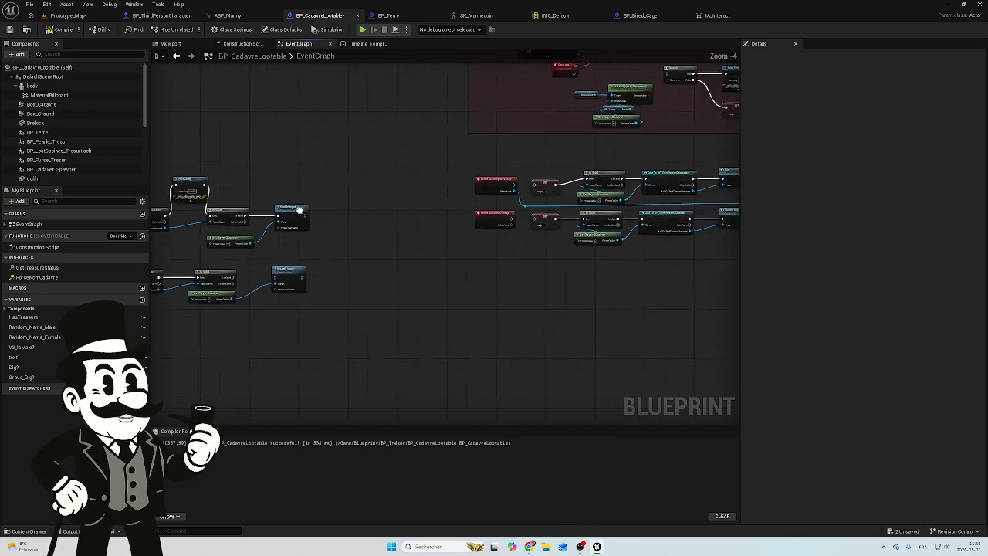
{"action": "scroll", "coordinate": [508, 218], "scroll_direction": "up", "scroll_amount": 3}
{"action": "left_click_drag", "start_coordinate": [509, 218], "coordinate": [377, 207]}
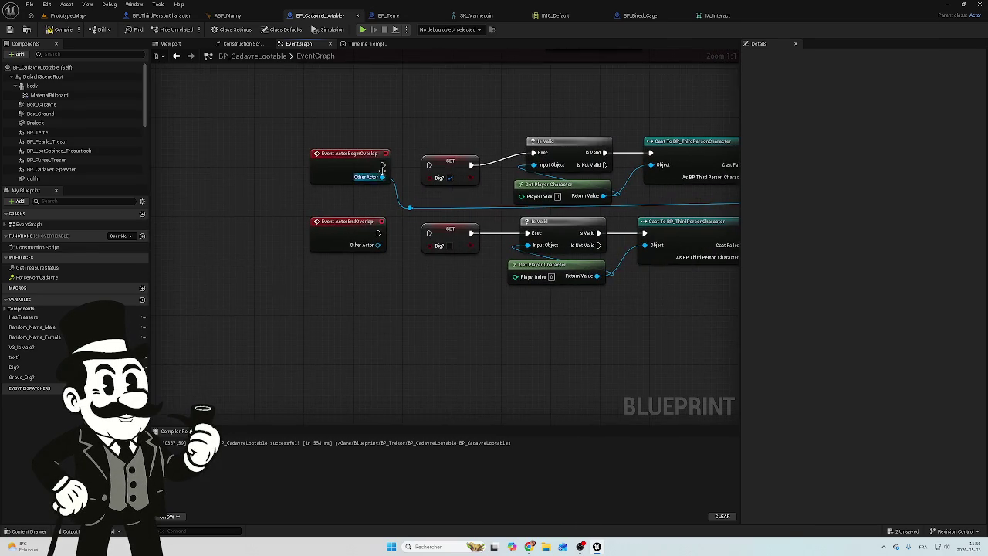
{"action": "left_click_drag", "start_coordinate": [382, 164], "coordinate": [428, 166]}
{"action": "mouse_move", "coordinate": [378, 233]}
{"action": "left_mouse_down"}
{"action": "mouse_move", "coordinate": [409, 240]}
{"action": "mouse_move", "coordinate": [429, 232]}
{"action": "left_mouse_up"}
Step: Unlink Cannot Dig from Disable Input, delete the second cast, and wire Dig to Enable Input
{"action": "left_click_drag", "start_coordinate": [417, 274], "coordinate": [332, 263]}
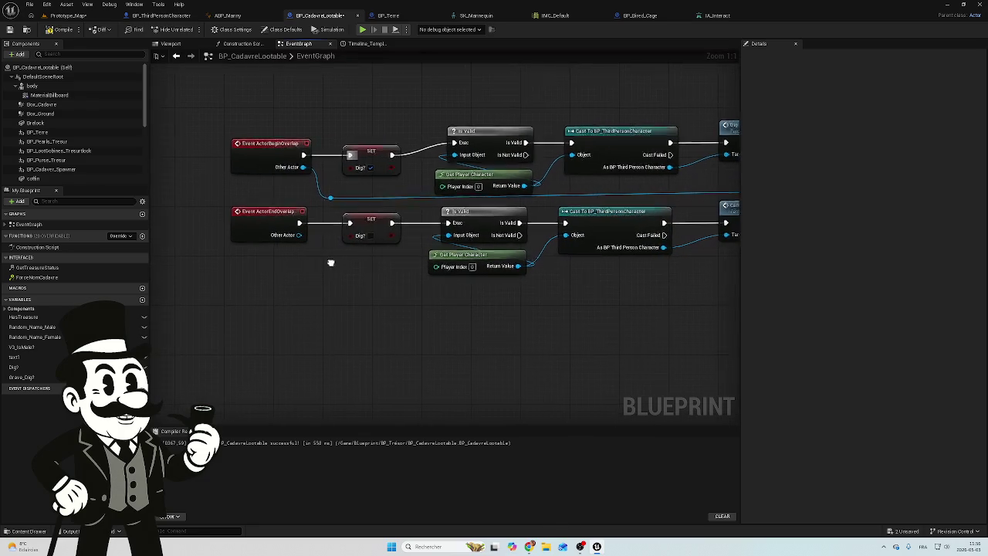
{"action": "left_click_drag", "start_coordinate": [581, 285], "coordinate": [318, 278]}
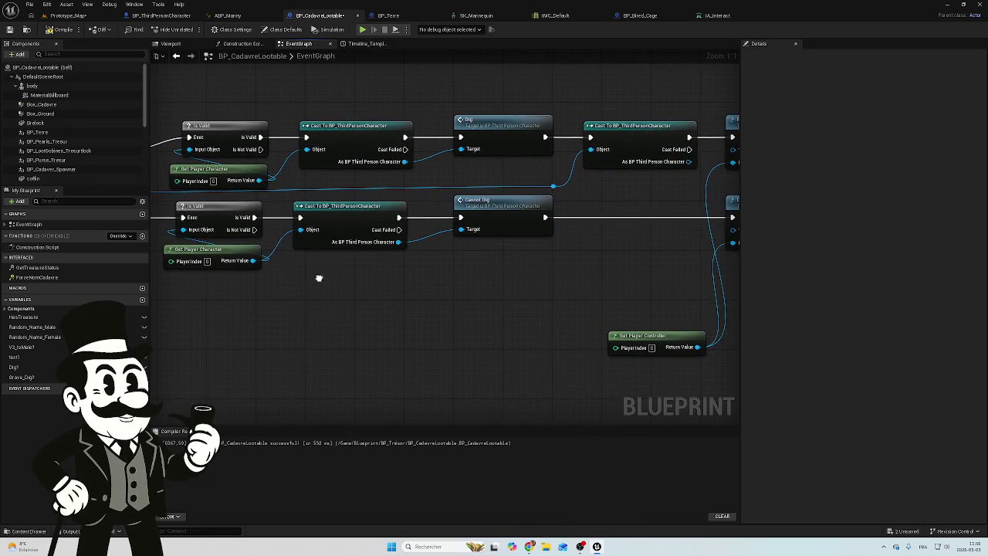
{"action": "mouse_move", "coordinate": [402, 200]}
{"action": "left_mouse_down"}
{"action": "mouse_move", "coordinate": [637, 210]}
{"action": "mouse_move", "coordinate": [240, 185]}
{"action": "left_mouse_up"}
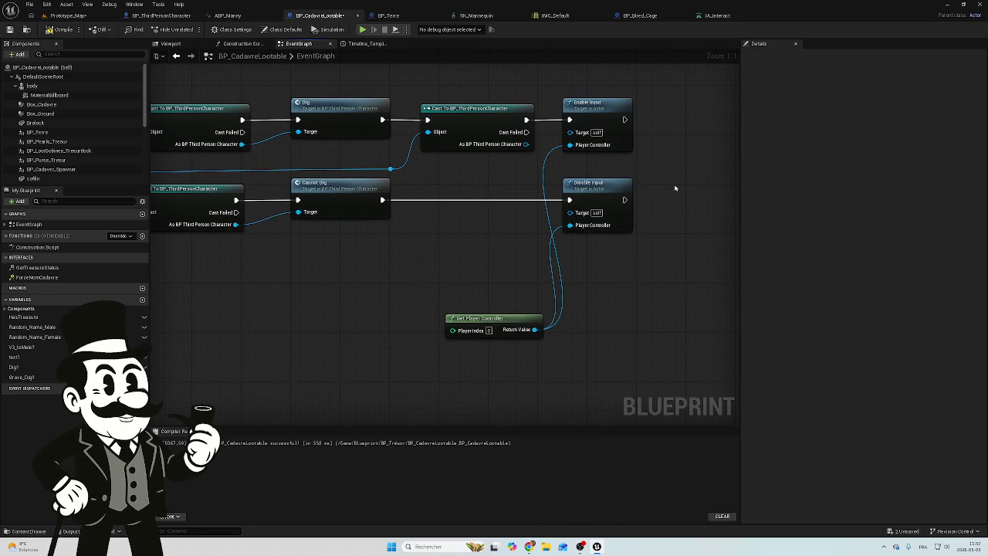
{"action": "left_click", "coordinate": [463, 203], "text": "alt"}
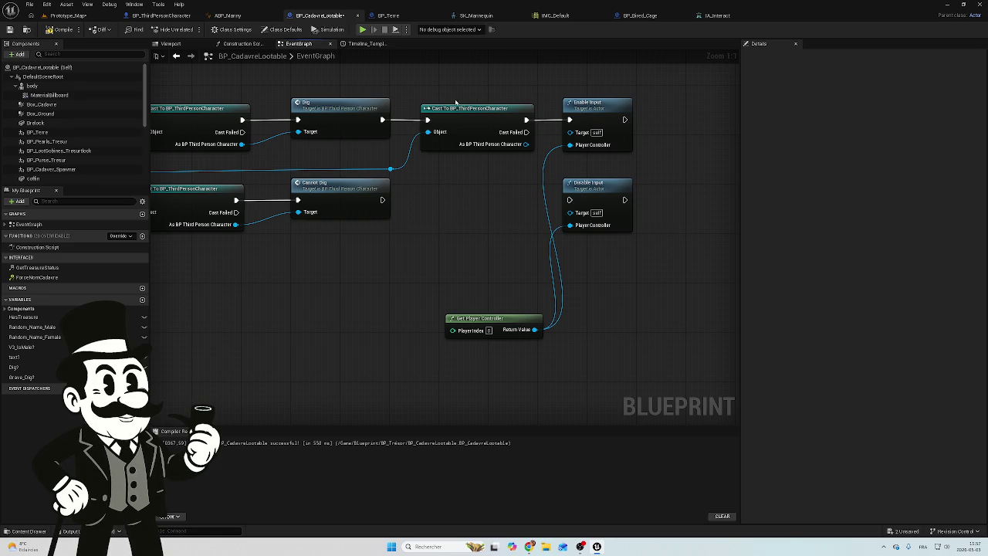
{"action": "left_click_drag", "start_coordinate": [456, 98], "coordinate": [461, 149]}
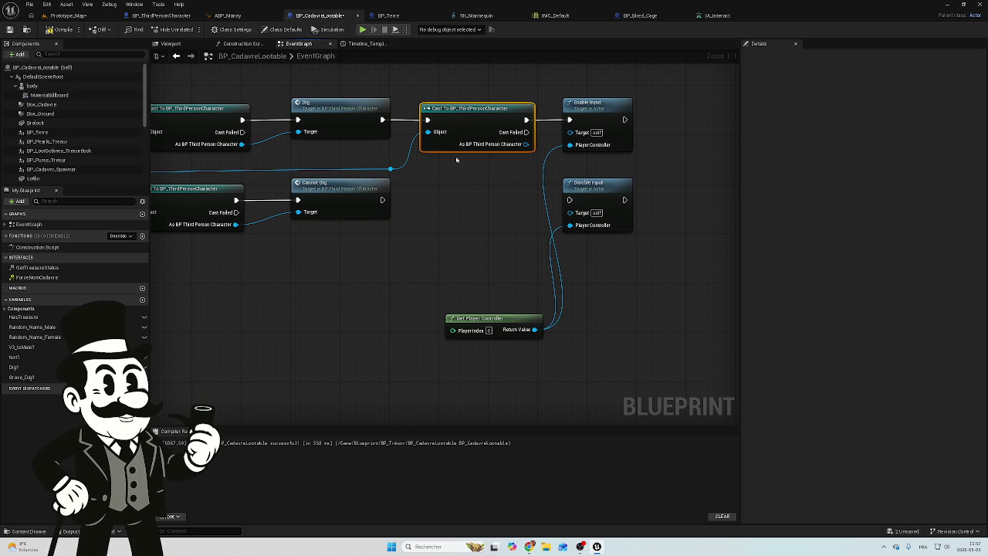
{"action": "key", "text": "Delete"}
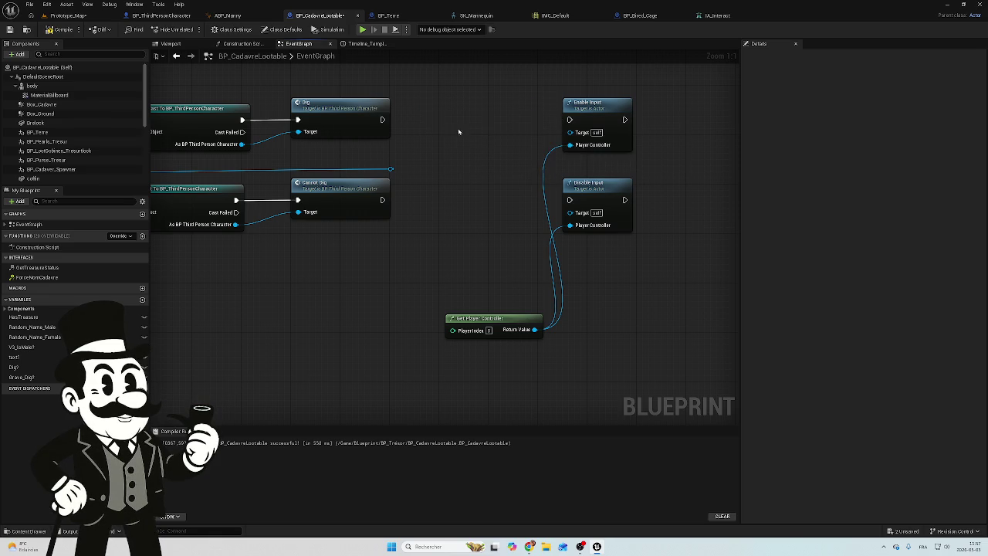
{"action": "left_click_drag", "start_coordinate": [382, 120], "coordinate": [569, 121]}
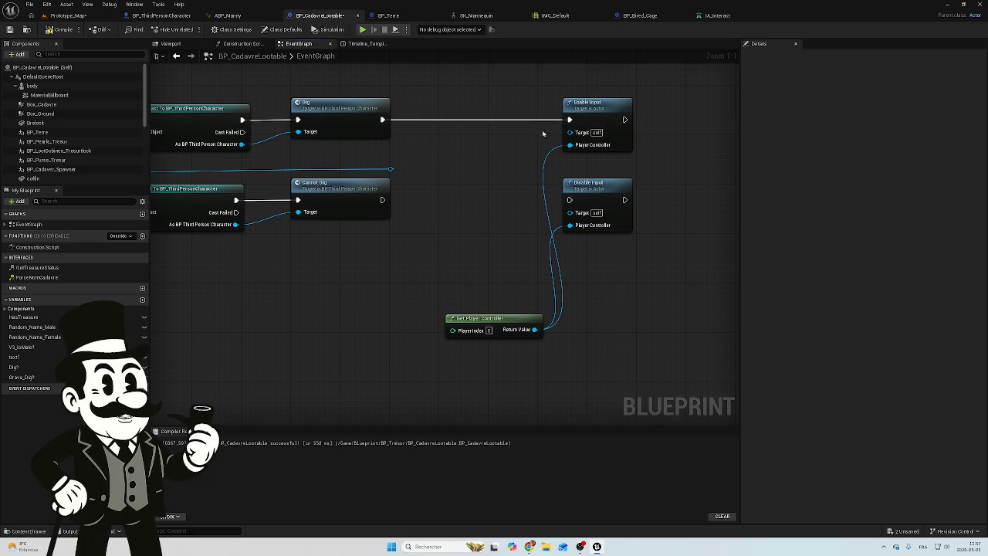
Step: Bring the IA_Interact event into view and try a connection from its Ongoing output
{"action": "scroll", "coordinate": [471, 144], "scroll_direction": "down", "scroll_amount": 6}
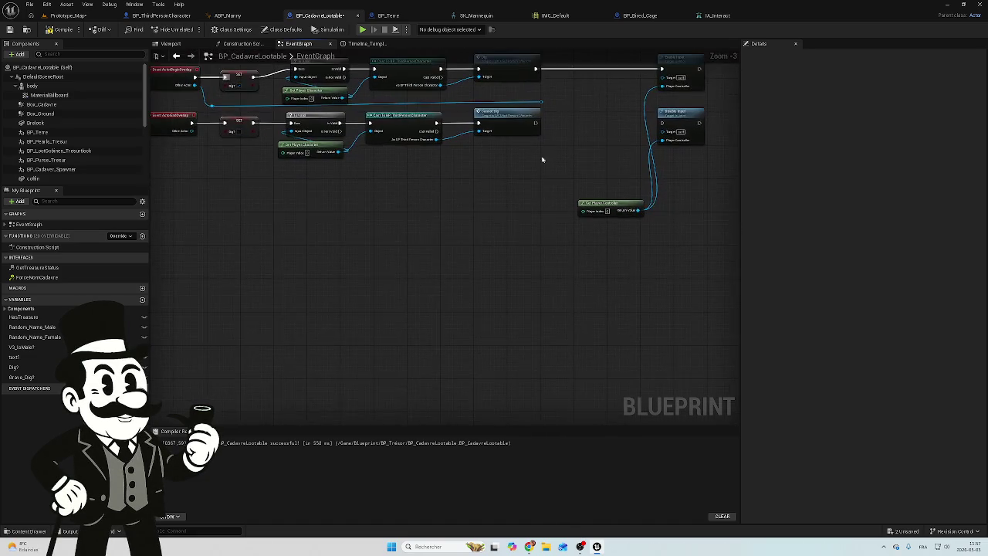
{"action": "scroll", "coordinate": [577, 167], "scroll_direction": "down", "scroll_amount": 1}
{"action": "mouse_move", "coordinate": [577, 166]}
{"action": "left_mouse_down"}
{"action": "mouse_move", "coordinate": [575, 136]}
{"action": "mouse_move", "coordinate": [518, 108]}
{"action": "mouse_move", "coordinate": [440, 123]}
{"action": "left_mouse_up"}
{"action": "scroll", "coordinate": [473, 263], "scroll_direction": "up", "scroll_amount": 3}
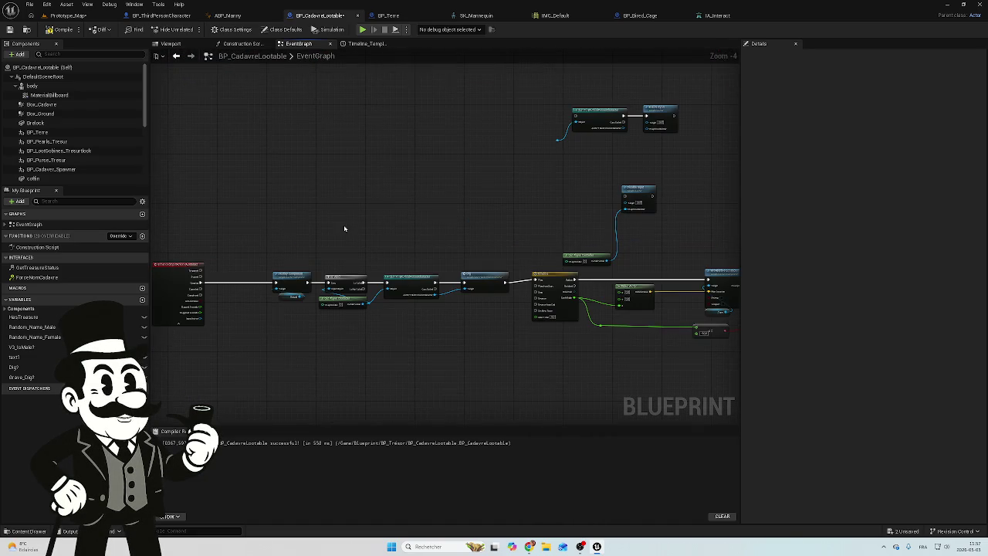
{"action": "left_click_drag", "start_coordinate": [345, 229], "coordinate": [575, 193]}
{"action": "scroll", "coordinate": [513, 280], "scroll_direction": "up", "scroll_amount": 4}
{"action": "left_click_drag", "start_coordinate": [452, 291], "coordinate": [391, 272]}
{"action": "scroll", "coordinate": [394, 256], "scroll_direction": "up", "scroll_amount": 1}
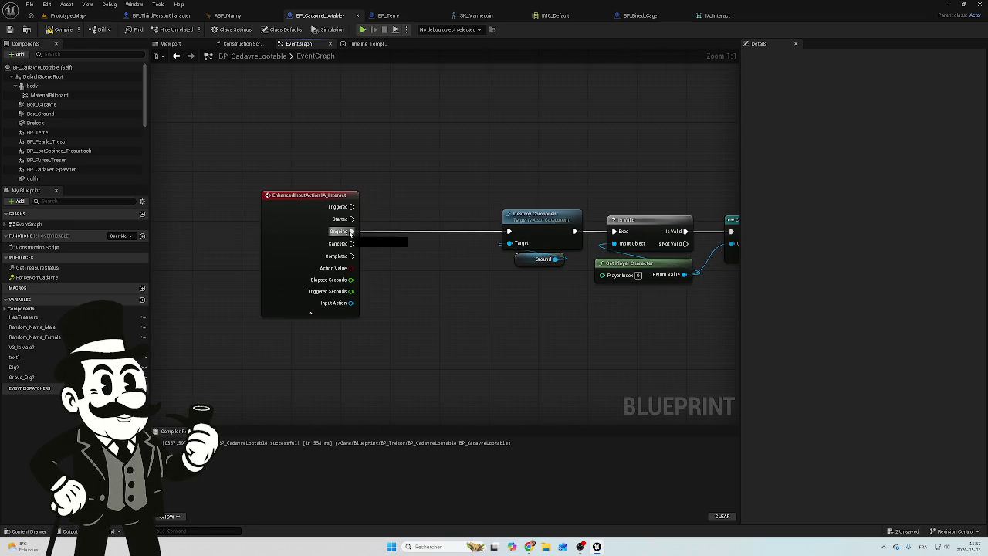
{"action": "left_click_drag", "start_coordinate": [351, 231], "coordinate": [394, 236]}
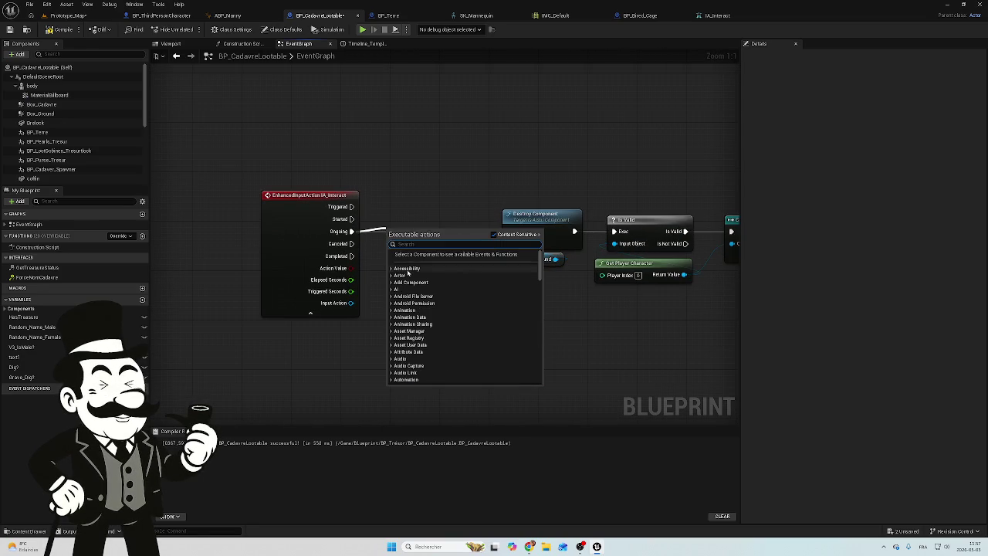
{"action": "left_click", "coordinate": [357, 255]}
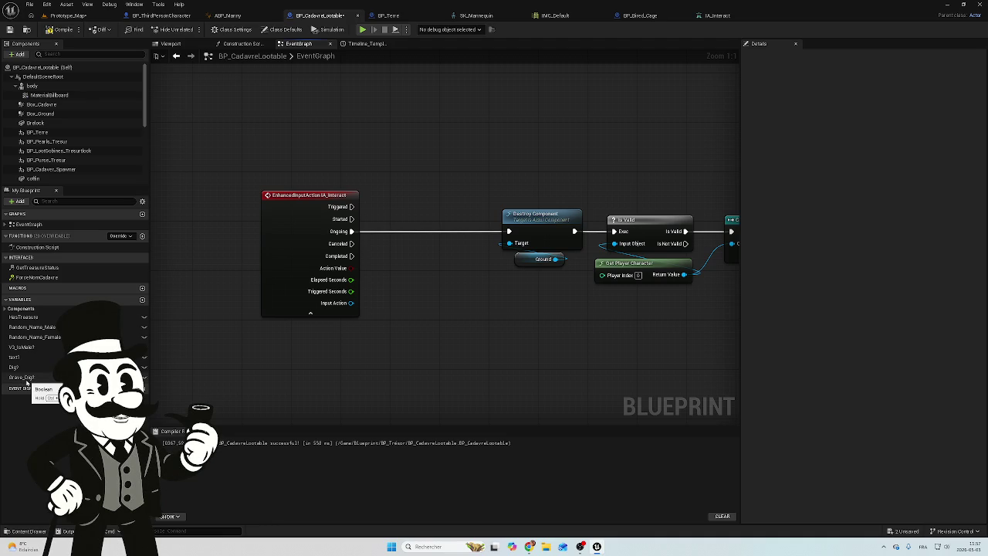
Step: Place a Grave_Dig? getter and create a Branch node from it
{"action": "left_click_drag", "start_coordinate": [26, 378], "coordinate": [394, 276]}
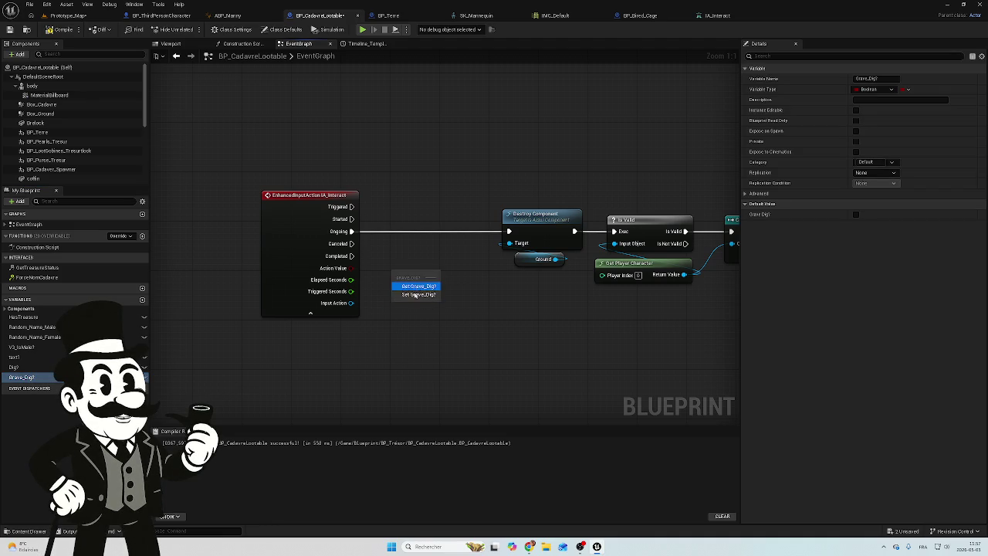
{"action": "left_click", "coordinate": [416, 286]}
{"action": "left_click", "coordinate": [411, 276]}
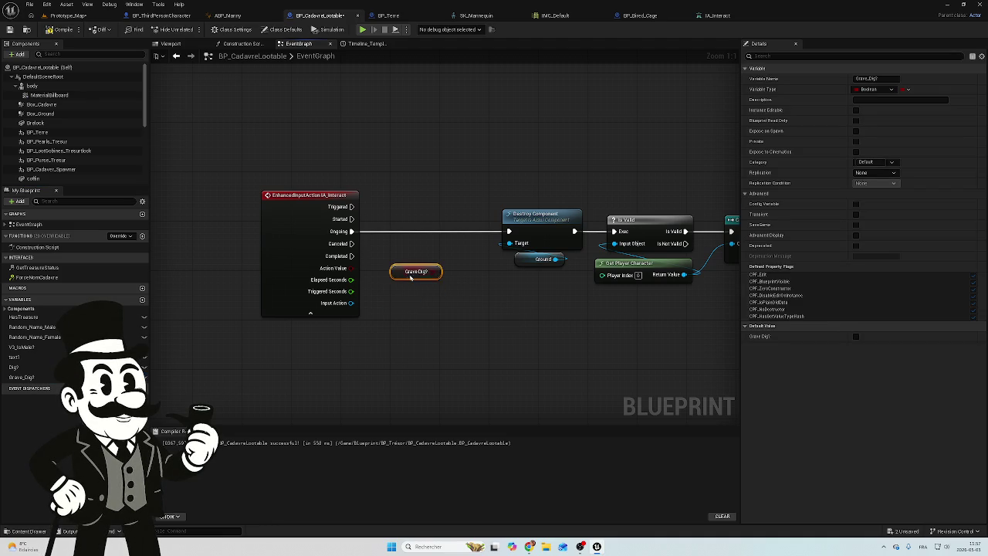
{"action": "left_click_drag", "start_coordinate": [412, 232], "coordinate": [414, 233]}
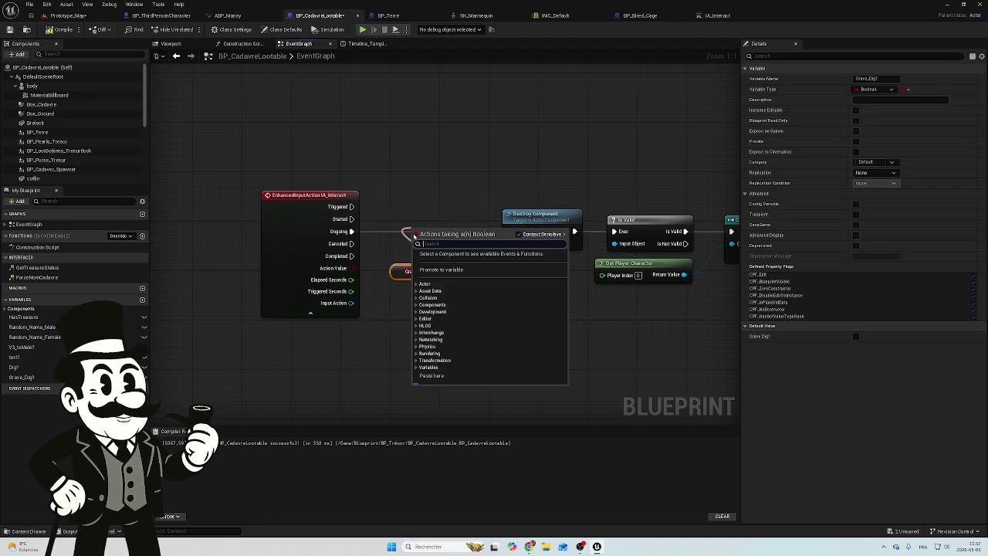
{"action": "type", "text": "branch"}
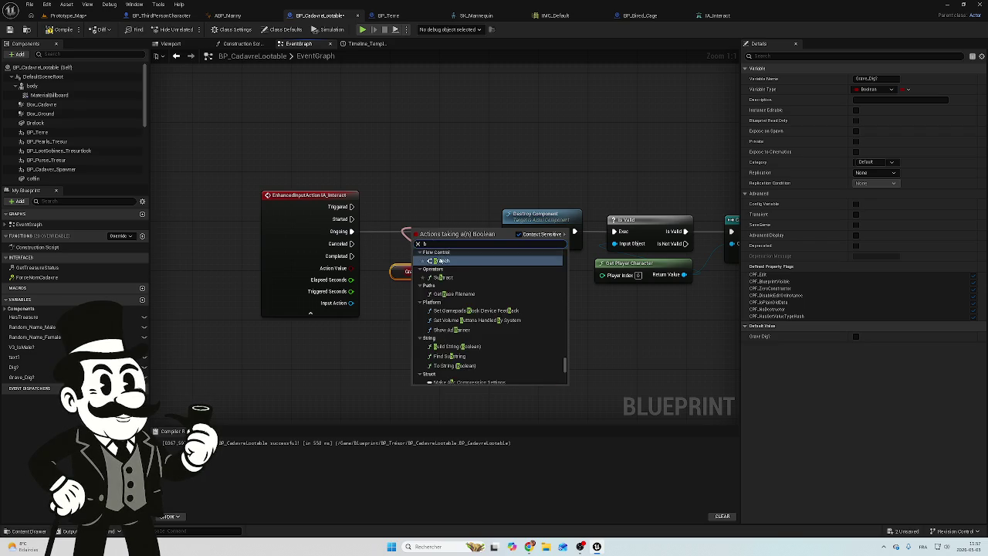
{"action": "key", "text": "Return"}
{"action": "left_click_drag", "start_coordinate": [397, 220], "coordinate": [393, 221]}
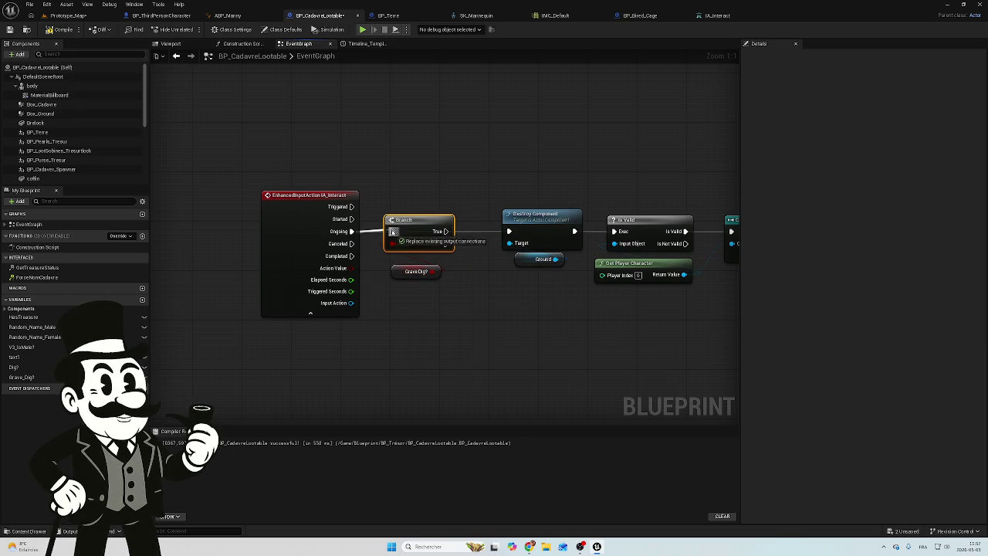
Step: Connect the Branch's True output to Destroy Component and tidy the reroute and getter
{"action": "left_click", "coordinate": [445, 231], "text": "alt"}
{"action": "left_click_drag", "start_coordinate": [446, 231], "coordinate": [509, 231]}
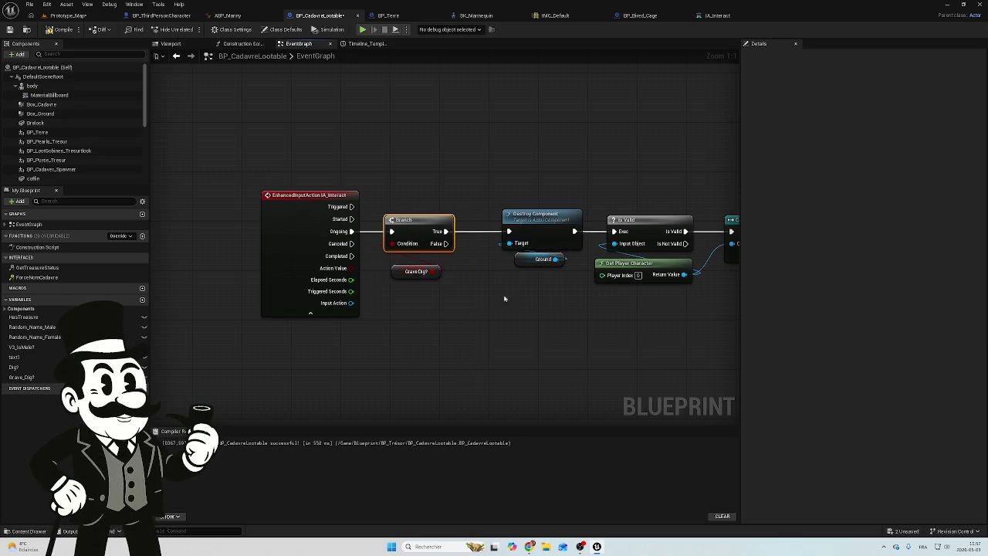
{"action": "scroll", "coordinate": [368, 244], "scroll_direction": "down", "scroll_amount": 4}
{"action": "mouse_move", "coordinate": [297, 225]}
{"action": "left_mouse_down"}
{"action": "mouse_move", "coordinate": [523, 258]}
{"action": "mouse_move", "coordinate": [564, 222]}
{"action": "mouse_move", "coordinate": [554, 204]}
{"action": "mouse_move", "coordinate": [521, 239]}
{"action": "left_mouse_up"}
{"action": "left_click", "coordinate": [538, 199]}
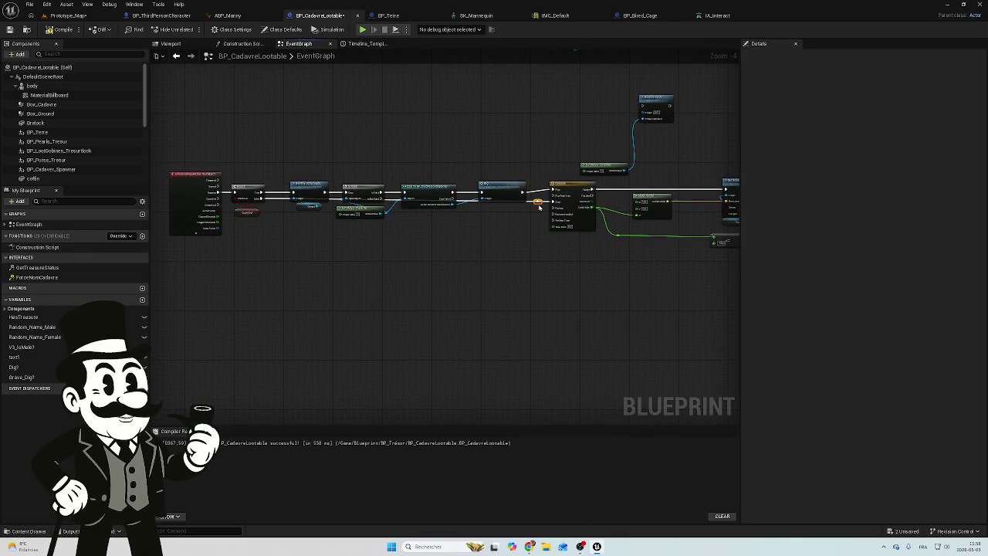
{"action": "left_click_drag", "start_coordinate": [538, 203], "coordinate": [532, 229]}
{"action": "mouse_move", "coordinate": [459, 222]}
{"action": "left_mouse_down"}
{"action": "mouse_move", "coordinate": [276, 225]}
{"action": "mouse_move", "coordinate": [287, 228]}
{"action": "left_mouse_up"}
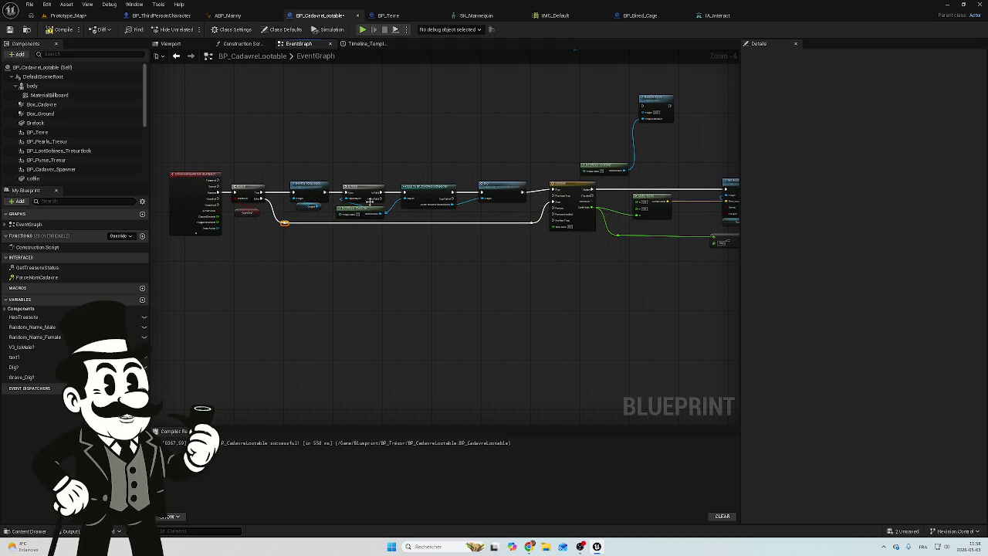
{"action": "scroll", "coordinate": [239, 198], "scroll_direction": "up", "scroll_amount": 4}
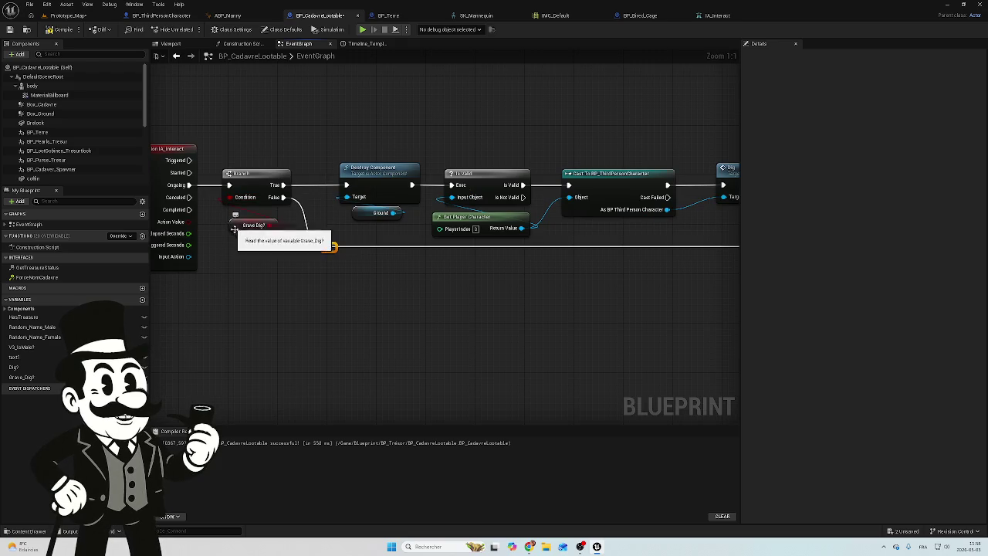
{"action": "left_click_drag", "start_coordinate": [234, 229], "coordinate": [232, 223]}
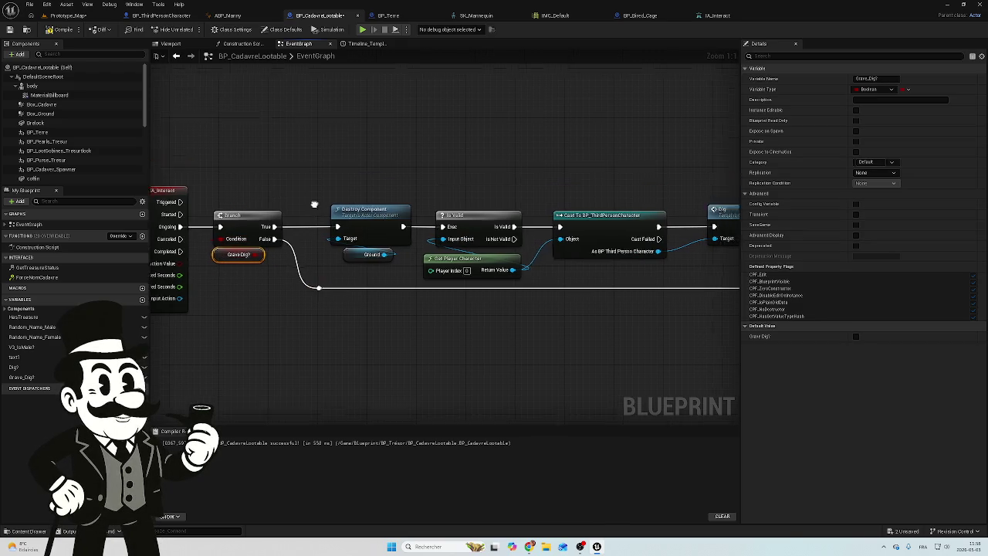
Step: Replace the Grave_Dig? getter with a Dig? getter beside the Branch
{"action": "scroll", "coordinate": [238, 310], "scroll_direction": "down", "scroll_amount": 3}
{"action": "scroll", "coordinate": [300, 284], "scroll_direction": "up", "scroll_amount": 3}
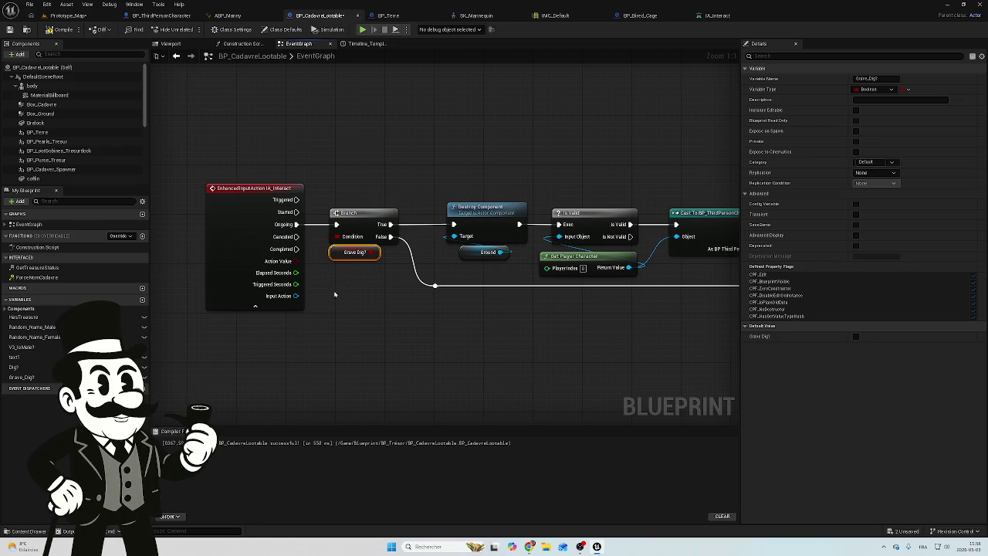
{"action": "scroll", "coordinate": [334, 293], "scroll_direction": "down", "scroll_amount": 7}
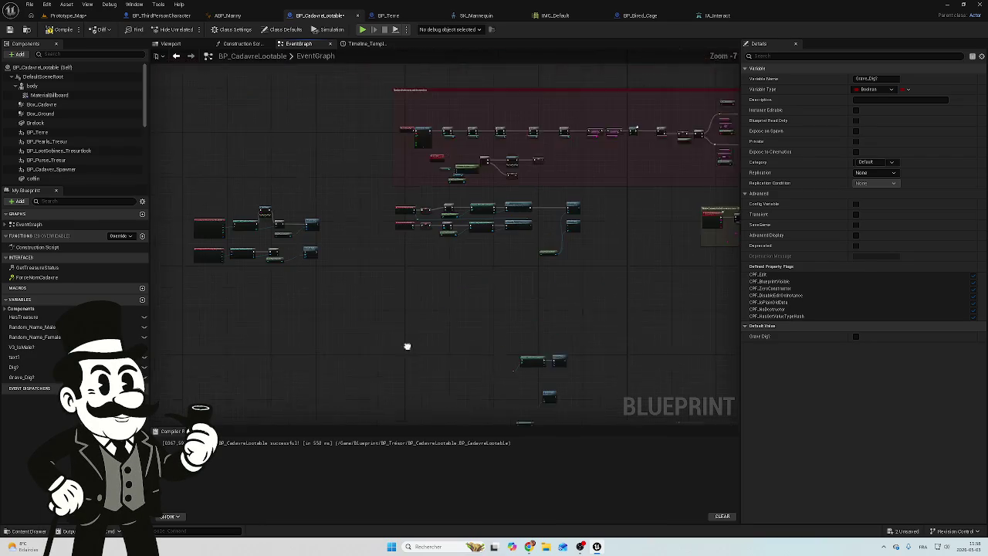
{"action": "scroll", "coordinate": [392, 259], "scroll_direction": "up", "scroll_amount": 8}
{"action": "scroll", "coordinate": [392, 260], "scroll_direction": "down", "scroll_amount": 5}
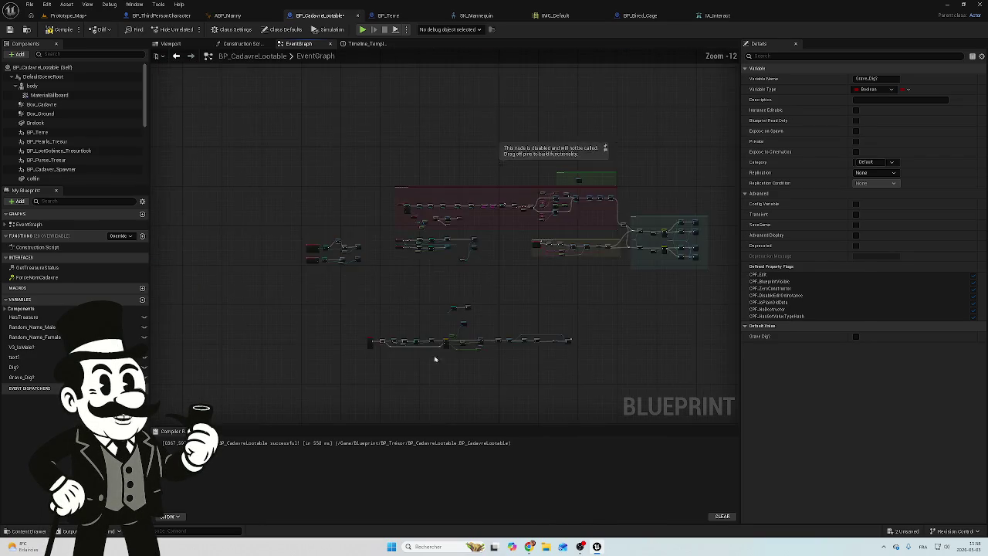
{"action": "scroll", "coordinate": [440, 251], "scroll_direction": "up", "scroll_amount": 4}
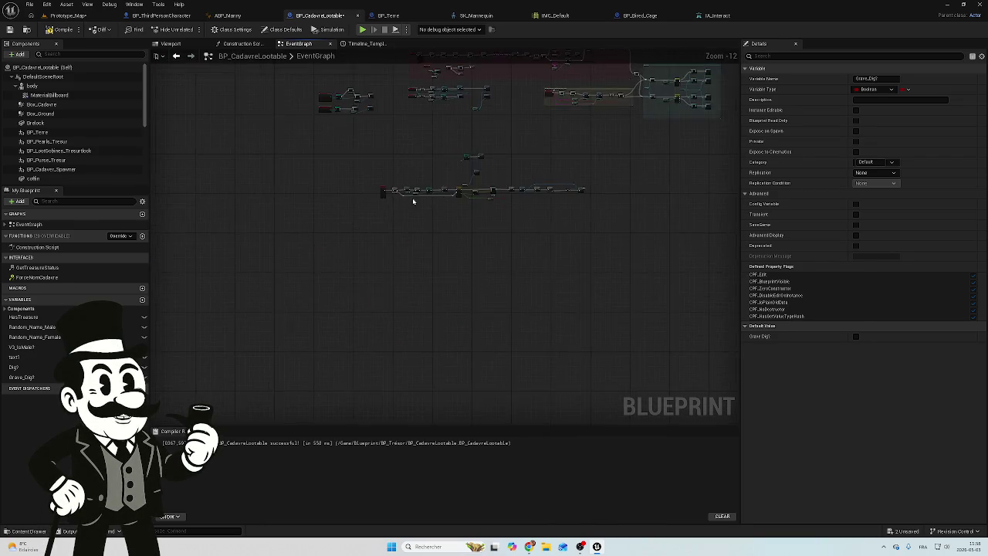
{"action": "left_click", "coordinate": [378, 185]}
{"action": "left_click", "coordinate": [359, 174]}
{"action": "key", "text": "Delete"}
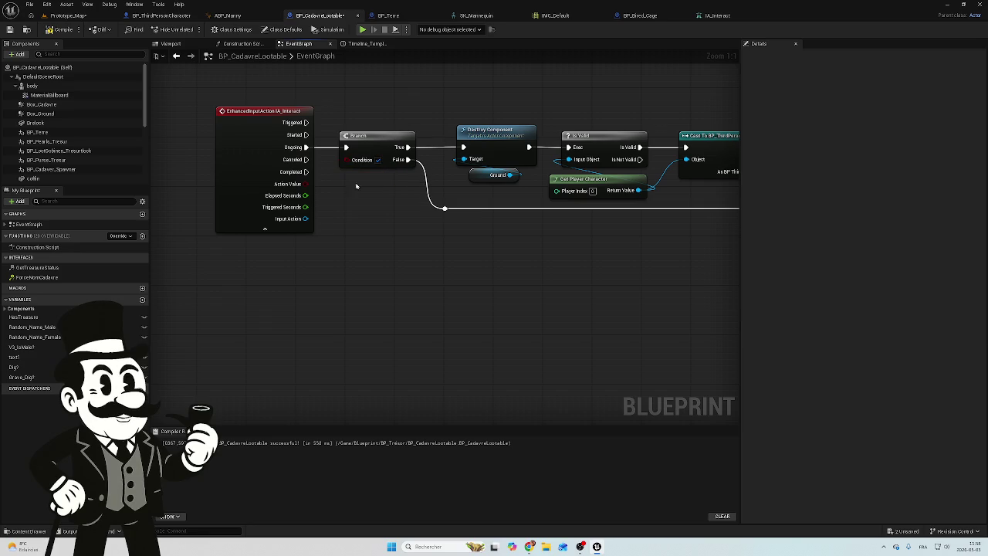
{"action": "mouse_move", "coordinate": [14, 368]}
{"action": "left_mouse_down"}
{"action": "mouse_move", "coordinate": [93, 366]}
{"action": "mouse_move", "coordinate": [300, 257]}
{"action": "mouse_move", "coordinate": [347, 188]}
{"action": "left_mouse_up"}
{"action": "left_click", "coordinate": [359, 197]}
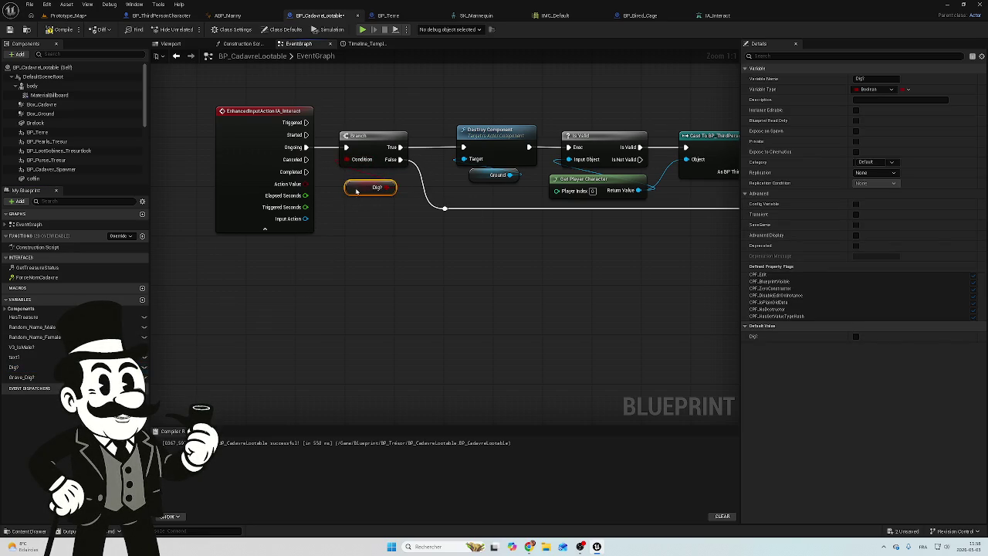
Step: Pan along the chain past the Timeline and Set Relative Location to the Player Controller node
{"action": "scroll", "coordinate": [298, 260], "scroll_direction": "down", "scroll_amount": 2}
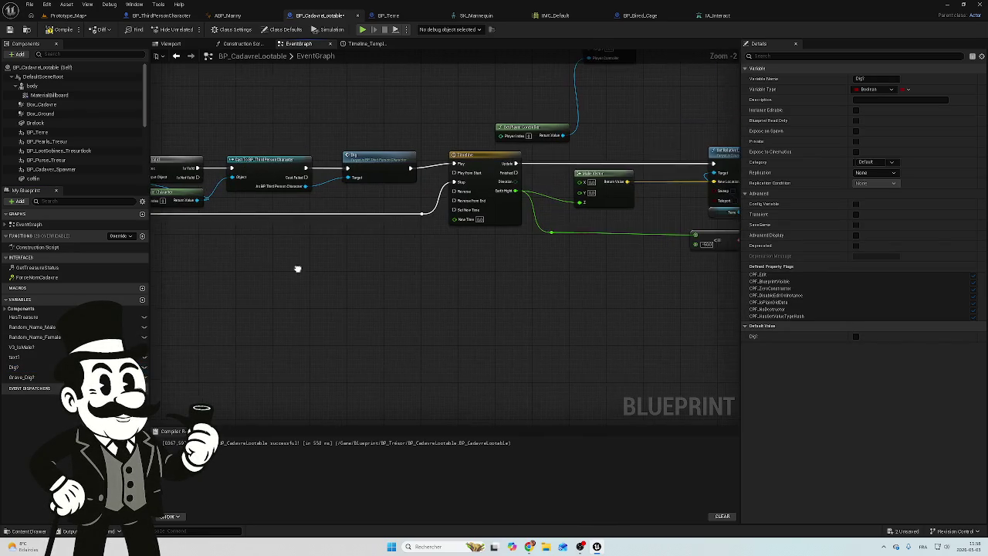
{"action": "left_click_drag", "start_coordinate": [573, 268], "coordinate": [509, 227]}
{"action": "mouse_move", "coordinate": [433, 221]}
{"action": "left_mouse_down"}
{"action": "mouse_move", "coordinate": [445, 226]}
{"action": "mouse_move", "coordinate": [397, 198]}
{"action": "mouse_move", "coordinate": [595, 198]}
{"action": "mouse_move", "coordinate": [540, 177]}
{"action": "mouse_move", "coordinate": [510, 199]}
{"action": "left_mouse_up"}
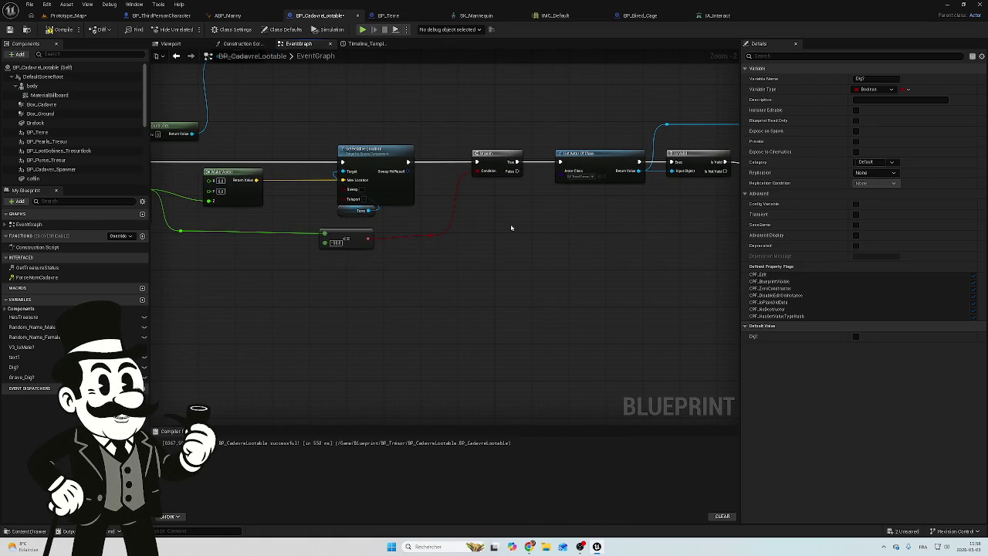
{"action": "left_click_drag", "start_coordinate": [478, 208], "coordinate": [400, 210]}
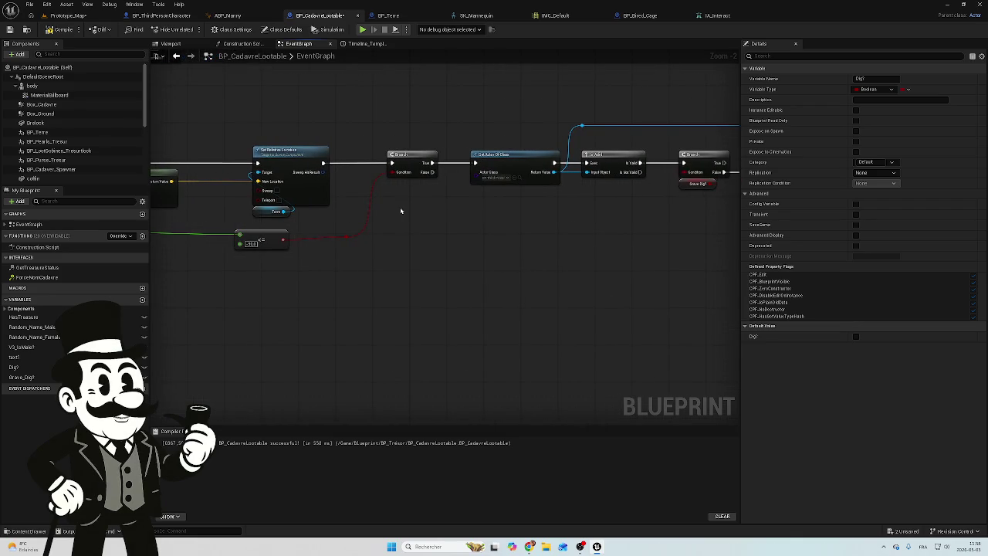
{"action": "left_click_drag", "start_coordinate": [554, 210], "coordinate": [421, 227]}
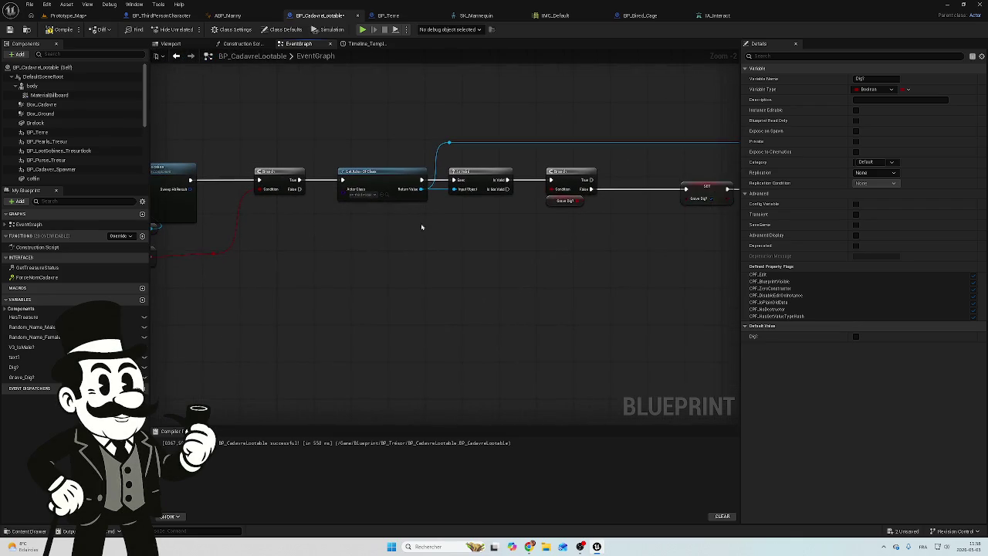
{"action": "left_click_drag", "start_coordinate": [593, 224], "coordinate": [378, 233]}
{"action": "scroll", "coordinate": [435, 245], "scroll_direction": "down", "scroll_amount": 5}
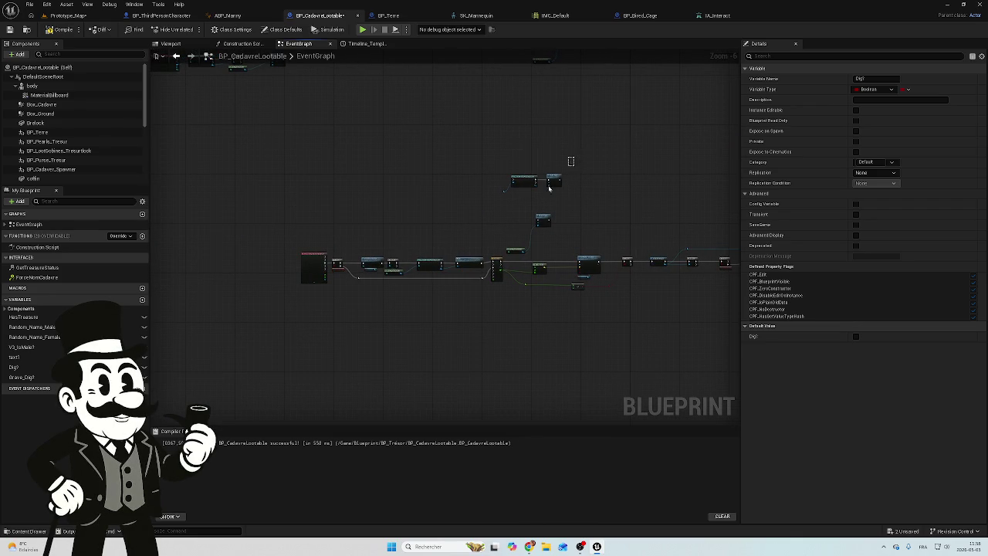
{"action": "mouse_move", "coordinate": [575, 157]}
{"action": "left_mouse_down"}
{"action": "mouse_move", "coordinate": [487, 236]}
{"action": "mouse_move", "coordinate": [495, 254]}
{"action": "left_mouse_up"}
{"action": "key", "text": "Delete"}
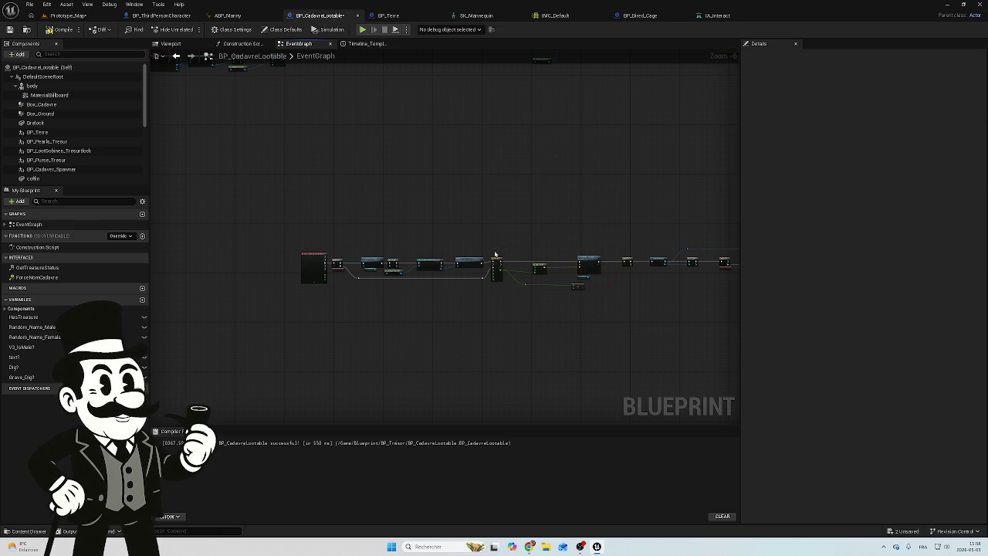
{"action": "scroll", "coordinate": [498, 212], "scroll_direction": "down", "scroll_amount": 3}
{"action": "left_click_drag", "start_coordinate": [704, 219], "coordinate": [323, 270]}
{"action": "mouse_move", "coordinate": [343, 237]}
{"action": "left_mouse_down"}
{"action": "mouse_move", "coordinate": [363, 208]}
{"action": "mouse_move", "coordinate": [366, 132]}
{"action": "mouse_move", "coordinate": [356, 138]}
{"action": "left_mouse_up"}
{"action": "scroll", "coordinate": [401, 159], "scroll_direction": "up", "scroll_amount": 5}
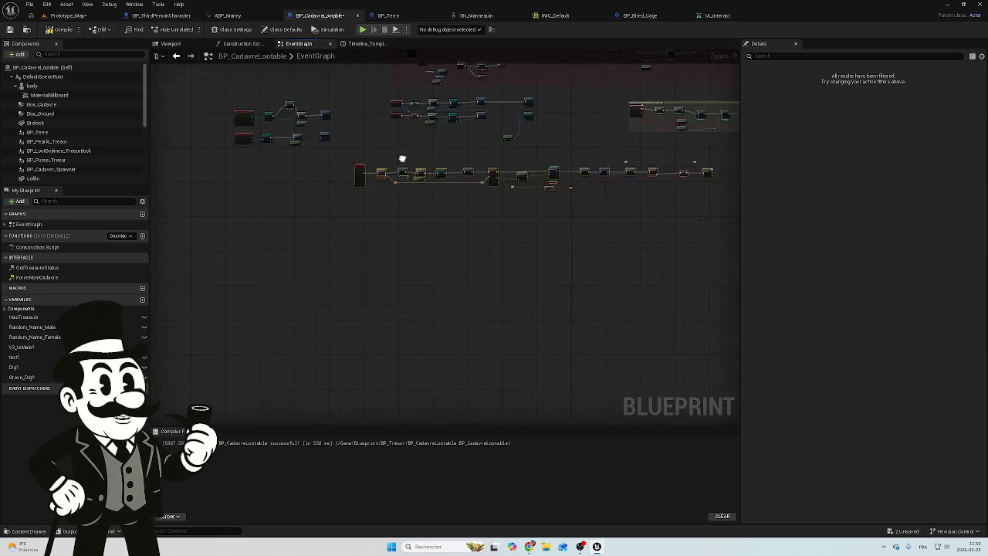
{"action": "scroll", "coordinate": [454, 213], "scroll_direction": "up", "scroll_amount": 2}
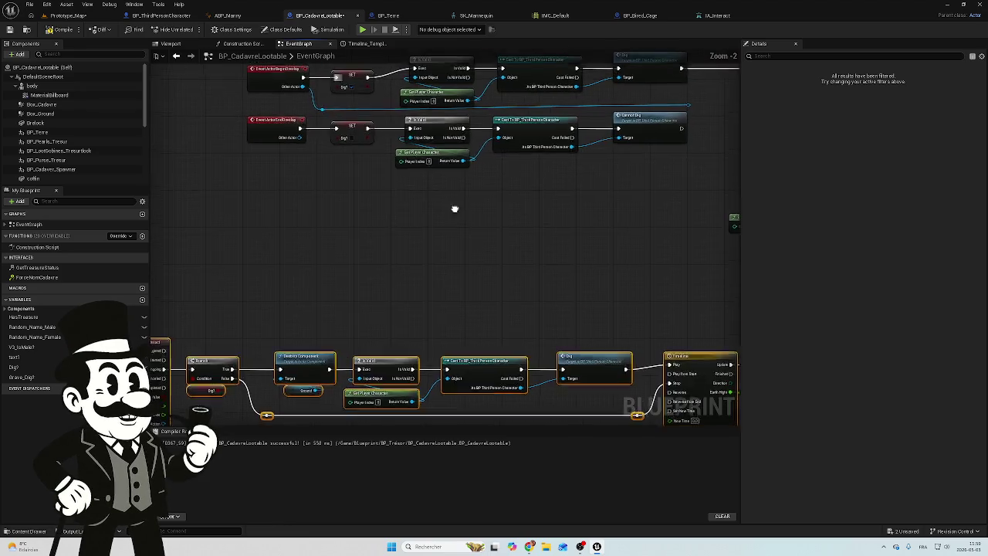
{"action": "mouse_move", "coordinate": [454, 209]}
{"action": "left_mouse_down"}
{"action": "mouse_move", "coordinate": [553, 267]}
{"action": "mouse_move", "coordinate": [424, 295]}
{"action": "left_mouse_up"}
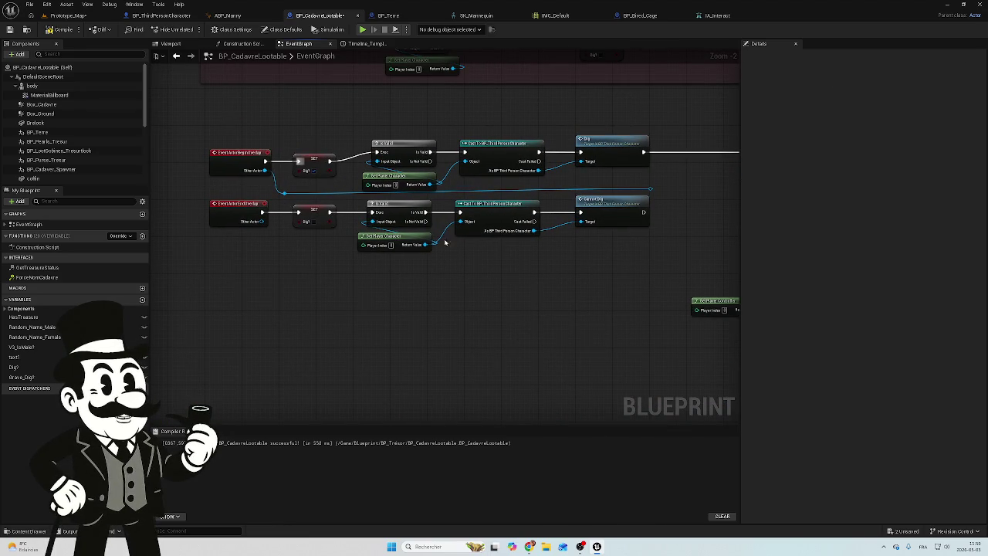
{"action": "mouse_move", "coordinate": [622, 158]}
{"action": "left_mouse_down"}
{"action": "mouse_move", "coordinate": [584, 159]}
{"action": "mouse_move", "coordinate": [539, 194]}
{"action": "left_mouse_up"}
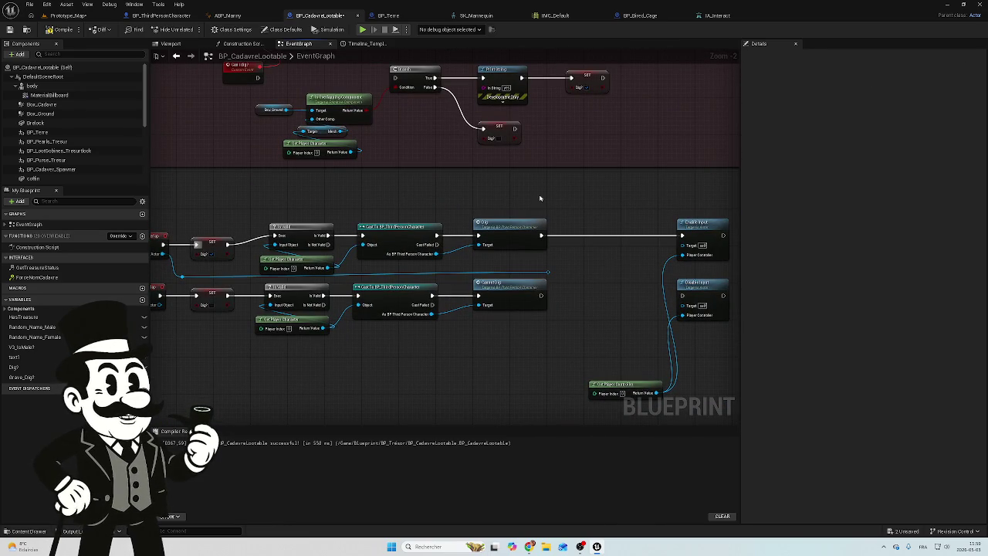
{"action": "left_click_drag", "start_coordinate": [659, 288], "coordinate": [521, 244]}
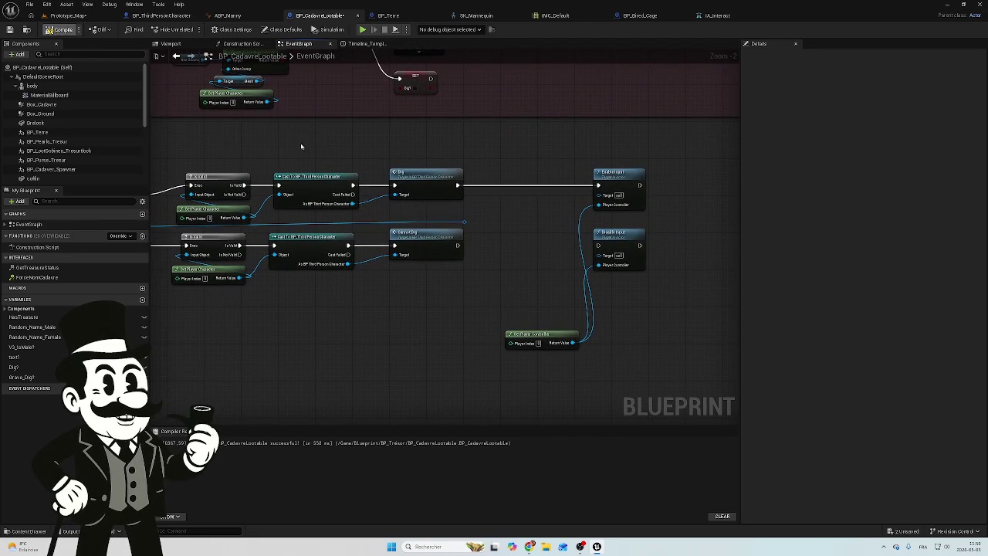
{"action": "mouse_move", "coordinate": [520, 254]}
{"action": "left_mouse_down"}
{"action": "mouse_move", "coordinate": [679, 260]}
{"action": "mouse_move", "coordinate": [663, 256]}
{"action": "left_mouse_up"}
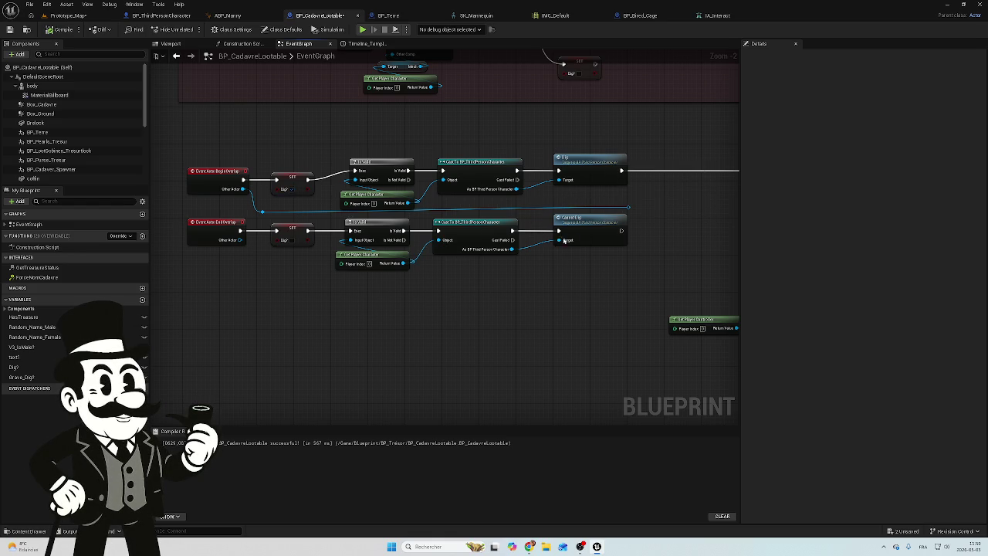
{"action": "scroll", "coordinate": [390, 245], "scroll_direction": "up", "scroll_amount": 1}
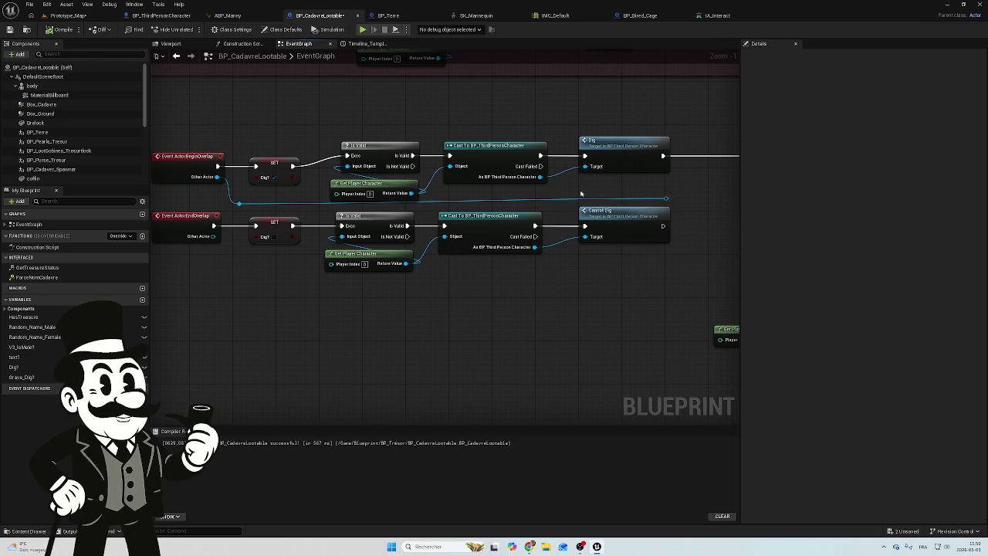
Step: Add an Is Valid node on the cast's As BP Third Person Character output, before Dig
{"action": "left_click_drag", "start_coordinate": [572, 191], "coordinate": [467, 187]}
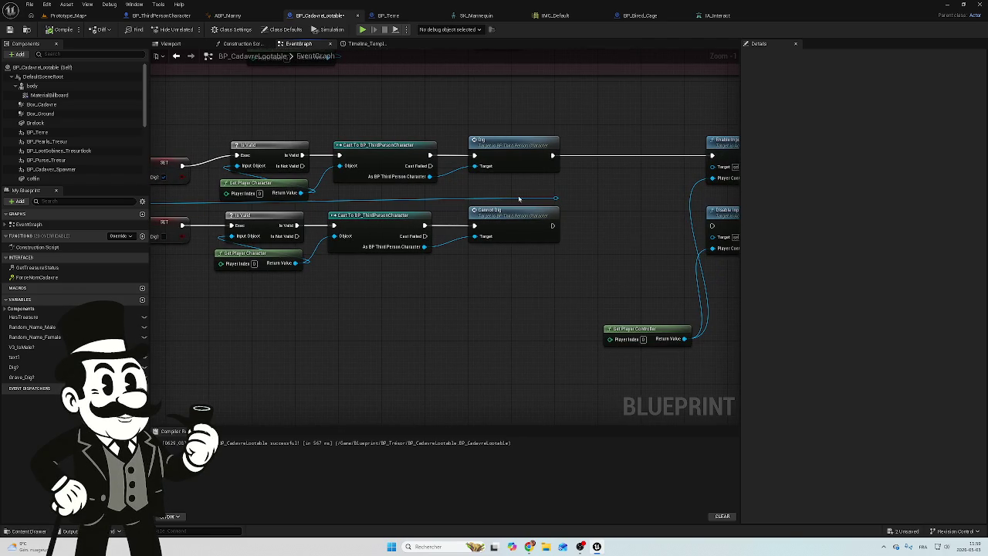
{"action": "left_click_drag", "start_coordinate": [513, 147], "coordinate": [586, 147]}
{"action": "left_click_drag", "start_coordinate": [429, 176], "coordinate": [486, 168]}
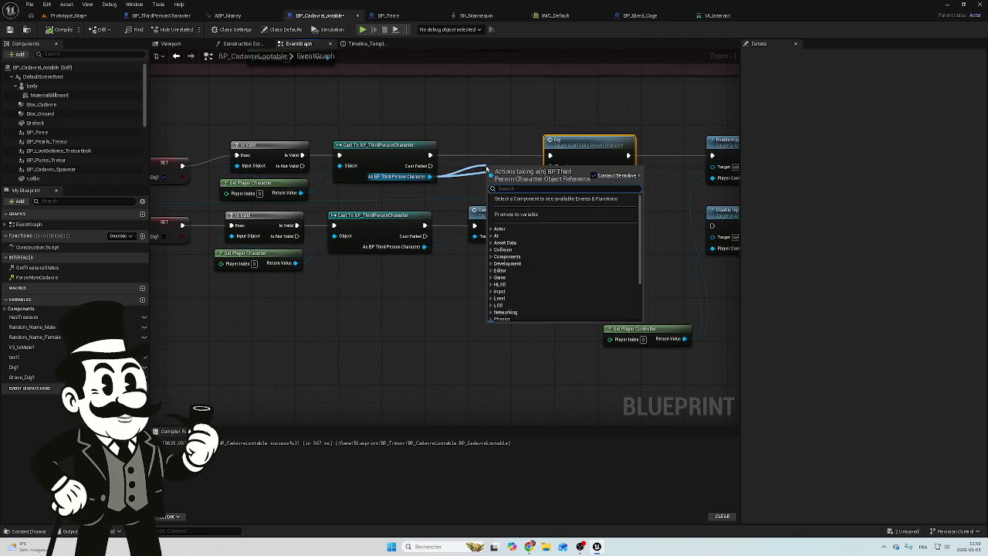
{"action": "type", "text": "is va"}
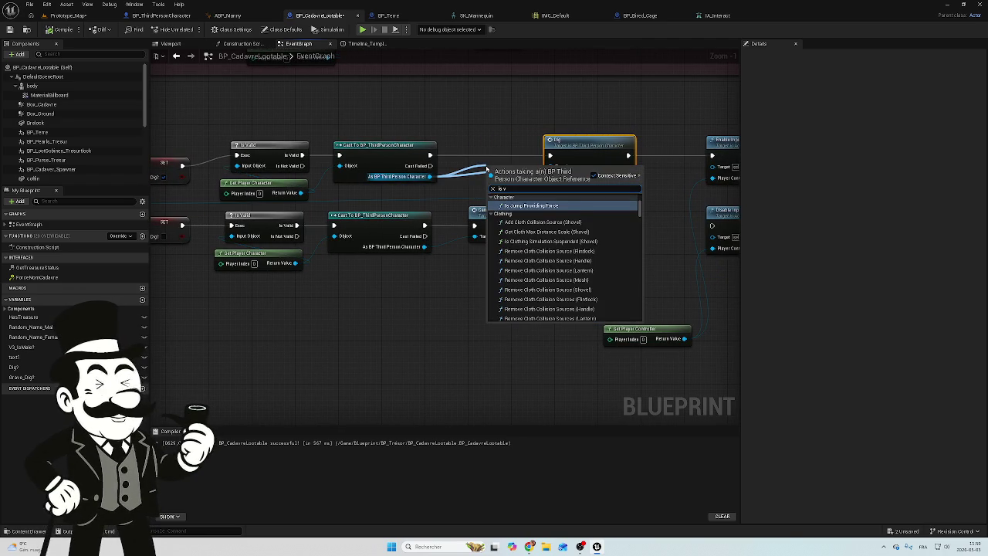
{"action": "left_click", "coordinate": [519, 216]}
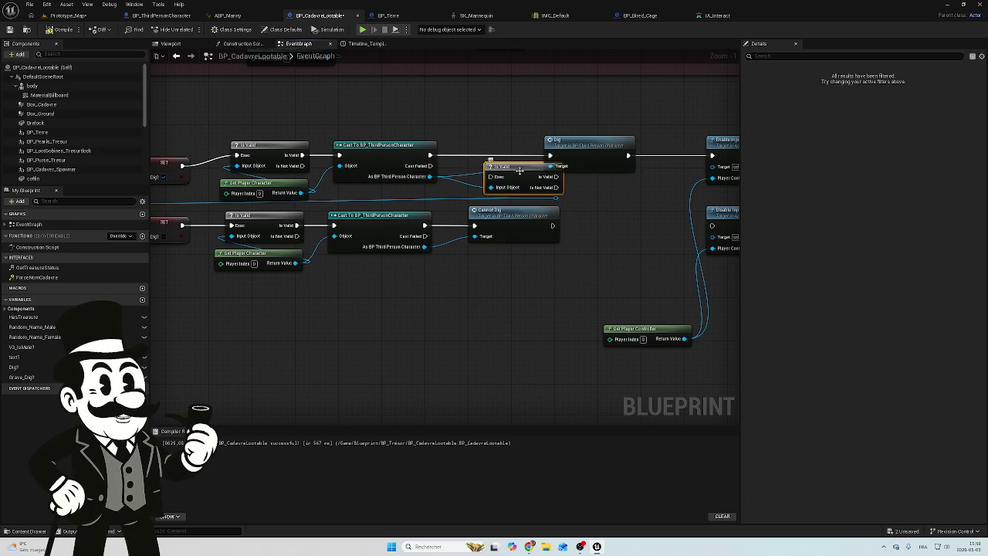
{"action": "mouse_move", "coordinate": [520, 168]}
{"action": "left_mouse_down"}
{"action": "mouse_move", "coordinate": [480, 158]}
{"action": "mouse_move", "coordinate": [486, 153]}
{"action": "mouse_move", "coordinate": [458, 155]}
{"action": "left_mouse_up"}
Step: Wire the cast's success into Is Valid, adjust Dig's Target reroute, and compile
{"action": "mouse_move", "coordinate": [525, 155]}
{"action": "left_mouse_down"}
{"action": "mouse_move", "coordinate": [549, 156]}
{"action": "mouse_move", "coordinate": [535, 162]}
{"action": "mouse_move", "coordinate": [537, 177]}
{"action": "left_mouse_up"}
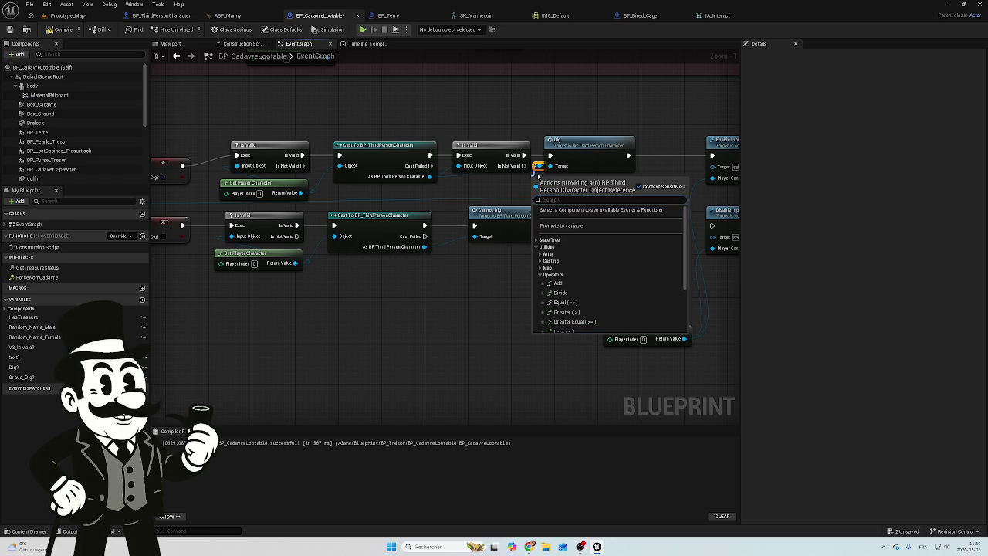
{"action": "key", "text": "Escape"}
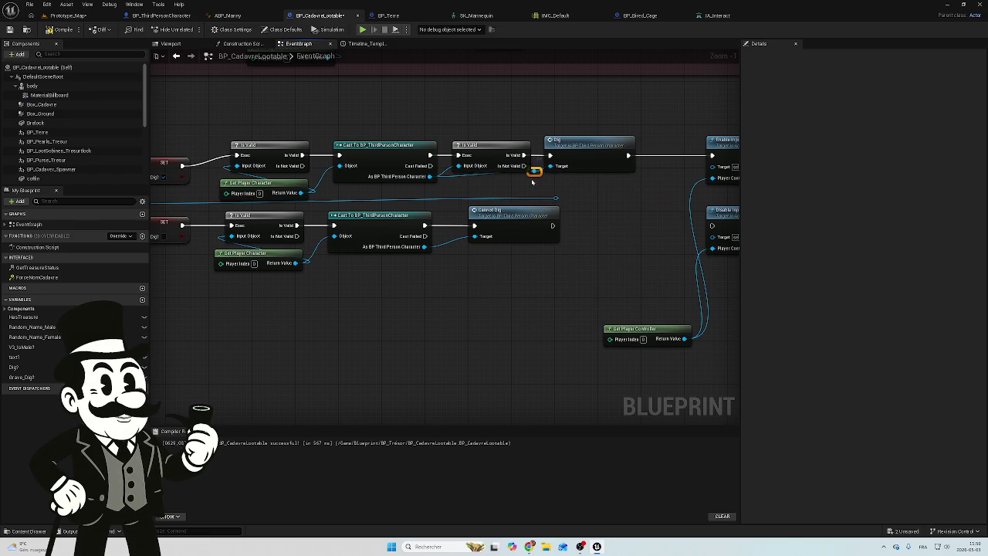
{"action": "left_click_drag", "start_coordinate": [538, 169], "coordinate": [529, 183]}
{"action": "left_click", "coordinate": [62, 33]}
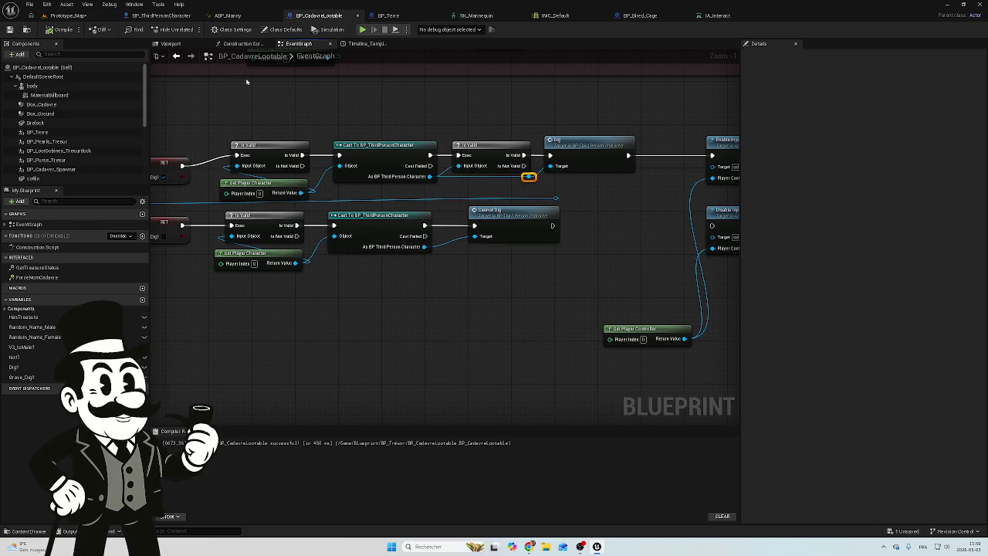
Step: Save the unsaved Prototype_Map level content
{"action": "left_click", "coordinate": [905, 530]}
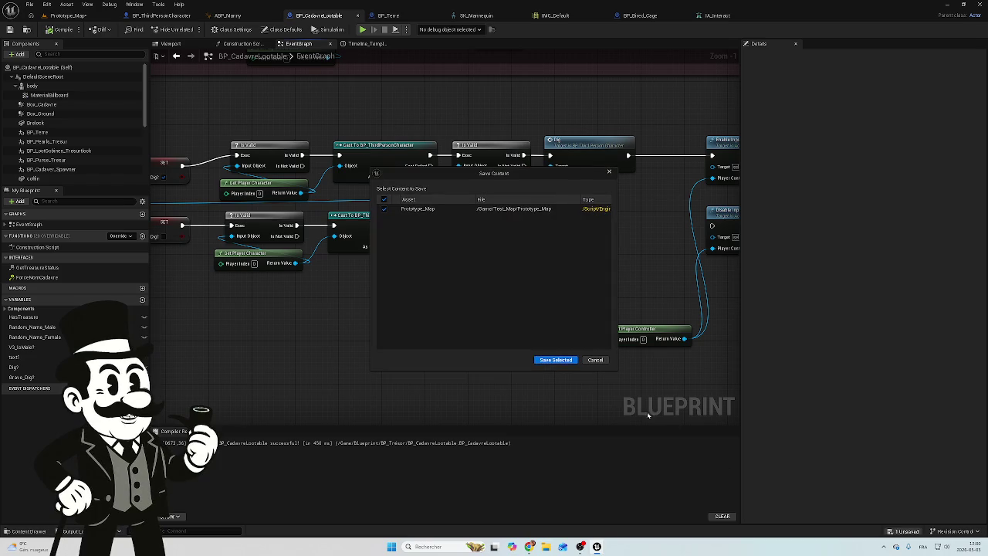
{"action": "left_click", "coordinate": [547, 361]}
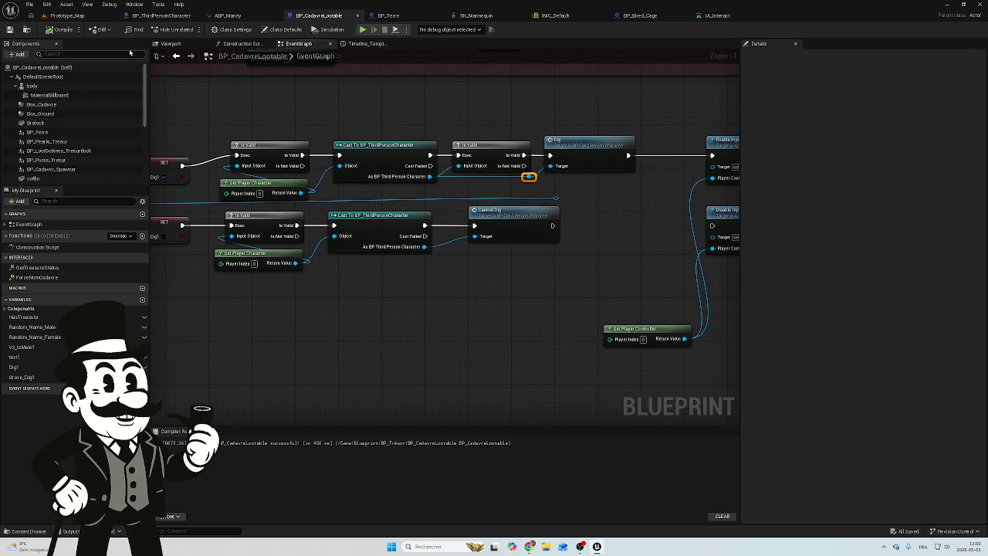
{"action": "left_click", "coordinate": [65, 17]}
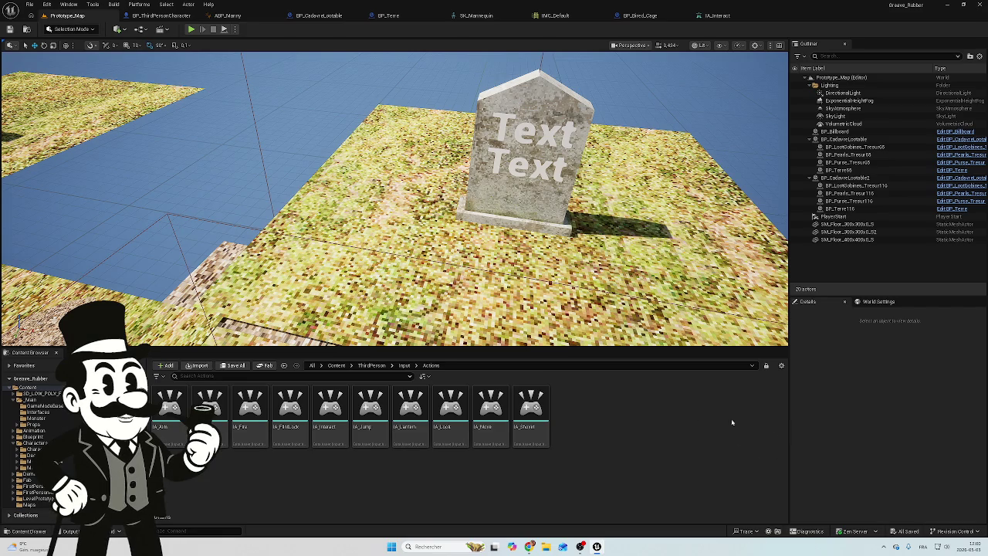
Step: Go back to the BP_CadavreLootable Event Graph and survey the long node chain
{"action": "left_click", "coordinate": [169, 17]}
{"action": "left_click", "coordinate": [332, 17]}
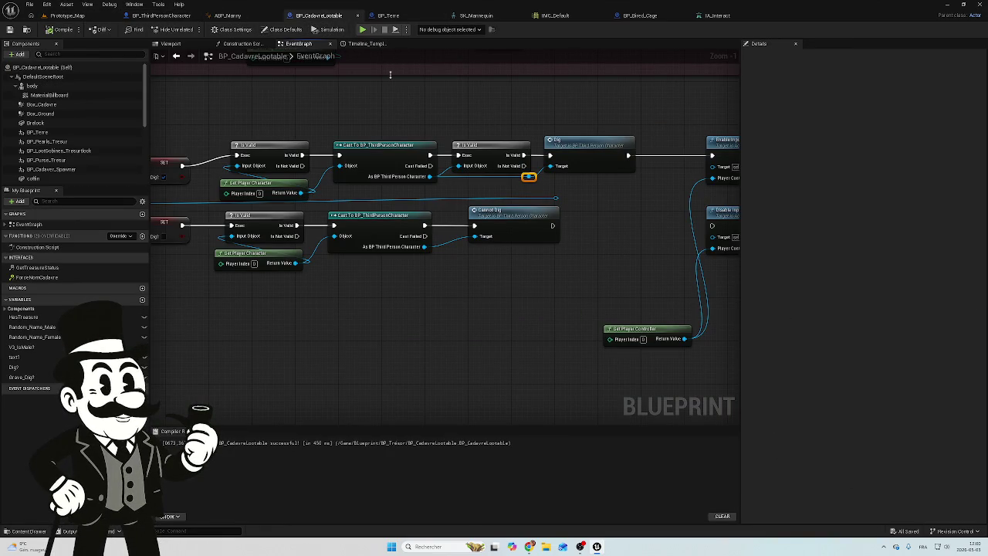
{"action": "scroll", "coordinate": [351, 137], "scroll_direction": "down", "scroll_amount": 2}
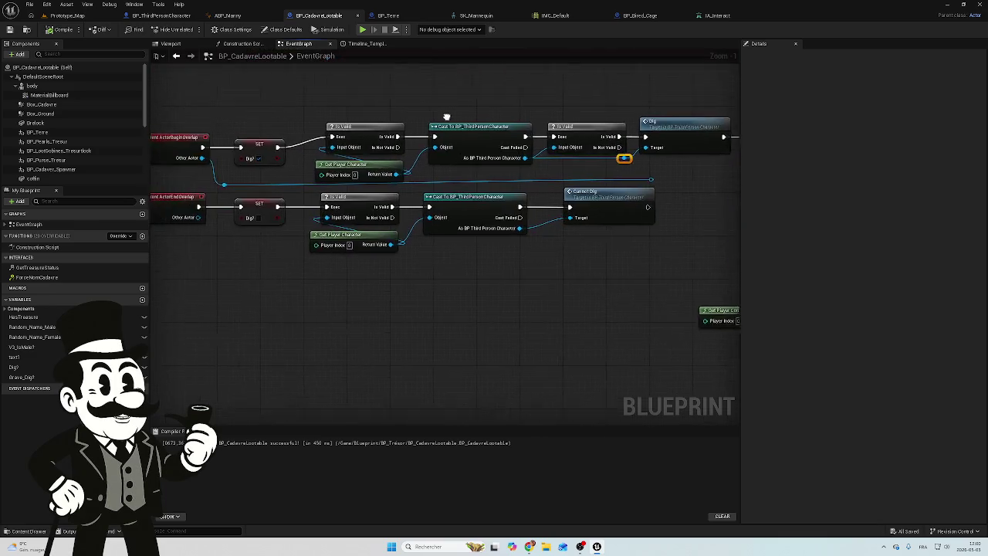
{"action": "scroll", "coordinate": [539, 340], "scroll_direction": "down", "scroll_amount": 1}
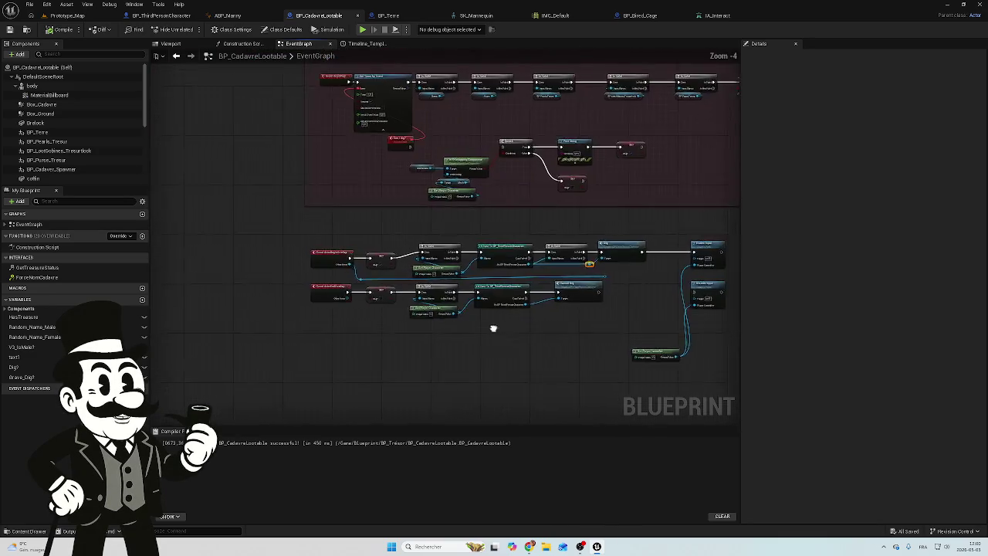
{"action": "mouse_move", "coordinate": [491, 326]}
{"action": "left_mouse_down"}
{"action": "mouse_move", "coordinate": [452, 223]}
{"action": "mouse_move", "coordinate": [560, 152]}
{"action": "left_mouse_up"}
{"action": "scroll", "coordinate": [247, 293], "scroll_direction": "up", "scroll_amount": 3}
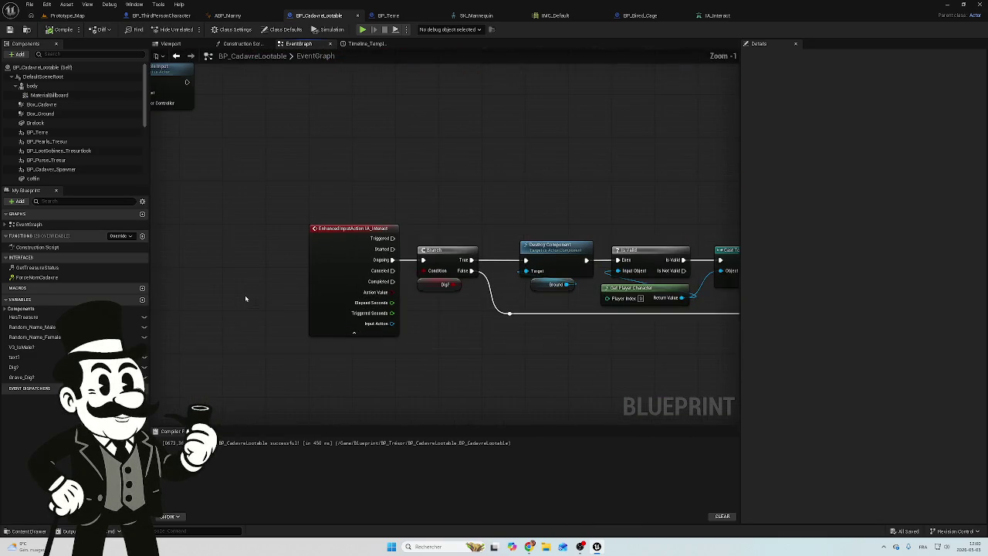
Step: Inspect the overlap event nodes, then return to the Prototype_Map level
{"action": "left_click_drag", "start_coordinate": [389, 166], "coordinate": [338, 240]}
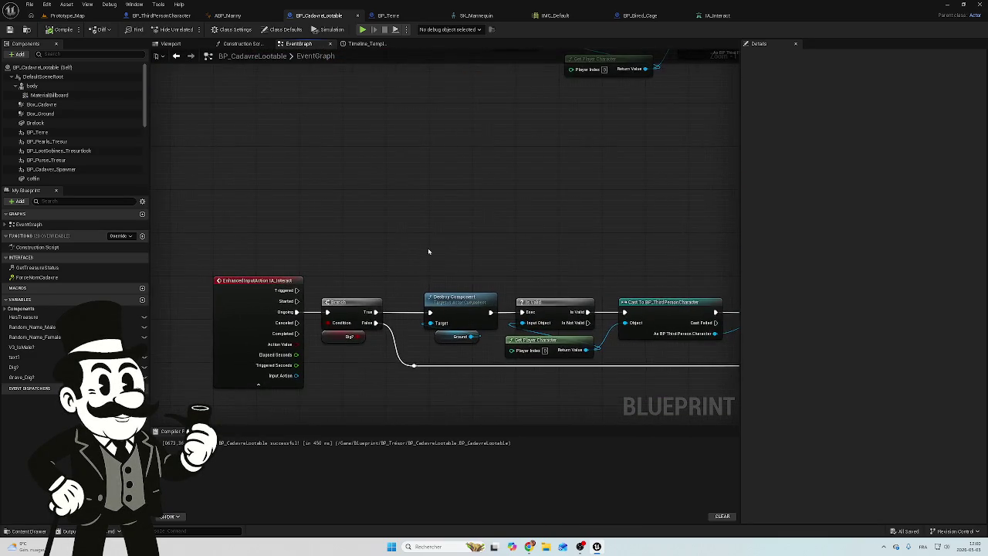
{"action": "left_click_drag", "start_coordinate": [430, 254], "coordinate": [229, 331]}
{"action": "scroll", "coordinate": [300, 326], "scroll_direction": "up", "scroll_amount": 2}
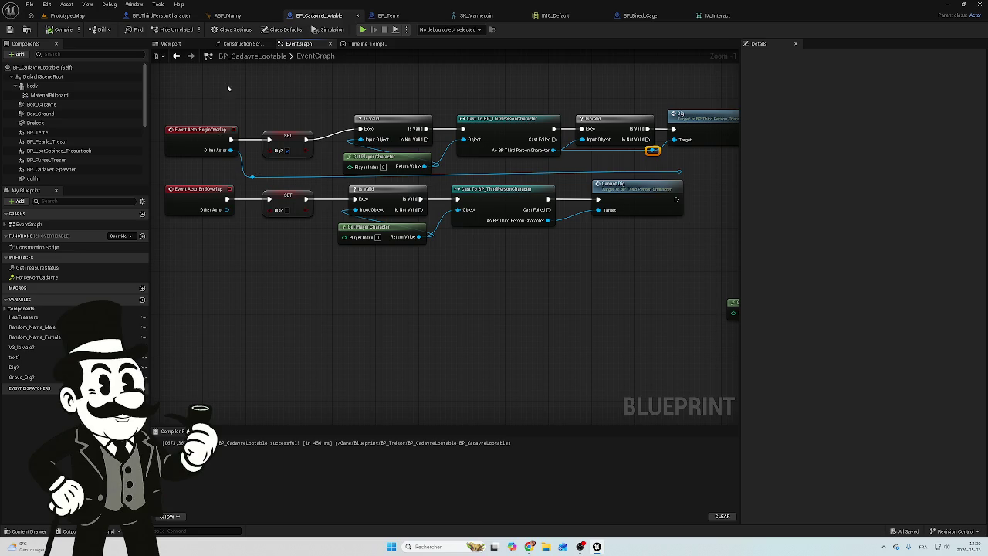
{"action": "scroll", "coordinate": [440, 180], "scroll_direction": "down", "scroll_amount": 5}
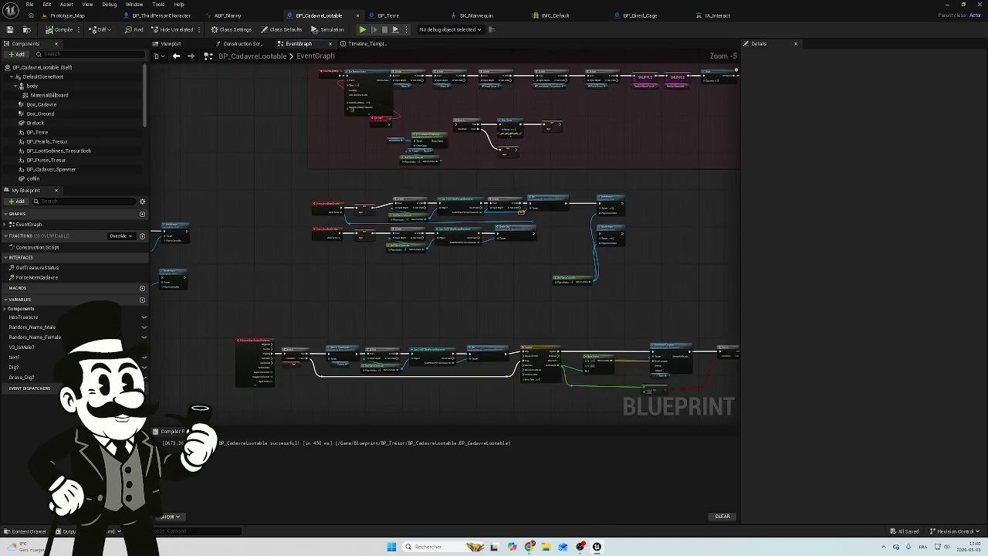
{"action": "mouse_move", "coordinate": [373, 289]}
{"action": "left_mouse_down"}
{"action": "mouse_move", "coordinate": [667, 152]}
{"action": "mouse_move", "coordinate": [540, 224]}
{"action": "left_mouse_up"}
{"action": "scroll", "coordinate": [404, 300], "scroll_direction": "down", "scroll_amount": 2}
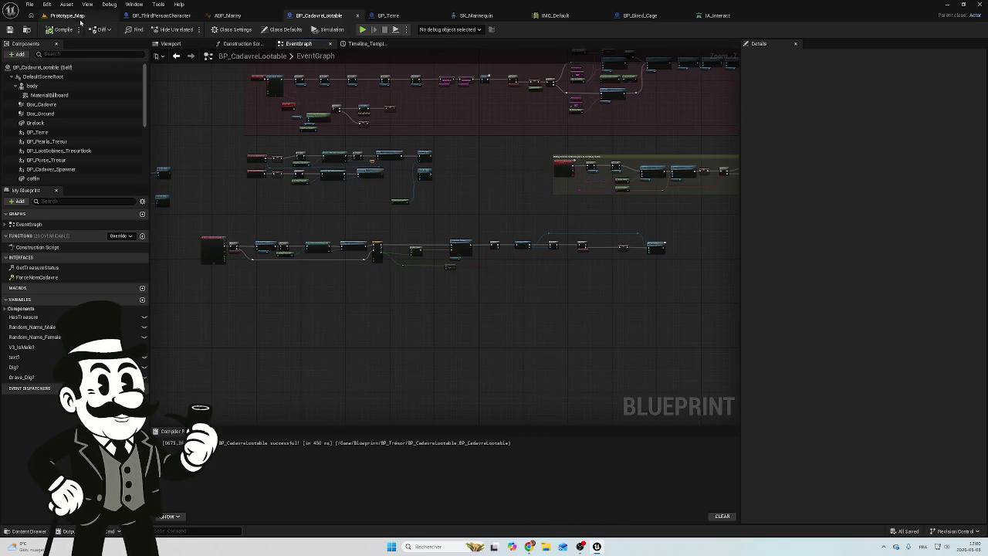
{"action": "left_click", "coordinate": [67, 15]}
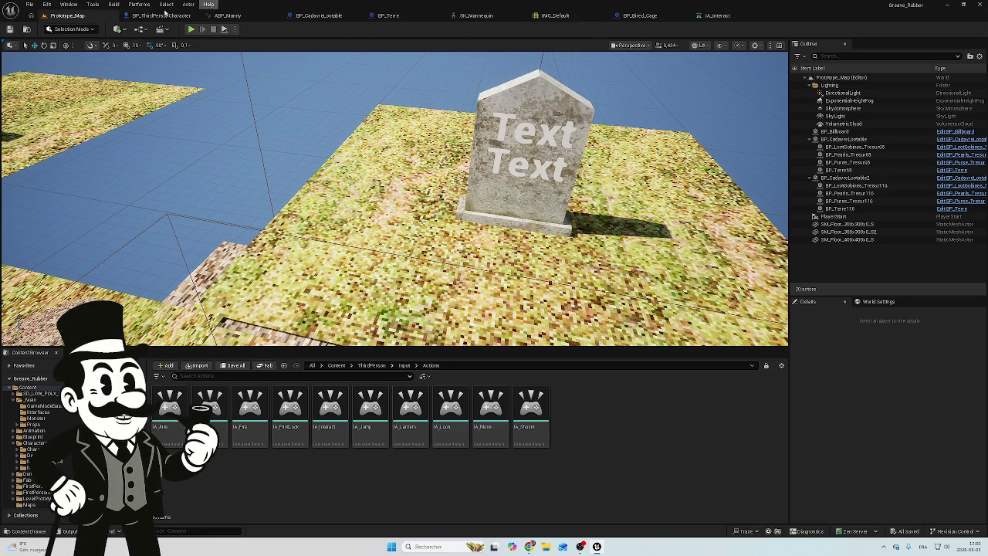
Step: Play-test Prototype_Map in the editor and stop it, surfacing repeated 'ground is not valid' errors
{"action": "left_click", "coordinate": [191, 29]}
{"action": "left_click", "coordinate": [261, 172]}
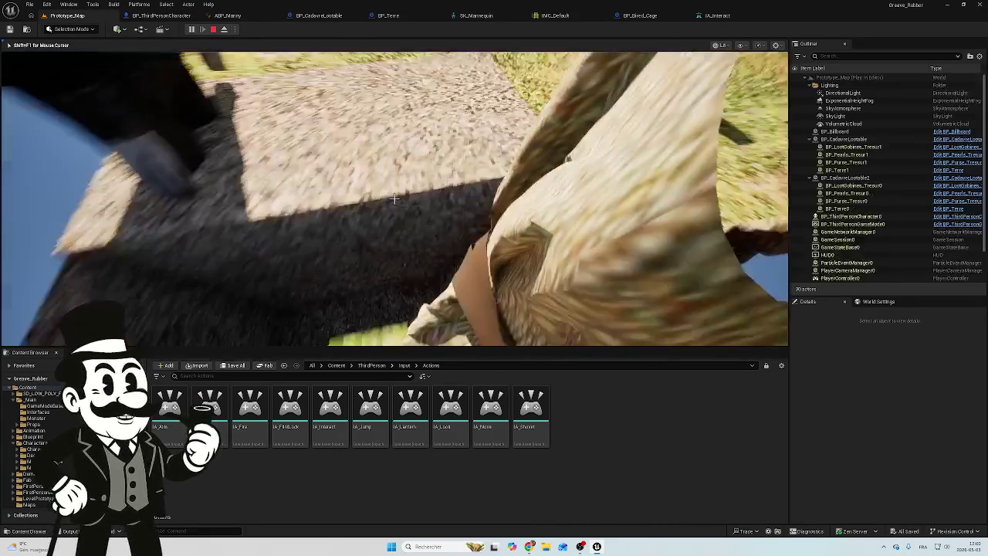
{"action": "mouse_move", "coordinate": [394, 200]}
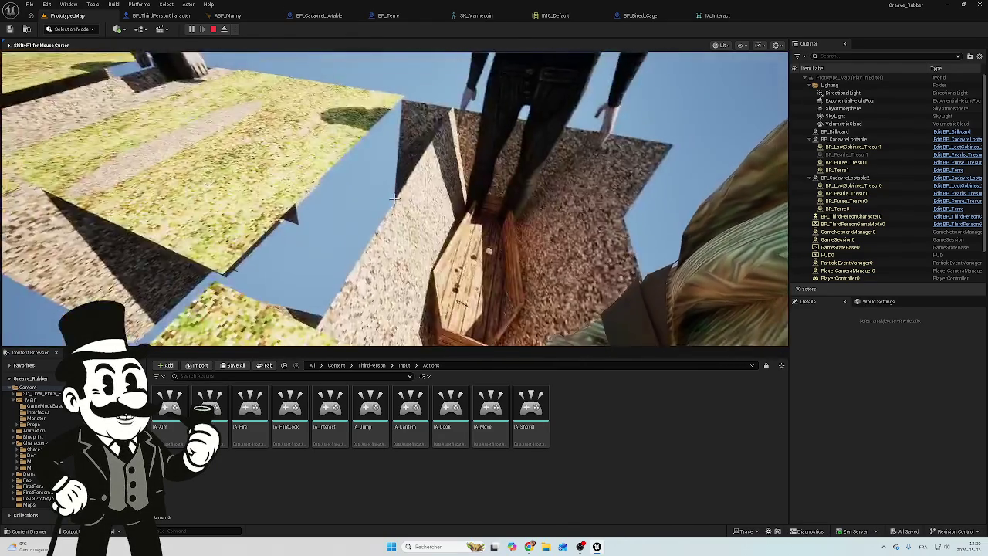
{"action": "key", "text": "Escape"}
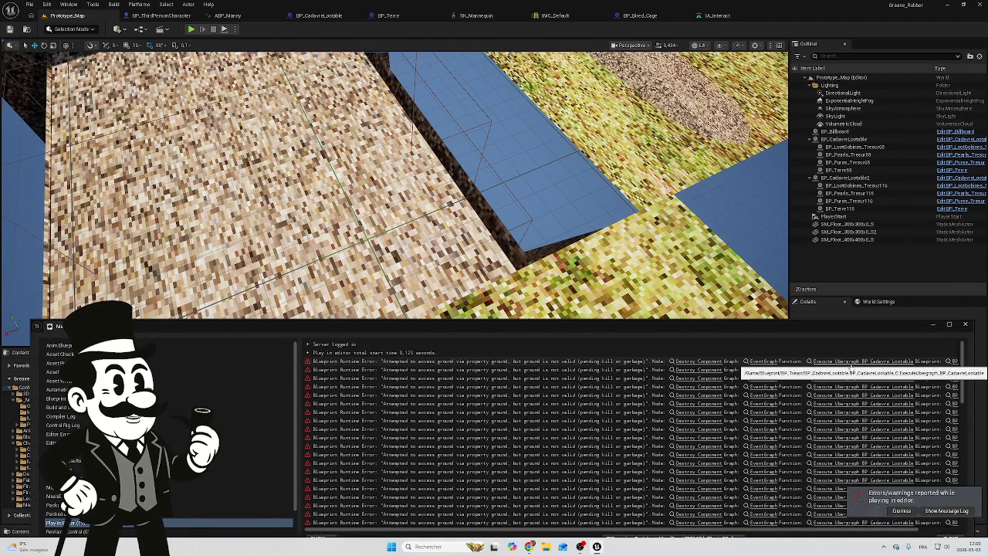
Step: Follow the log error to the Destroy Component node targeting ground in the IA_Interact chain
{"action": "left_click", "coordinate": [848, 361]}
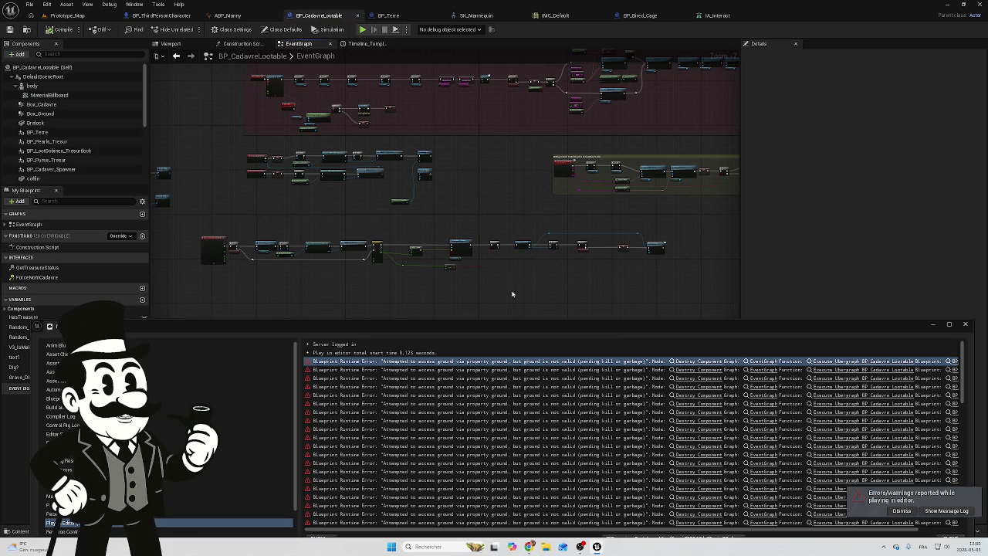
{"action": "left_click", "coordinate": [700, 363]}
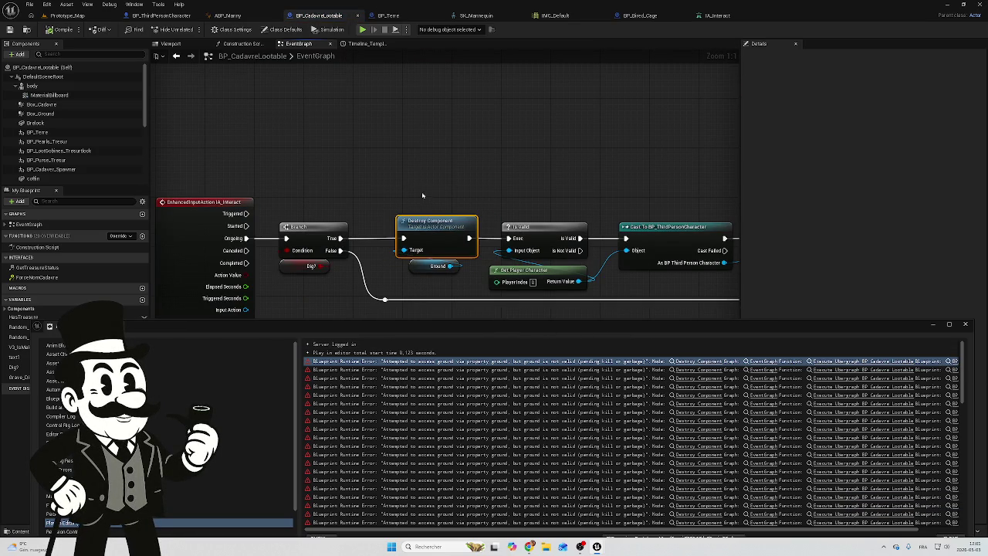
{"action": "left_click_drag", "start_coordinate": [486, 202], "coordinate": [543, 175]}
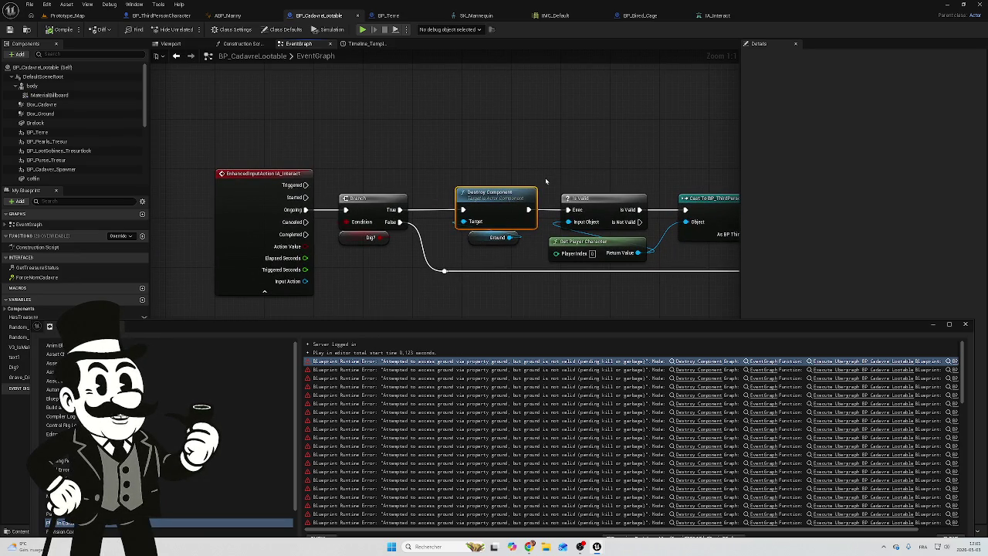
{"action": "scroll", "coordinate": [68, 167], "scroll_direction": "down", "scroll_amount": 2}
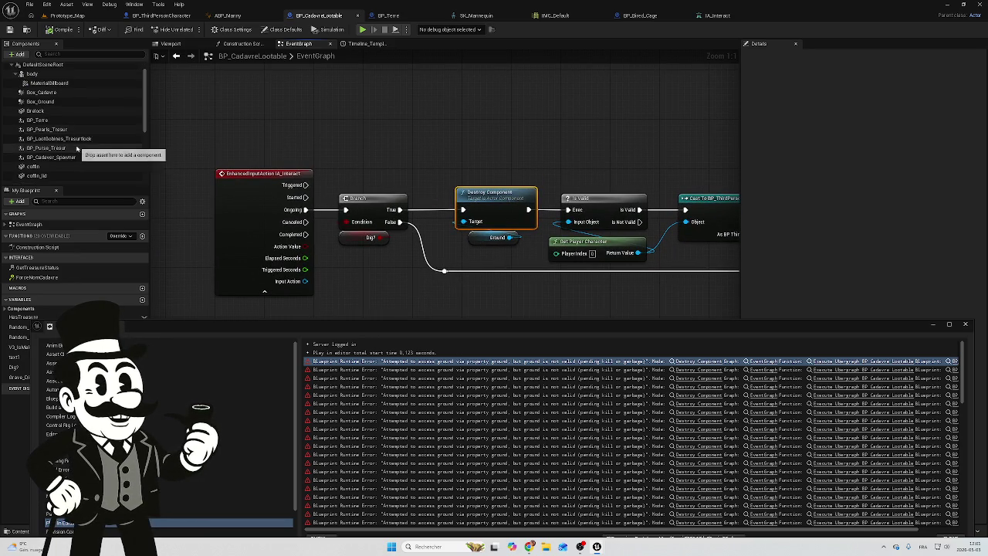
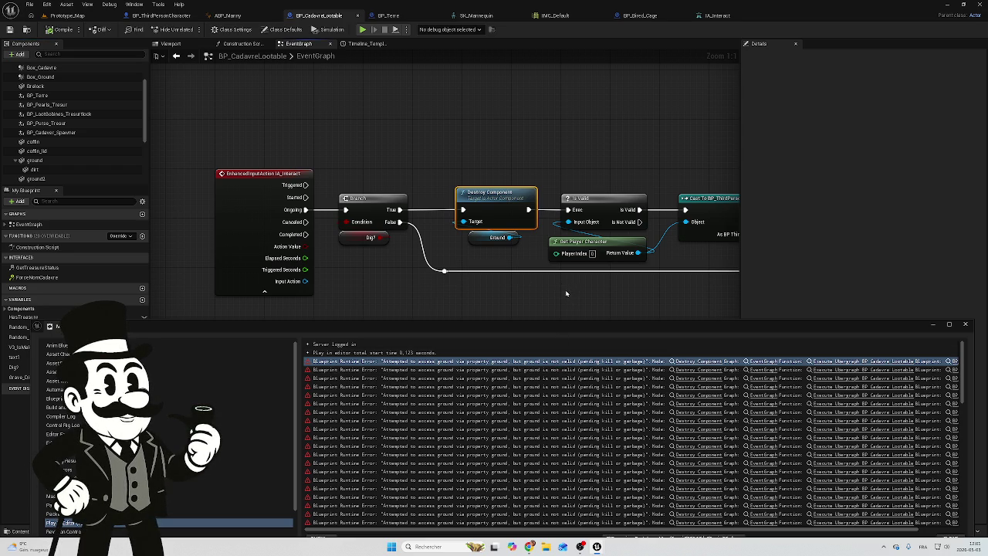
Step: Shift the IA_Interact event, Branch, Ground node and False-wire reroute point left
{"action": "scroll", "coordinate": [565, 293], "scroll_direction": "down", "scroll_amount": 2}
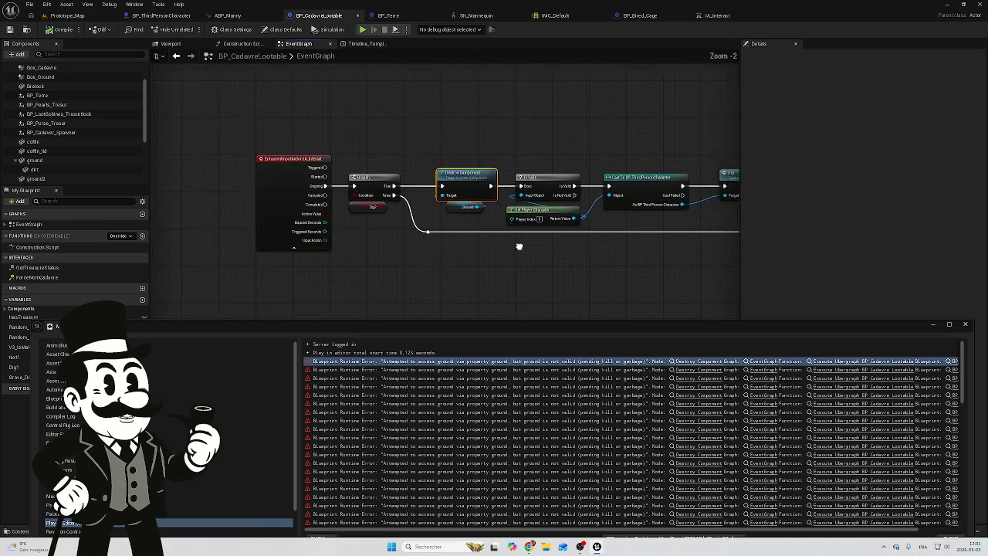
{"action": "scroll", "coordinate": [474, 236], "scroll_direction": "down", "scroll_amount": 3}
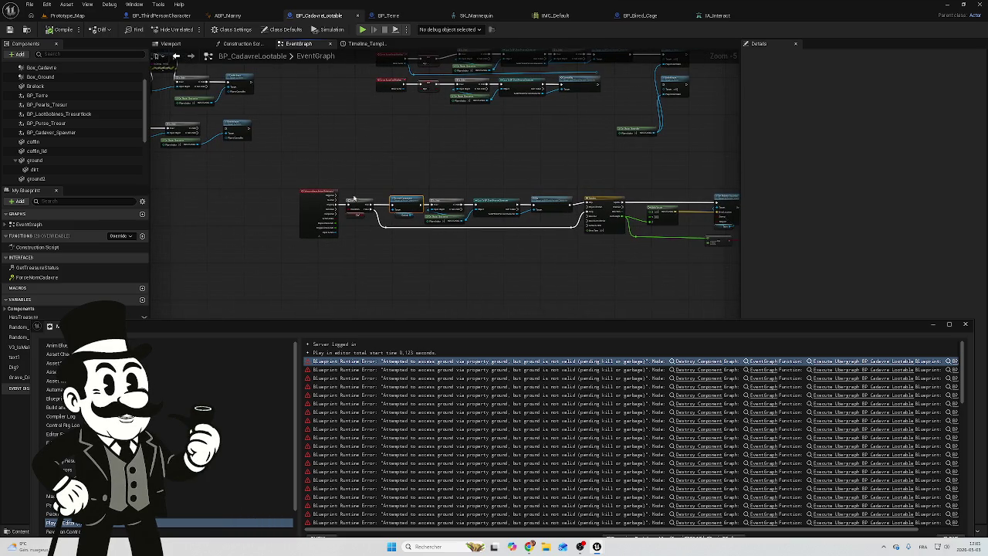
{"action": "left_click_drag", "start_coordinate": [370, 179], "coordinate": [297, 241]}
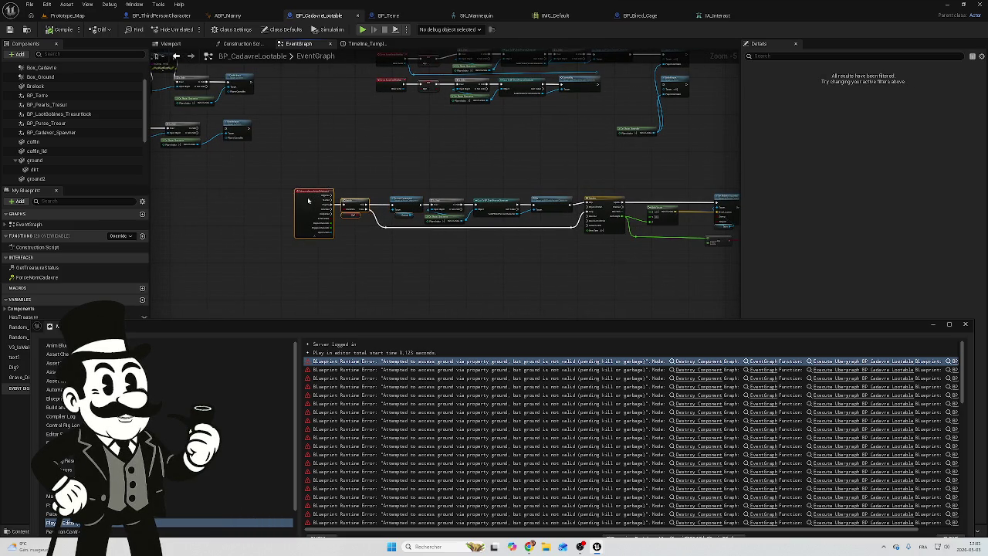
{"action": "left_click_drag", "start_coordinate": [316, 200], "coordinate": [274, 200]}
{"action": "scroll", "coordinate": [309, 209], "scroll_direction": "up", "scroll_amount": 5}
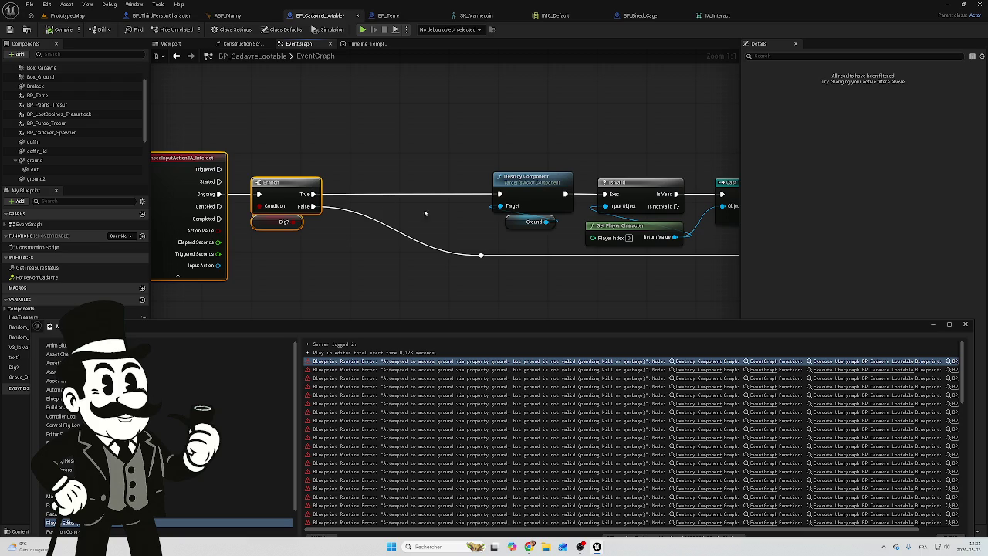
{"action": "mouse_move", "coordinate": [505, 224]}
{"action": "left_mouse_down"}
{"action": "mouse_move", "coordinate": [376, 215]}
{"action": "mouse_move", "coordinate": [372, 244]}
{"action": "mouse_move", "coordinate": [355, 244]}
{"action": "left_mouse_up"}
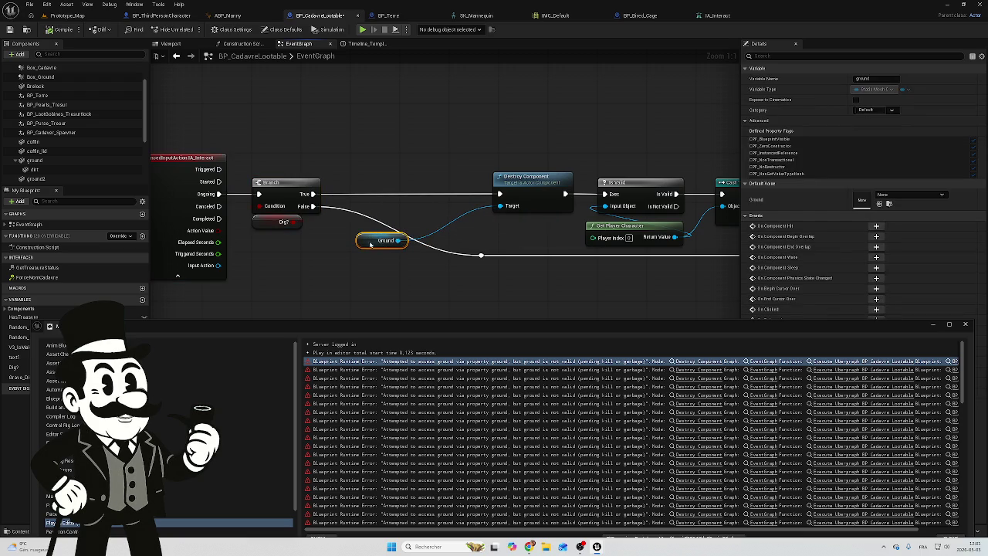
{"action": "left_click", "coordinate": [481, 256]}
{"action": "left_click_drag", "start_coordinate": [486, 260], "coordinate": [342, 263]}
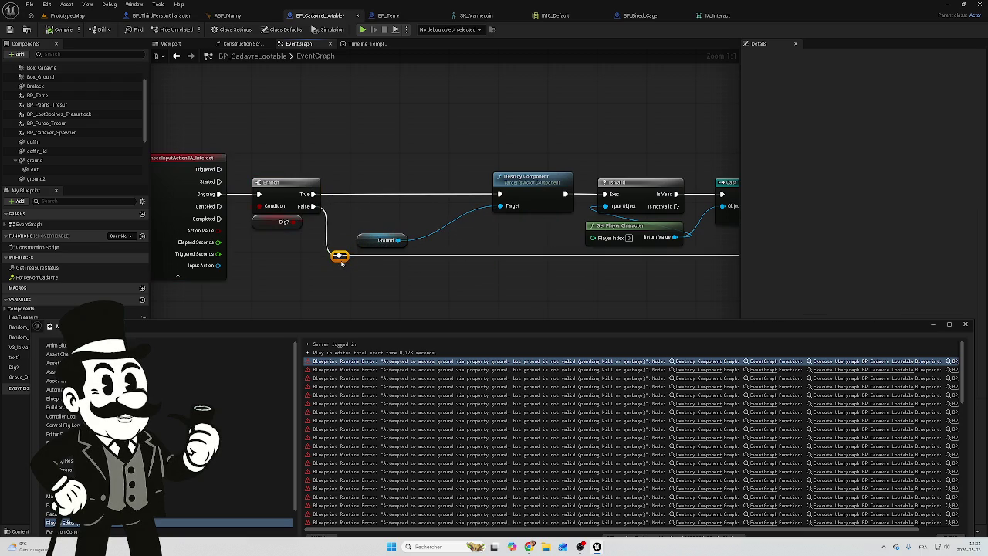
Step: Add an Is Valid node fed by Ground and align it on the Branch True line
{"action": "left_click_drag", "start_coordinate": [398, 240], "coordinate": [362, 204]}
{"action": "type", "text": "s"}
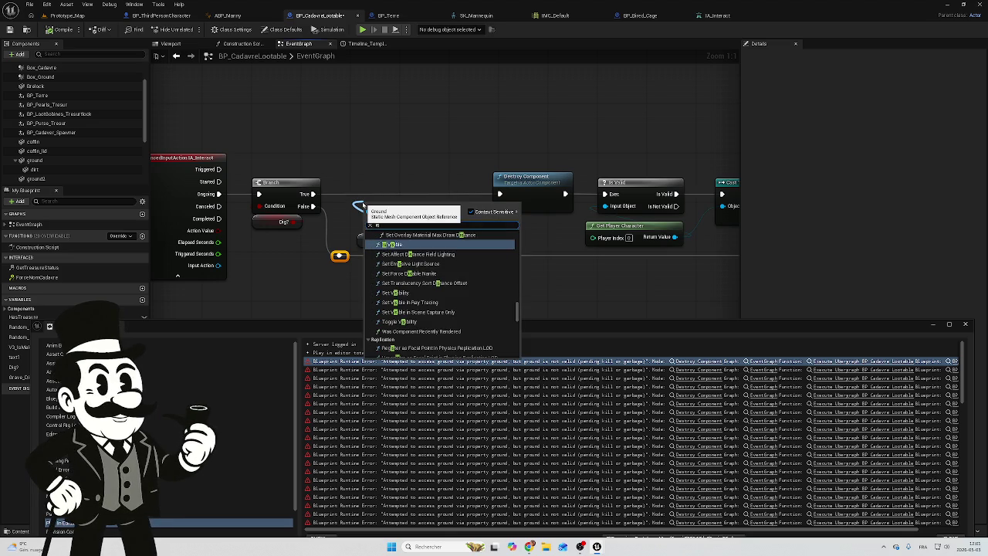
{"action": "type", "text": " val"}
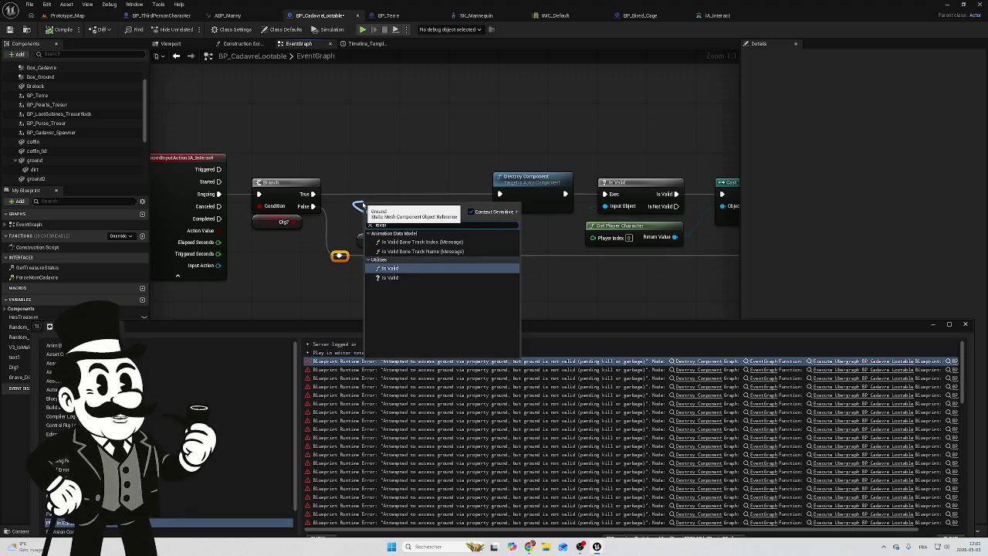
{"action": "left_click", "coordinate": [390, 277]}
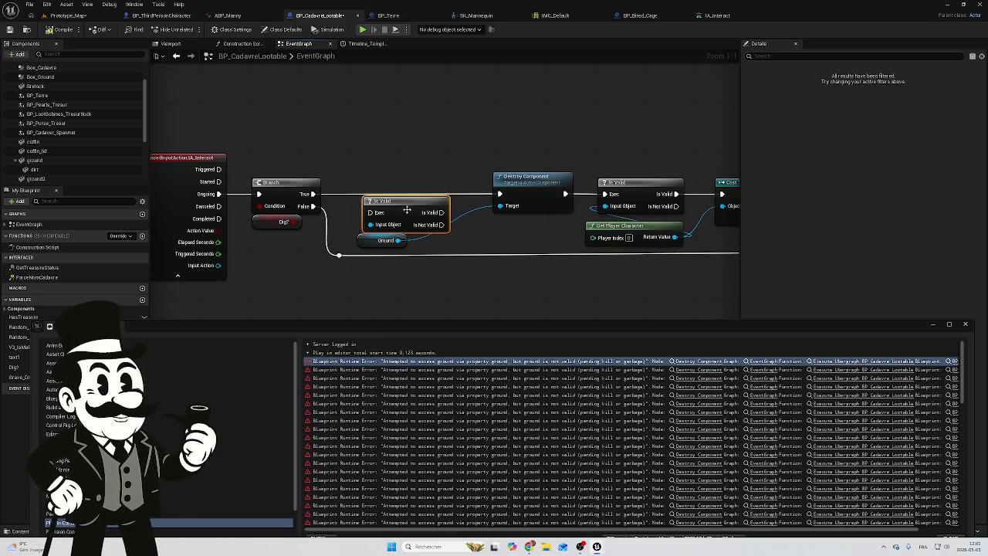
{"action": "left_click_drag", "start_coordinate": [407, 209], "coordinate": [406, 190]}
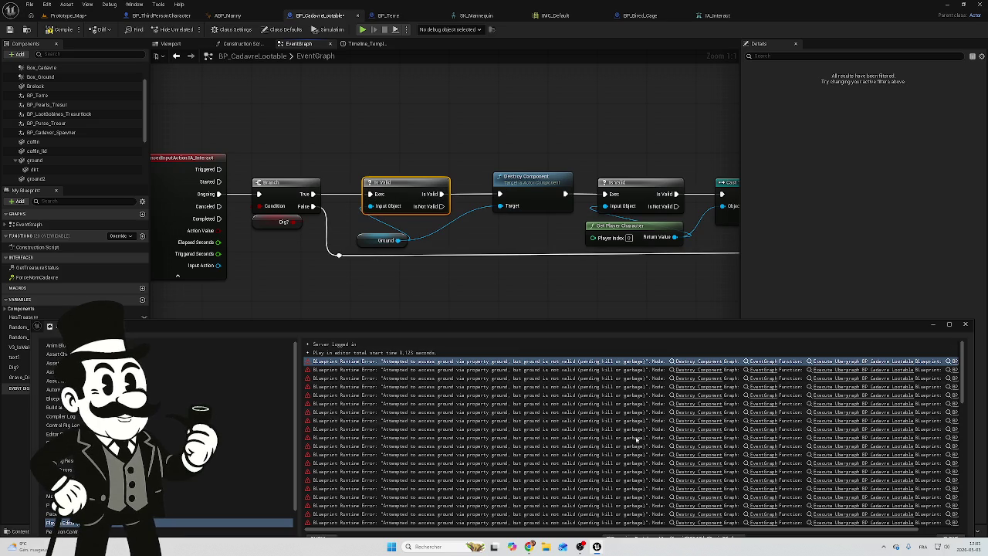
{"action": "scroll", "coordinate": [636, 438], "scroll_direction": "down", "scroll_amount": 1}
{"action": "scroll", "coordinate": [612, 494], "scroll_direction": "down", "scroll_amount": 1}
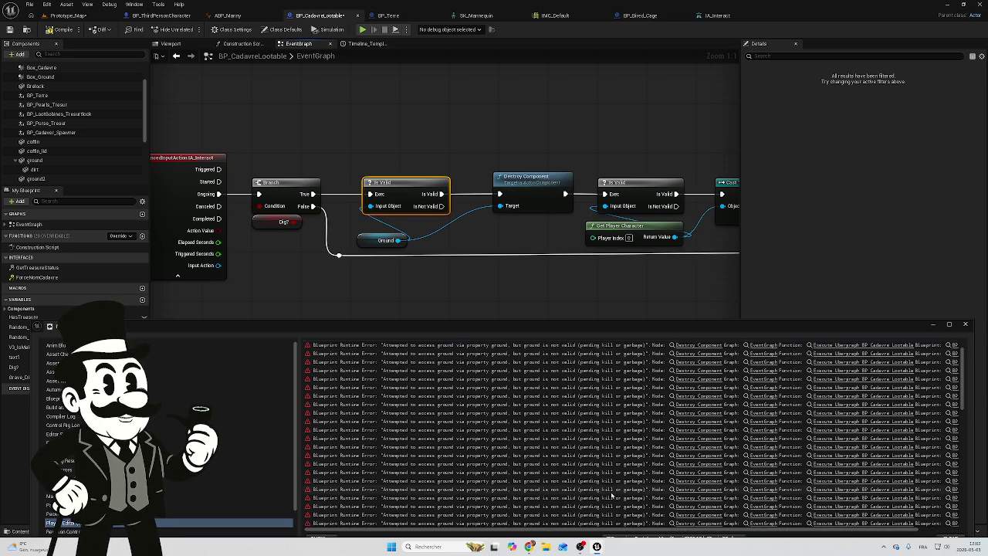
{"action": "scroll", "coordinate": [612, 495], "scroll_direction": "up", "scroll_amount": 2}
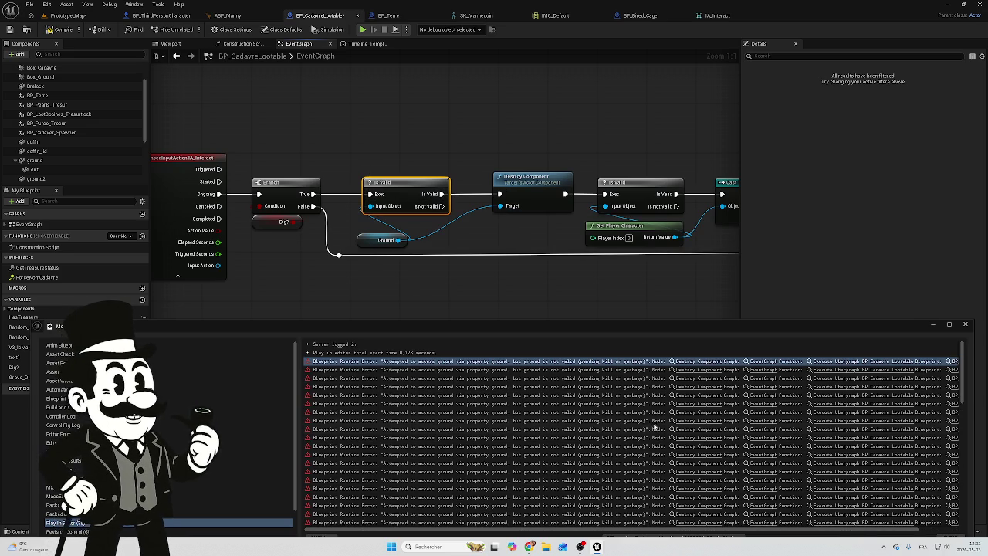
Step: Compile BP_CadavreLootable, then save all unsaved assets from the Prototype_Map tab
{"action": "left_click", "coordinate": [966, 324]}
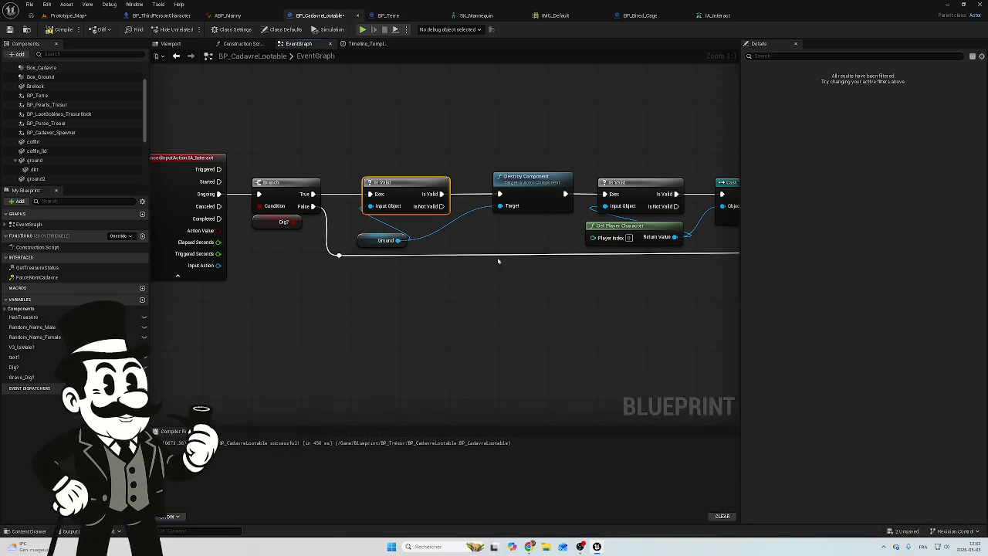
{"action": "left_click", "coordinate": [58, 32]}
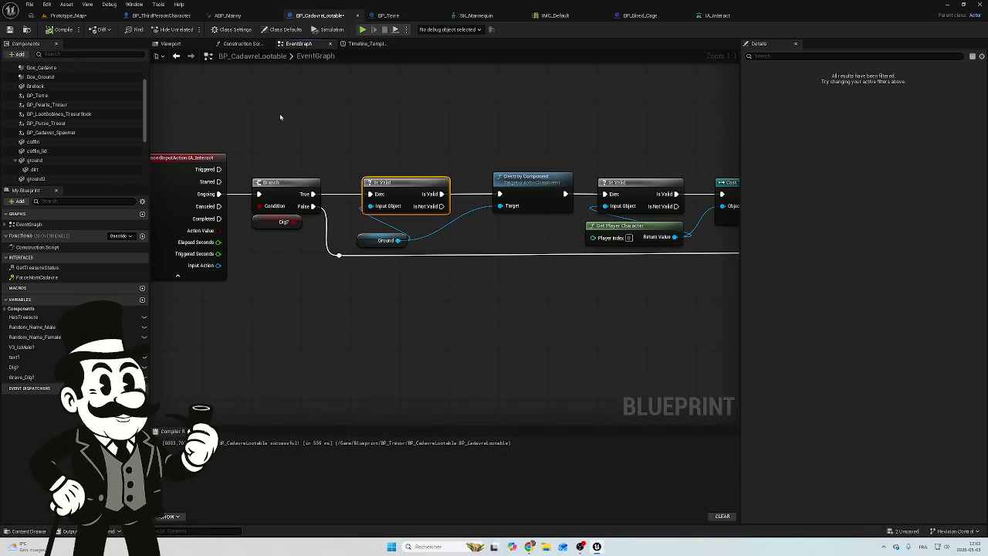
{"action": "left_click_drag", "start_coordinate": [375, 148], "coordinate": [283, 175]}
{"action": "left_click", "coordinate": [70, 17]}
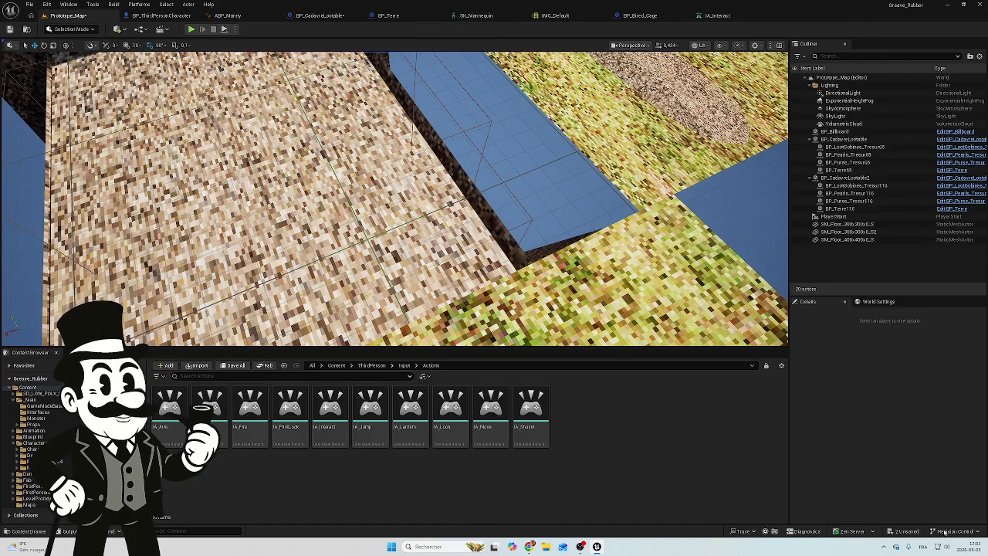
{"action": "left_click", "coordinate": [906, 531]}
{"action": "left_click", "coordinate": [555, 359]}
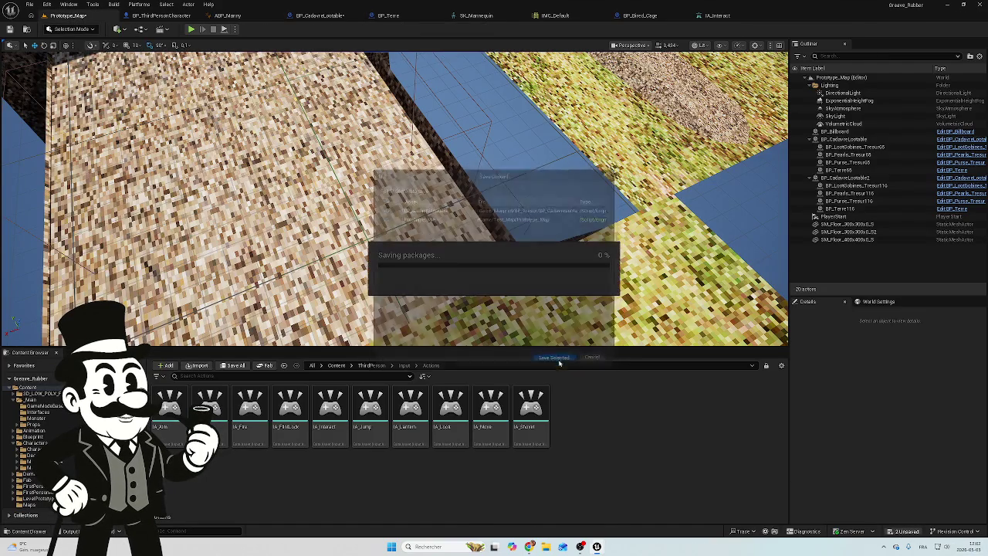
Step: Run a brief Prototype_Map play test and stop it with Esc
{"action": "left_click", "coordinate": [192, 30]}
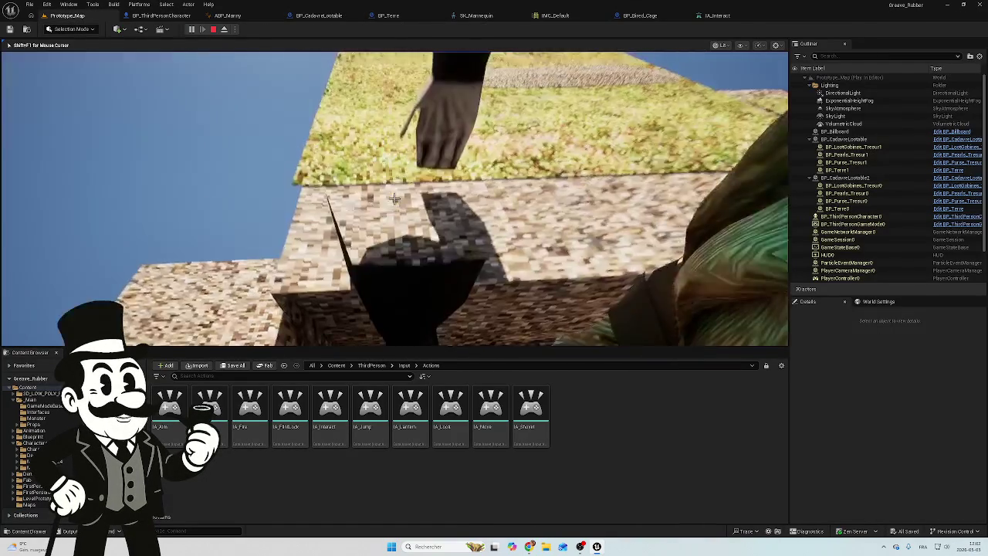
{"action": "key", "text": "Escape"}
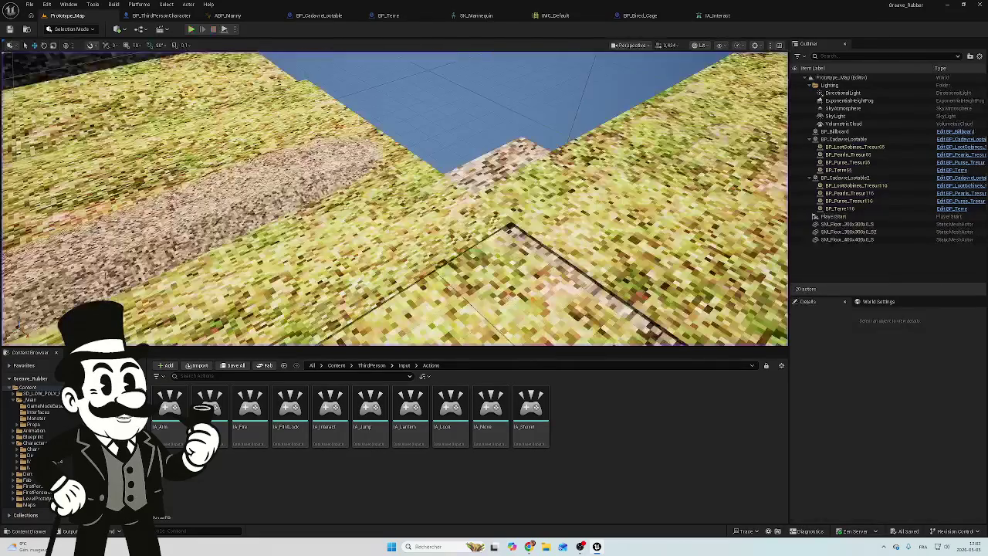
{"action": "left_click_drag", "start_coordinate": [394, 197], "coordinate": [386, 162]}
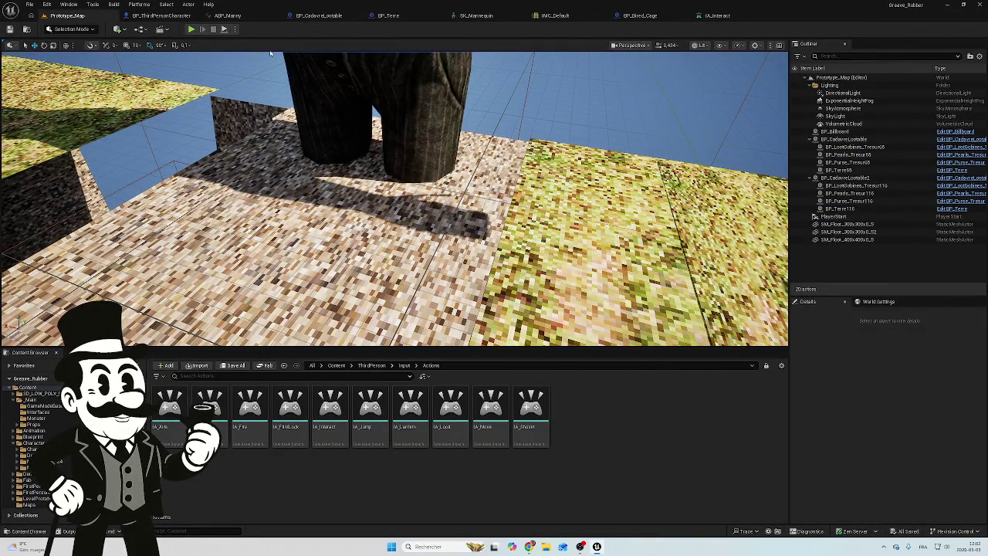
Step: Back in BP_CadavreLootable, rewire the Branch to fire on IA_Interact's Triggered output instead of Ongoing
{"action": "left_click", "coordinate": [161, 16]}
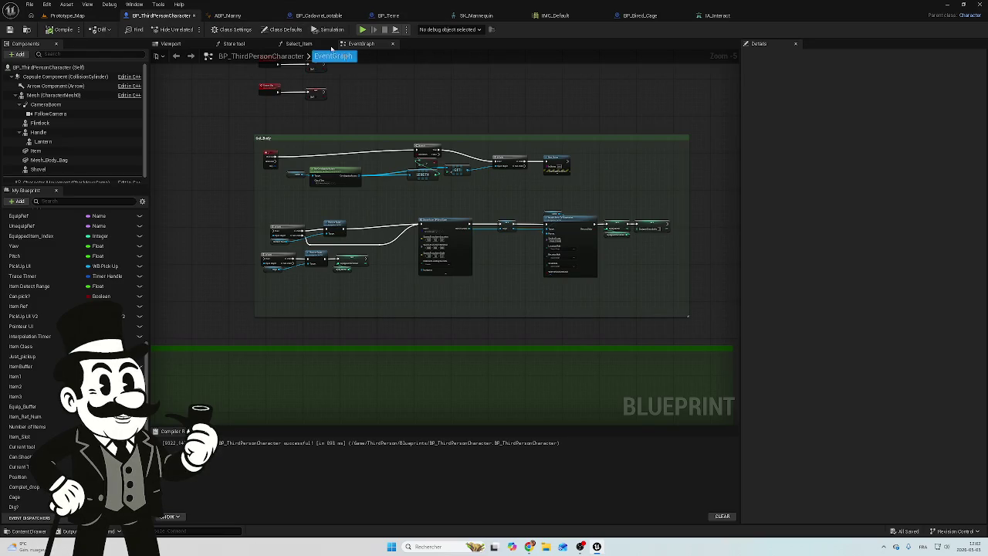
{"action": "left_click", "coordinate": [319, 15]}
{"action": "left_click_drag", "start_coordinate": [357, 121], "coordinate": [595, 132]}
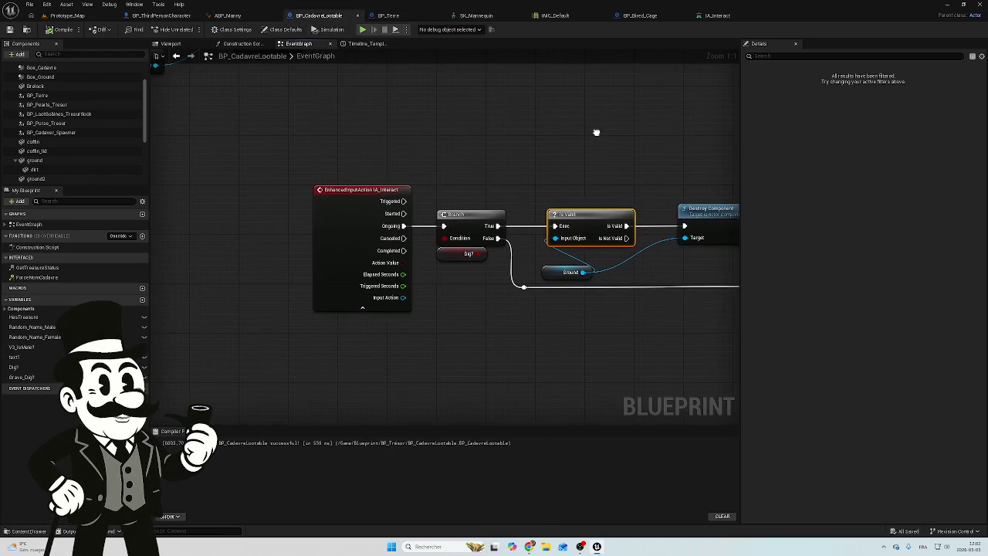
{"action": "left_click_drag", "start_coordinate": [395, 209], "coordinate": [435, 233]}
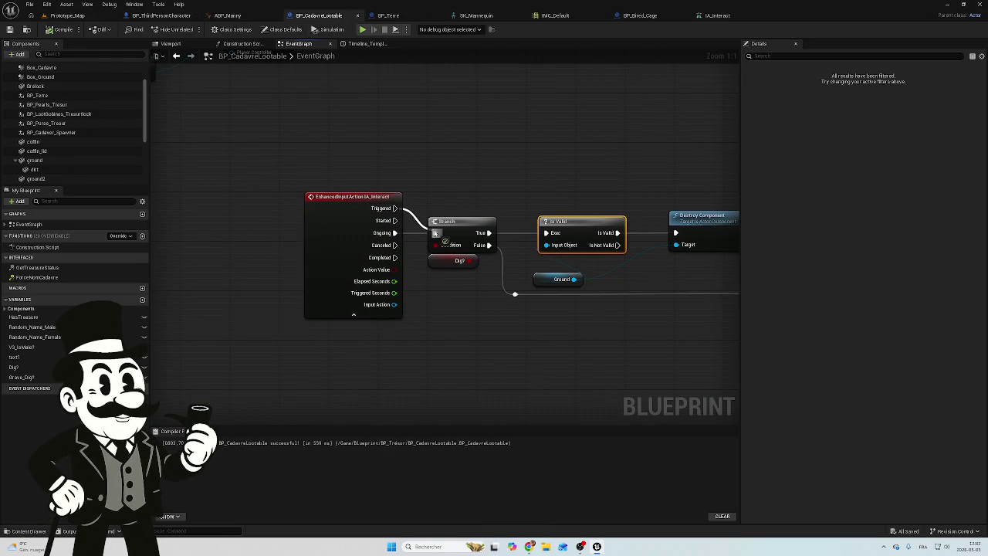
{"action": "left_click", "coordinate": [395, 233], "text": "alt"}
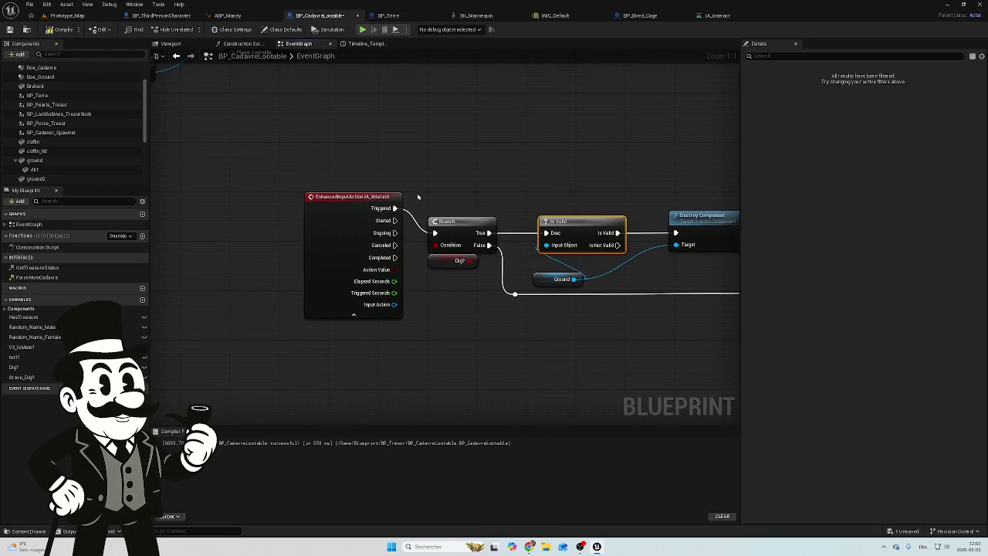
Step: Nudge the Ground variable node up and inspect the dirt component's properties
{"action": "scroll", "coordinate": [418, 197], "scroll_direction": "down", "scroll_amount": 2}
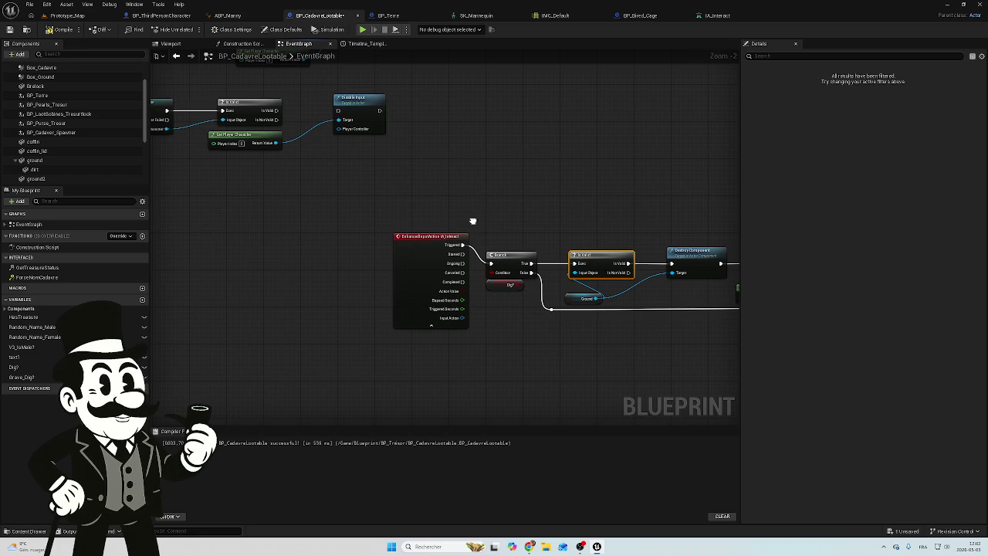
{"action": "scroll", "coordinate": [473, 222], "scroll_direction": "down", "scroll_amount": 3}
{"action": "mouse_move", "coordinate": [470, 221]}
{"action": "left_mouse_down"}
{"action": "mouse_move", "coordinate": [412, 285]}
{"action": "mouse_move", "coordinate": [558, 286]}
{"action": "mouse_move", "coordinate": [319, 283]}
{"action": "left_mouse_up"}
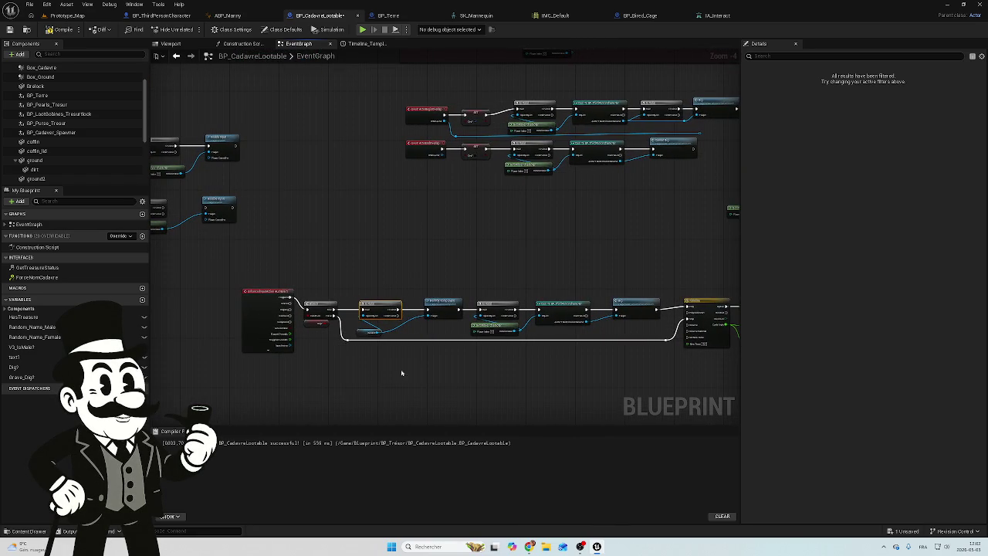
{"action": "scroll", "coordinate": [401, 373], "scroll_direction": "up", "scroll_amount": 3}
{"action": "left_click_drag", "start_coordinate": [470, 371], "coordinate": [402, 368]}
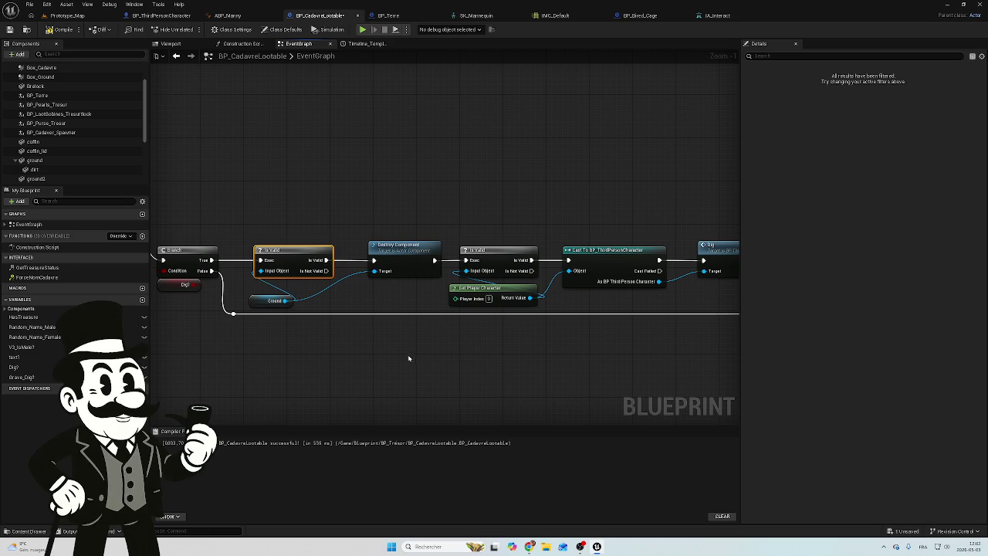
{"action": "left_click_drag", "start_coordinate": [260, 299], "coordinate": [267, 292]}
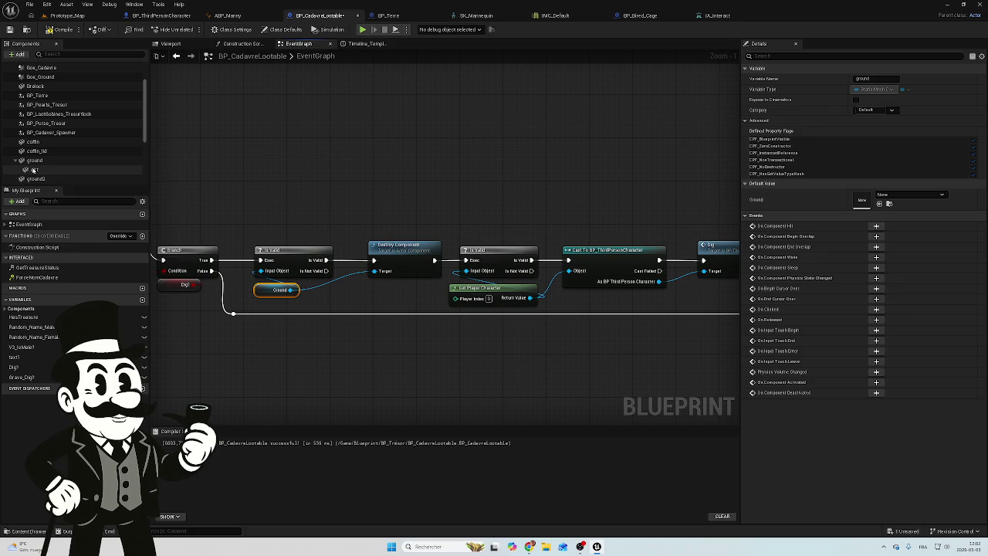
{"action": "left_click", "coordinate": [42, 169]}
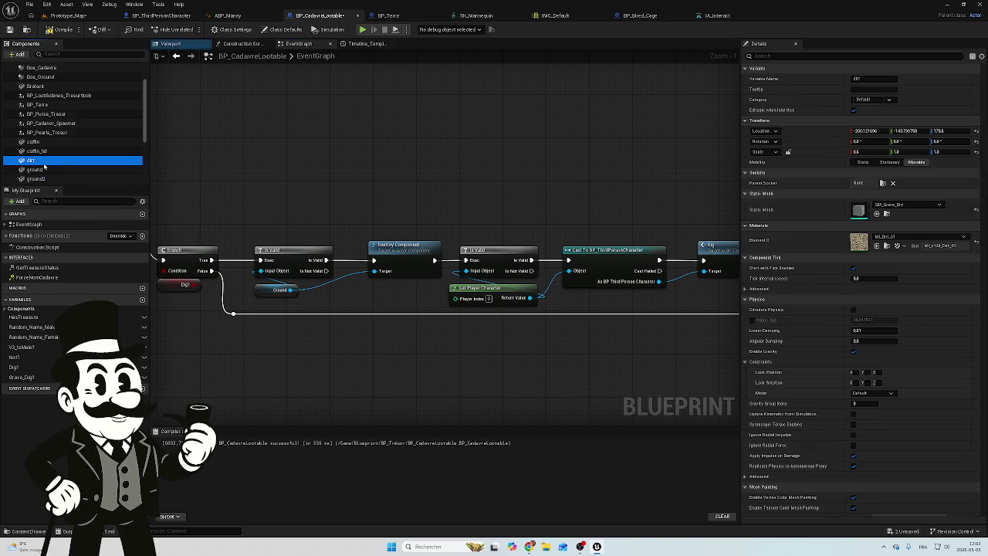
{"action": "scroll", "coordinate": [564, 221], "scroll_direction": "down", "scroll_amount": 4}
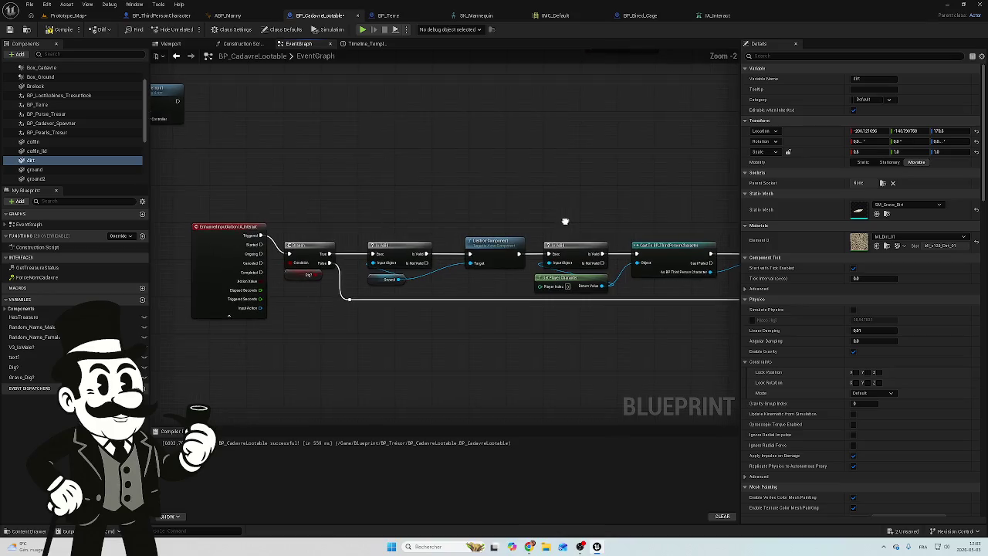
Step: Move the left node group further left and the Is Valid and Ground nodes right
{"action": "left_click_drag", "start_coordinate": [485, 194], "coordinate": [438, 187]}
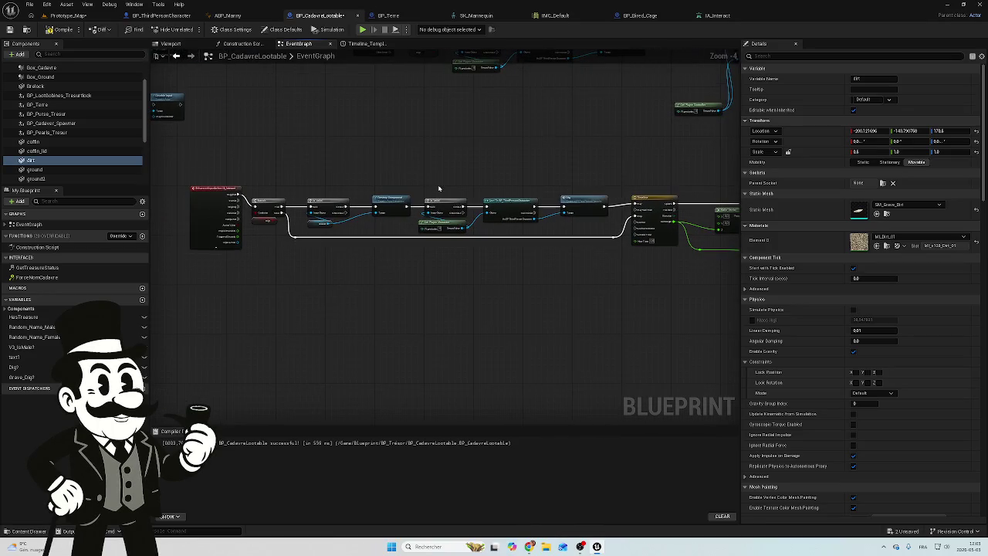
{"action": "mouse_move", "coordinate": [322, 173]}
{"action": "left_mouse_down"}
{"action": "mouse_move", "coordinate": [232, 232]}
{"action": "mouse_move", "coordinate": [206, 230]}
{"action": "left_mouse_up"}
{"action": "left_click_drag", "start_coordinate": [210, 193], "coordinate": [180, 194]}
{"action": "scroll", "coordinate": [388, 238], "scroll_direction": "up", "scroll_amount": 4}
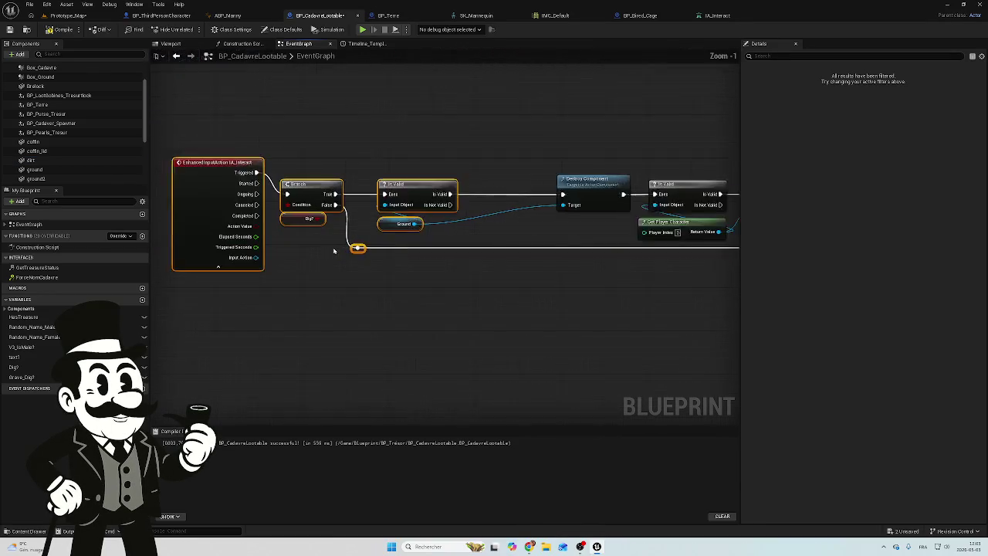
{"action": "left_click_drag", "start_coordinate": [402, 267], "coordinate": [447, 260]}
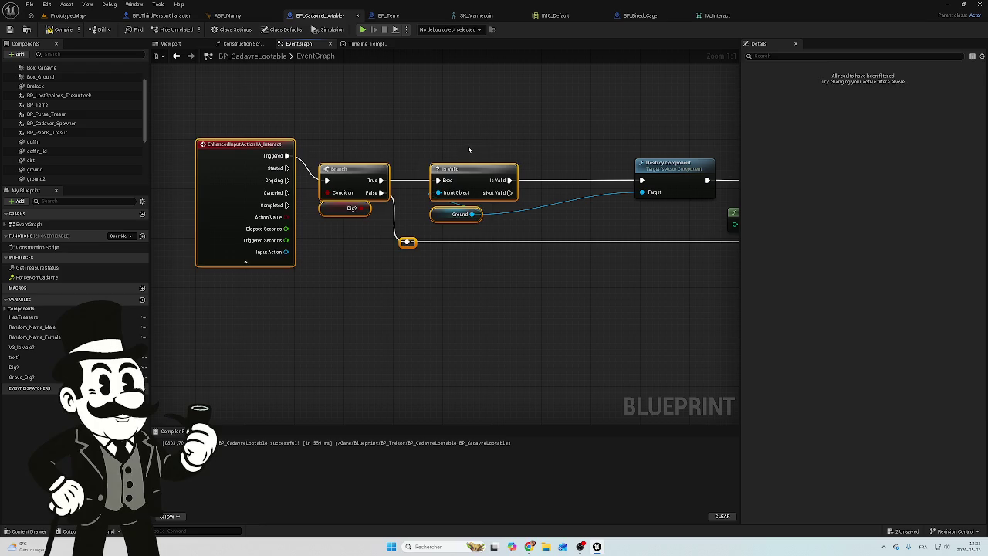
{"action": "left_click_drag", "start_coordinate": [469, 149], "coordinate": [436, 224]}
{"action": "left_click_drag", "start_coordinate": [463, 180], "coordinate": [561, 181]}
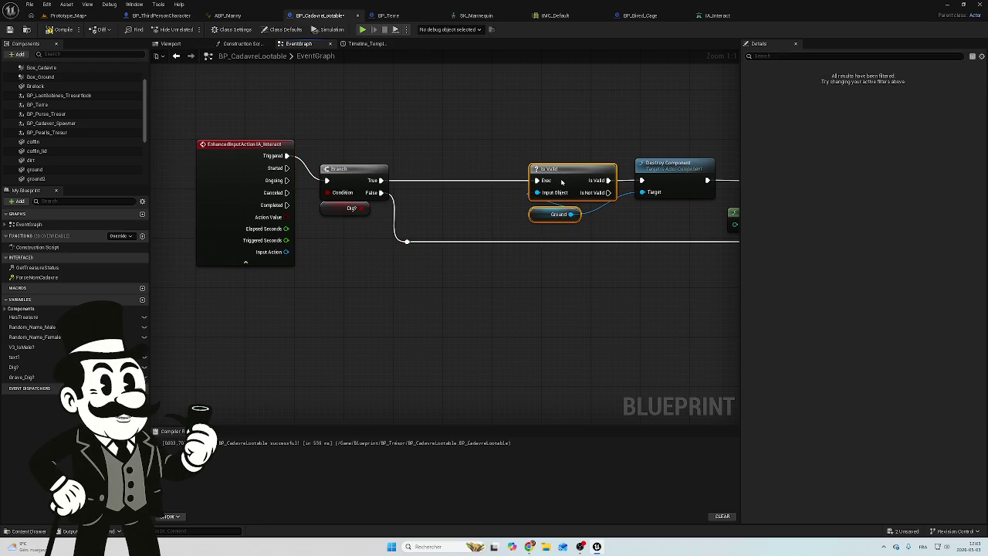
{"action": "scroll", "coordinate": [442, 205], "scroll_direction": "down", "scroll_amount": 1}
Step: Marquee-select the IA_Interact event, Branch and Dig? nodes and shift them left
{"action": "mouse_move", "coordinate": [442, 205]}
{"action": "left_mouse_down"}
{"action": "mouse_move", "coordinate": [540, 193]}
{"action": "mouse_move", "coordinate": [524, 189]}
{"action": "left_mouse_up"}
{"action": "mouse_move", "coordinate": [448, 104]}
{"action": "left_mouse_down"}
{"action": "mouse_move", "coordinate": [417, 155]}
{"action": "mouse_move", "coordinate": [324, 231]}
{"action": "left_mouse_up"}
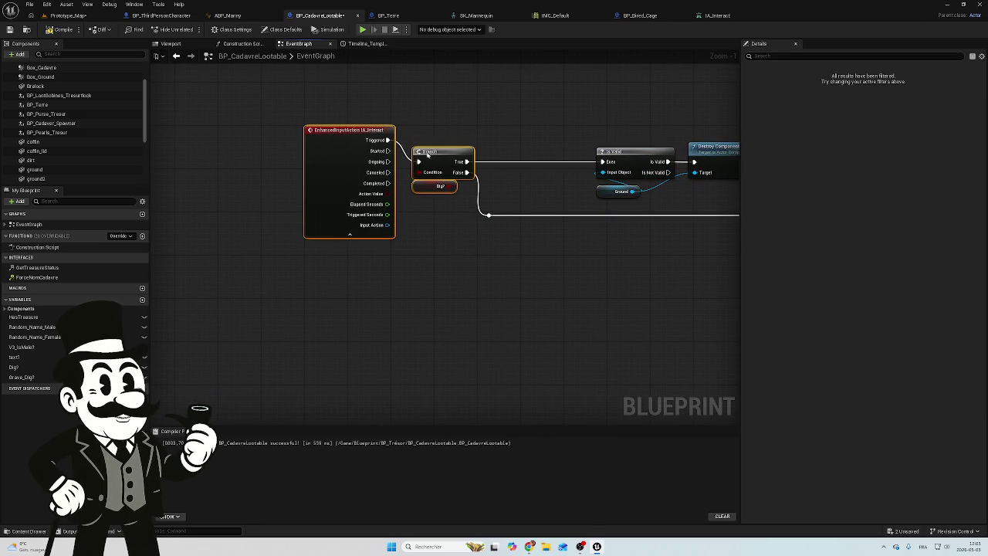
{"action": "left_click_drag", "start_coordinate": [427, 154], "coordinate": [354, 153]}
{"action": "left_click_drag", "start_coordinate": [584, 179], "coordinate": [316, 189]}
{"action": "left_click_drag", "start_coordinate": [443, 135], "coordinate": [447, 203]}
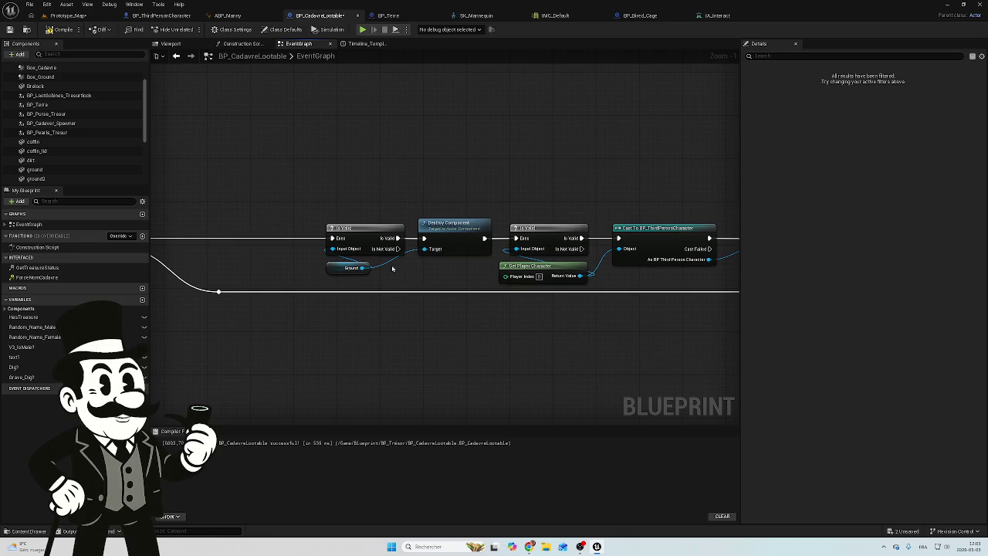
Step: Add a Destroy Component node for Dirt and place it before Is Valid, near the Branch
{"action": "right_click", "coordinate": [415, 180]}
{"action": "type", "text": "dest"}
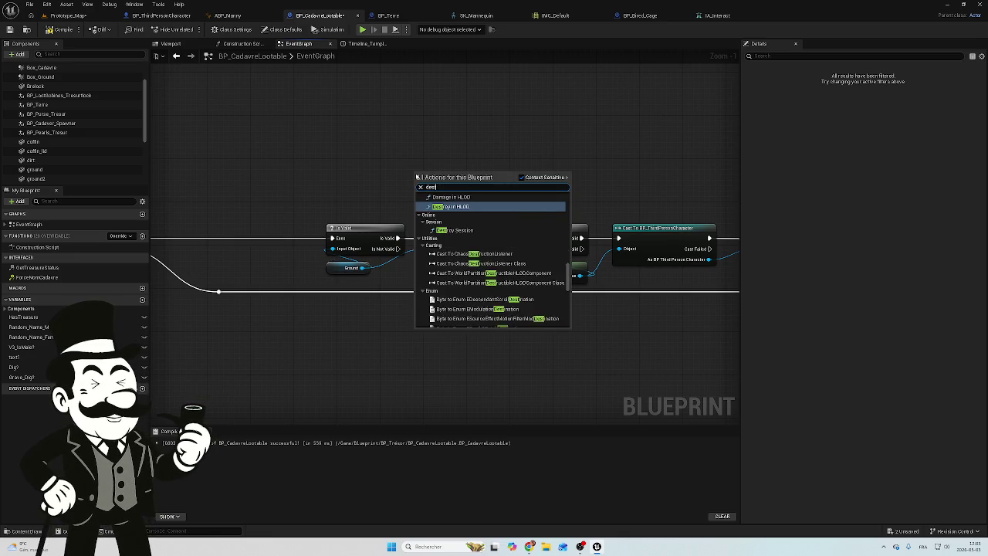
{"action": "type", "text": "roy"}
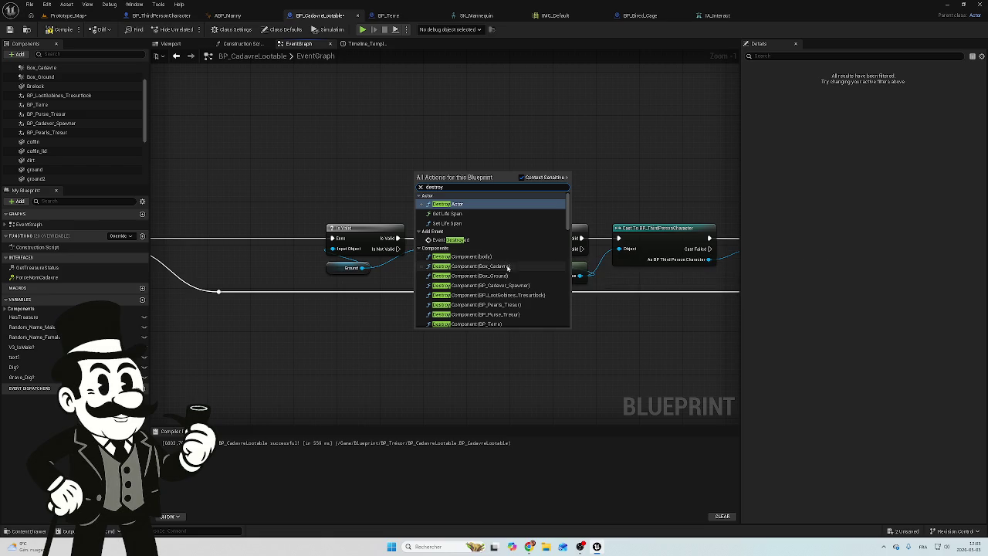
{"action": "scroll", "coordinate": [505, 266], "scroll_direction": "down", "scroll_amount": 3}
{"action": "scroll", "coordinate": [506, 281], "scroll_direction": "down", "scroll_amount": 1}
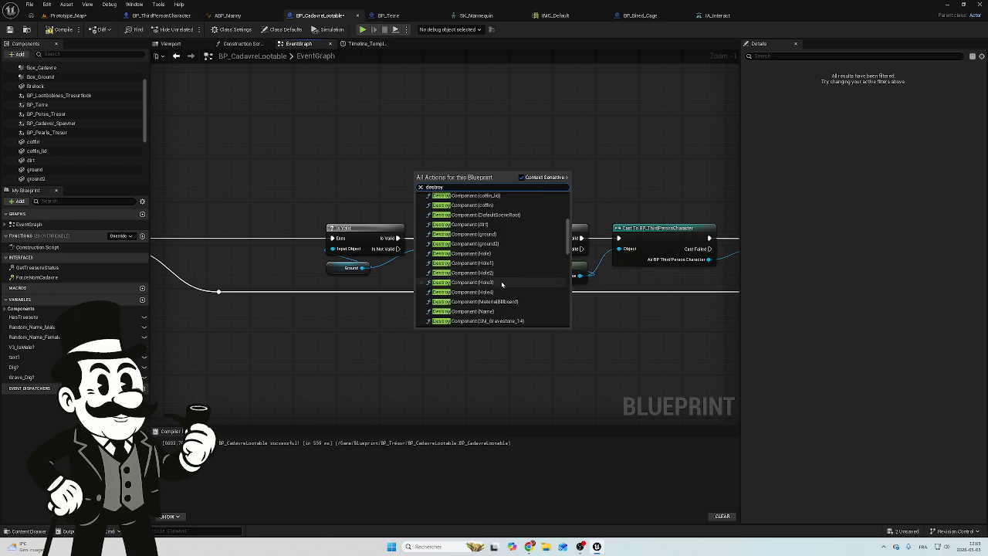
{"action": "scroll", "coordinate": [501, 283], "scroll_direction": "down", "scroll_amount": 1}
{"action": "left_click", "coordinate": [498, 242]}
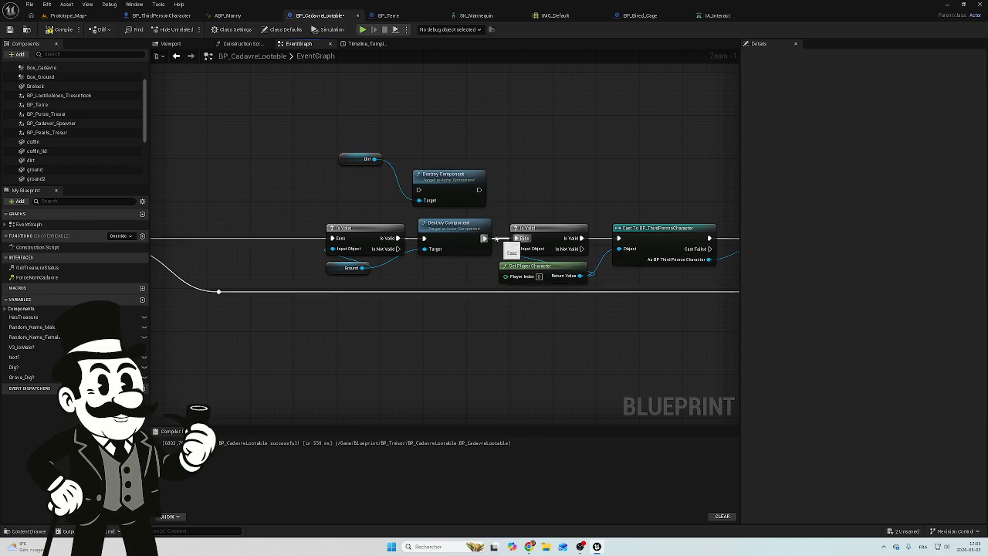
{"action": "left_click", "coordinate": [361, 158]}
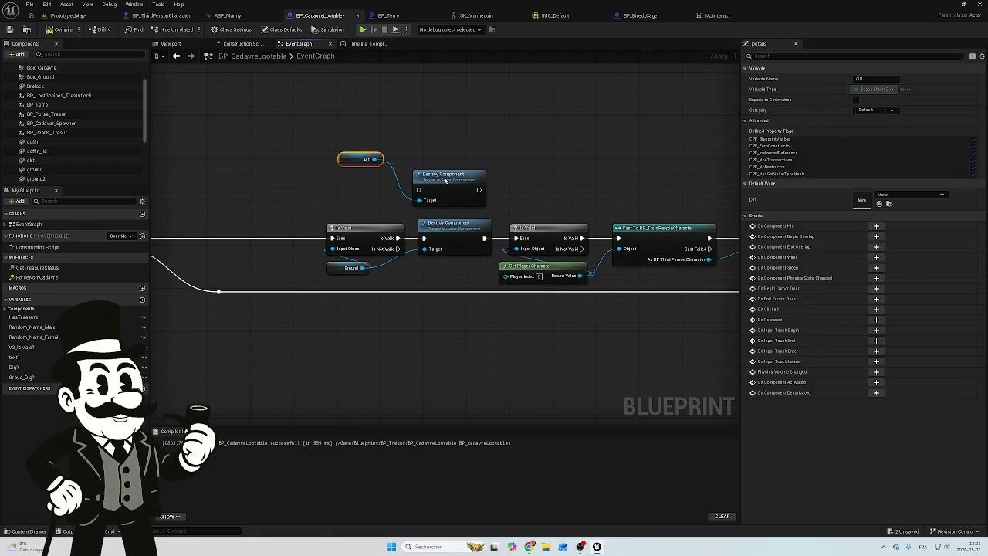
{"action": "left_click_drag", "start_coordinate": [445, 179], "coordinate": [442, 175]}
{"action": "left_click_drag", "start_coordinate": [316, 143], "coordinate": [459, 143]}
{"action": "mouse_move", "coordinate": [597, 170]}
{"action": "left_mouse_down"}
{"action": "mouse_move", "coordinate": [422, 192]}
{"action": "mouse_move", "coordinate": [411, 230]}
{"action": "mouse_move", "coordinate": [429, 227]}
{"action": "left_mouse_up"}
{"action": "mouse_move", "coordinate": [486, 162]}
{"action": "left_mouse_down"}
{"action": "mouse_move", "coordinate": [308, 284]}
{"action": "mouse_move", "coordinate": [324, 264]}
{"action": "mouse_move", "coordinate": [298, 266]}
{"action": "mouse_move", "coordinate": [362, 282]}
{"action": "mouse_move", "coordinate": [305, 236]}
{"action": "left_mouse_up"}
Step: Add an Is Valid check on Dirt wired from Branch True
{"action": "type", "text": "is val"}
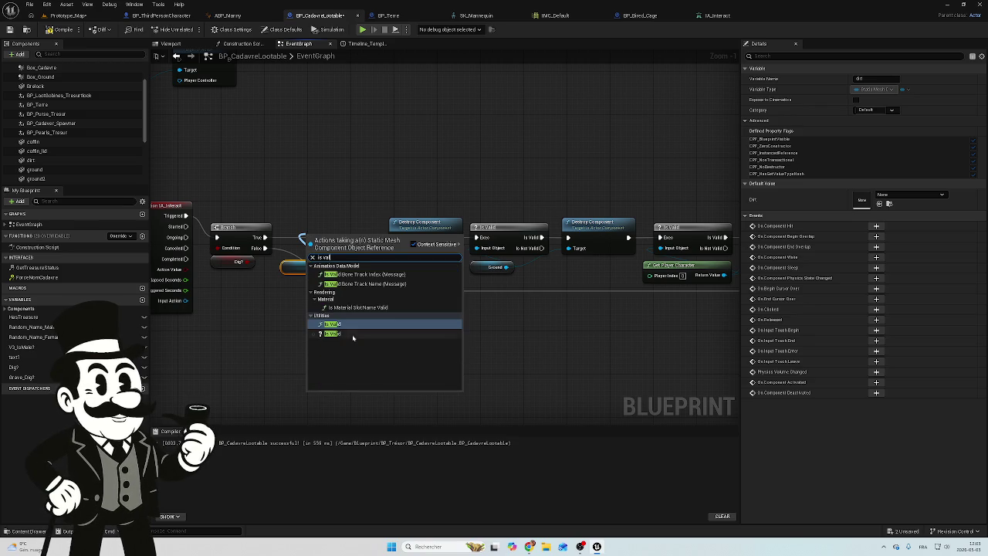
{"action": "left_click", "coordinate": [353, 333]}
{"action": "mouse_move", "coordinate": [264, 237]}
{"action": "left_mouse_down"}
{"action": "mouse_move", "coordinate": [309, 248]}
{"action": "mouse_move", "coordinate": [351, 240]}
{"action": "mouse_move", "coordinate": [347, 233]}
{"action": "left_mouse_up"}
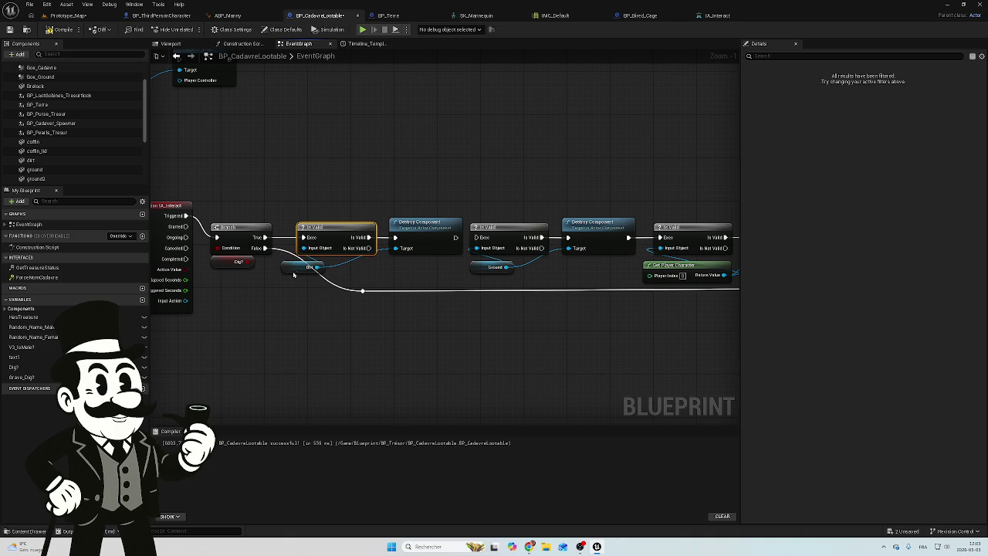
{"action": "mouse_move", "coordinate": [303, 267]}
{"action": "left_mouse_down"}
{"action": "mouse_move", "coordinate": [341, 262]}
{"action": "mouse_move", "coordinate": [319, 290]}
{"action": "mouse_move", "coordinate": [287, 294]}
{"action": "left_mouse_up"}
{"action": "left_click", "coordinate": [363, 291]}
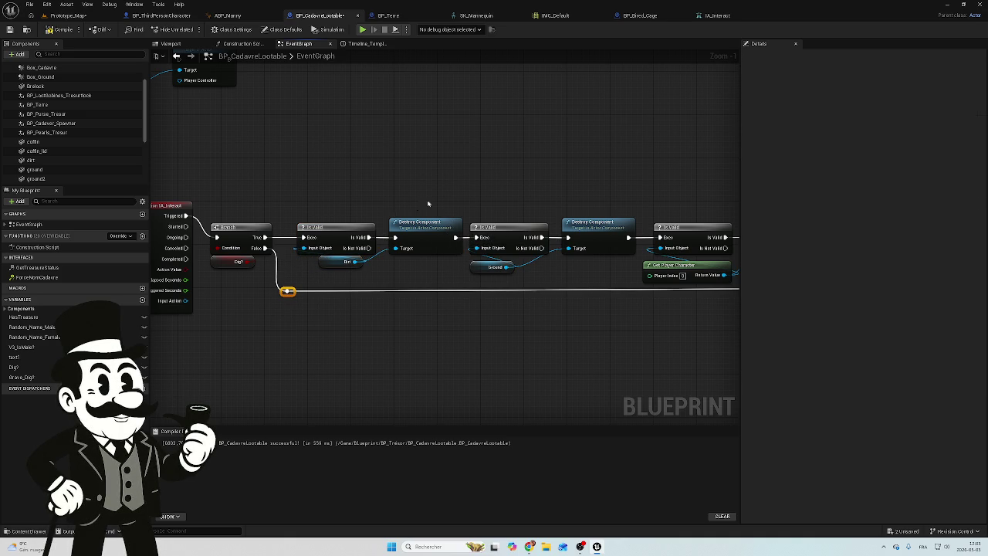
Step: Group the Dirt and Ground check-and-destroy pairs together and shift them right
{"action": "left_click_drag", "start_coordinate": [428, 203], "coordinate": [337, 261]}
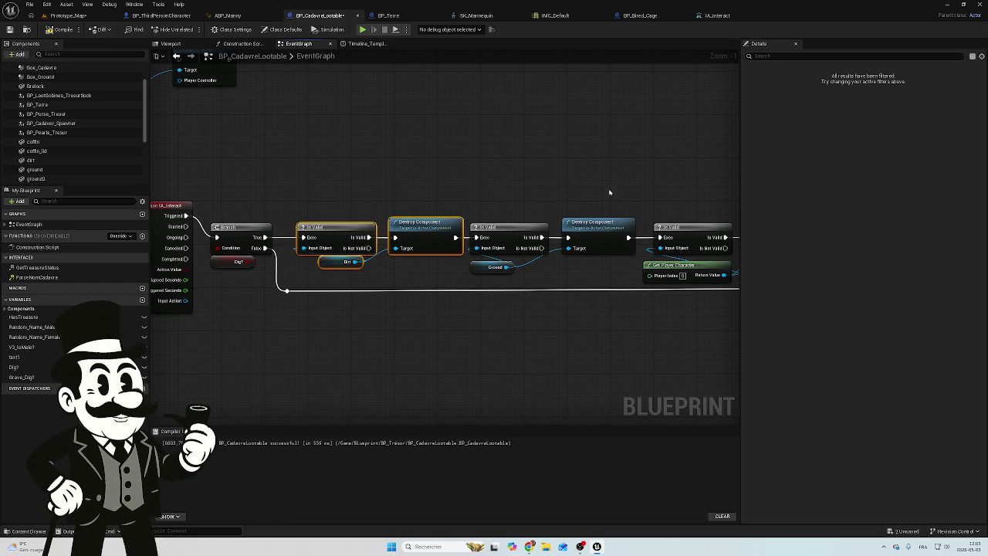
{"action": "left_click_drag", "start_coordinate": [609, 192], "coordinate": [515, 272]}
{"action": "mouse_move", "coordinate": [599, 234]}
{"action": "left_mouse_down"}
{"action": "mouse_move", "coordinate": [441, 156]}
{"action": "mouse_move", "coordinate": [417, 180]}
{"action": "left_mouse_up"}
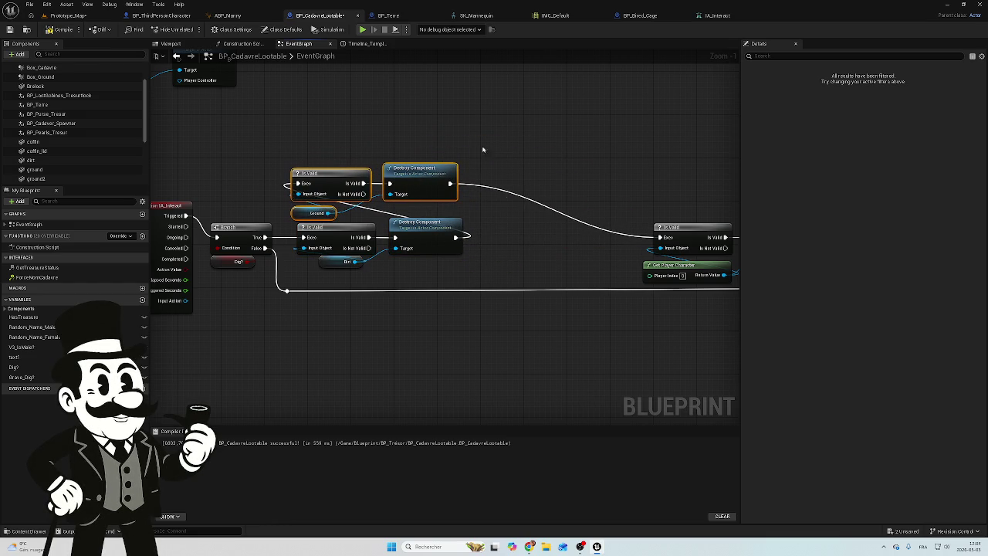
{"action": "mouse_move", "coordinate": [436, 121]}
{"action": "left_mouse_down"}
{"action": "mouse_move", "coordinate": [335, 223]}
{"action": "mouse_move", "coordinate": [332, 266]}
{"action": "left_mouse_up"}
{"action": "mouse_move", "coordinate": [328, 184]}
{"action": "left_mouse_down"}
{"action": "mouse_move", "coordinate": [511, 186]}
{"action": "mouse_move", "coordinate": [497, 180]}
{"action": "left_mouse_up"}
Step: Move the event and Branch nodes right, tuck Ground under its Is Valid, and shift the Dirt group left
{"action": "scroll", "coordinate": [386, 162], "scroll_direction": "down", "scroll_amount": 2}
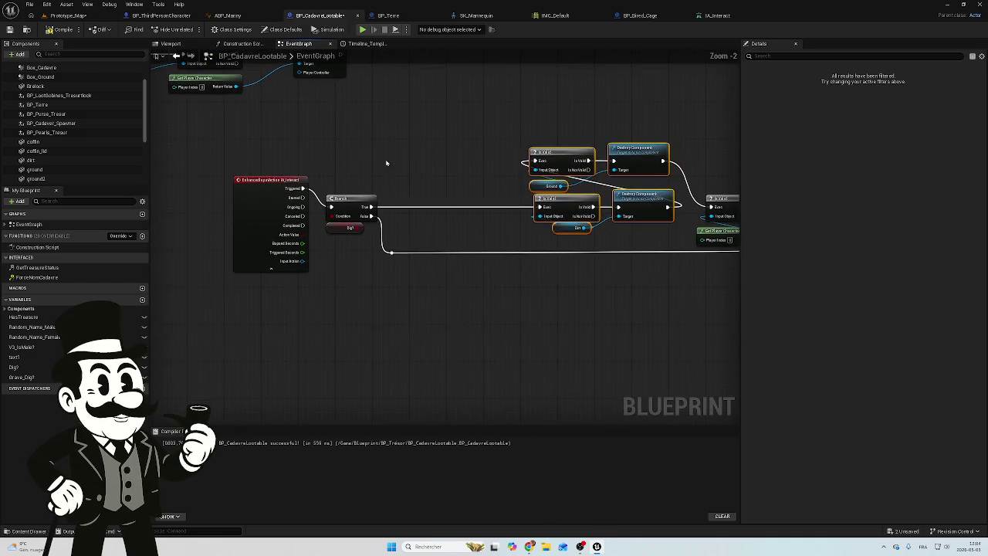
{"action": "left_click_drag", "start_coordinate": [441, 166], "coordinate": [212, 292]}
{"action": "left_click_drag", "start_coordinate": [359, 197], "coordinate": [457, 199]}
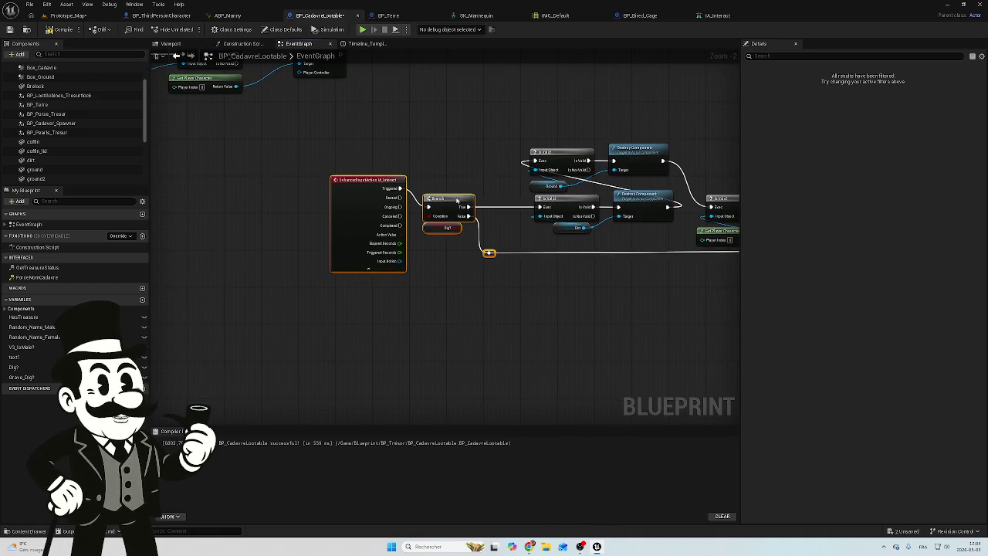
{"action": "scroll", "coordinate": [469, 258], "scroll_direction": "up", "scroll_amount": 2}
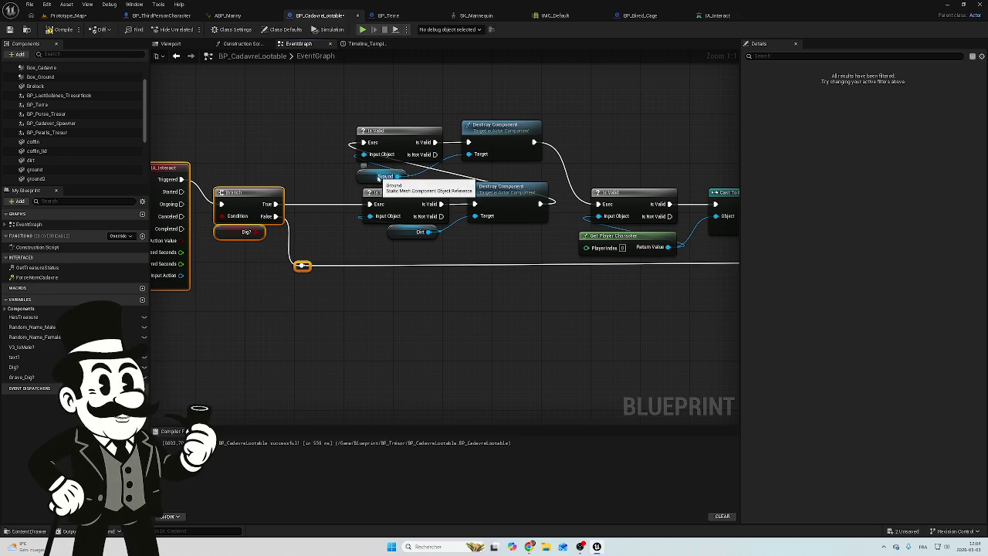
{"action": "mouse_move", "coordinate": [369, 176]}
{"action": "left_mouse_down"}
{"action": "mouse_move", "coordinate": [497, 175]}
{"action": "mouse_move", "coordinate": [467, 165]}
{"action": "mouse_move", "coordinate": [473, 173]}
{"action": "left_mouse_up"}
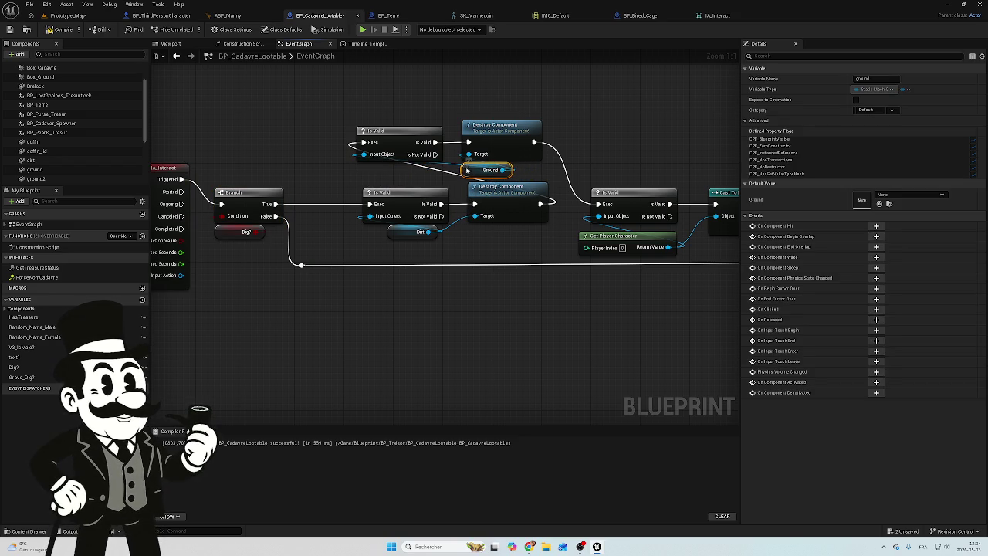
{"action": "left_click_drag", "start_coordinate": [467, 170], "coordinate": [366, 171]}
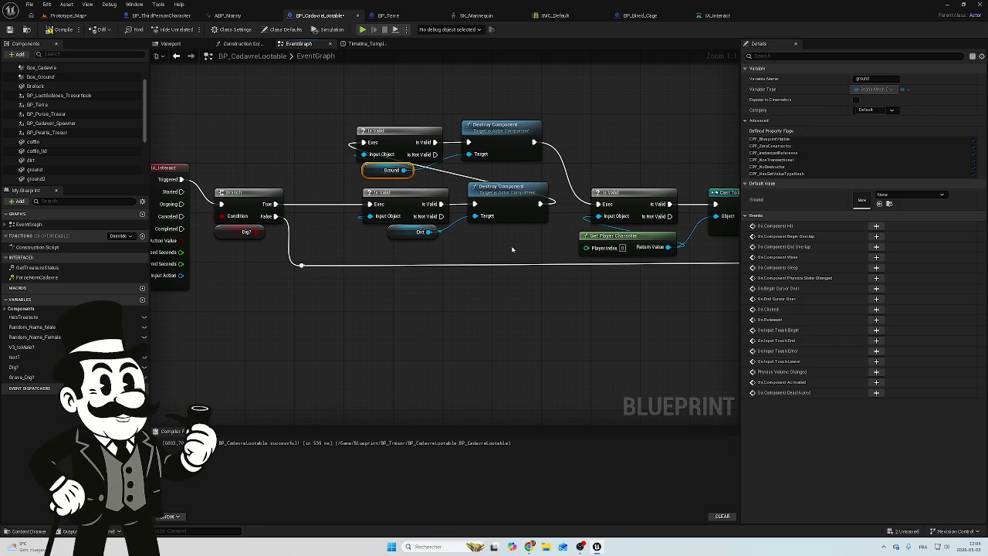
{"action": "mouse_move", "coordinate": [512, 248]}
{"action": "left_mouse_down"}
{"action": "mouse_move", "coordinate": [463, 184]}
{"action": "mouse_move", "coordinate": [347, 191]}
{"action": "mouse_move", "coordinate": [424, 197]}
{"action": "mouse_move", "coordinate": [409, 193]}
{"action": "left_mouse_up"}
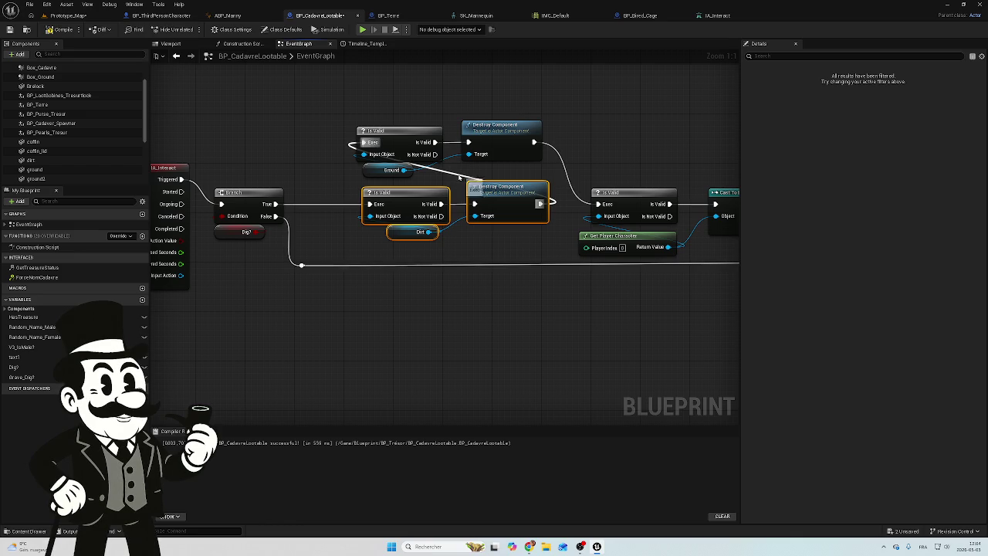
Step: Add two reroute points to tidy the wire between the check-and-destroy groups
{"action": "double_click", "coordinate": [454, 172]}
{"action": "left_click_drag", "start_coordinate": [451, 173], "coordinate": [336, 185]}
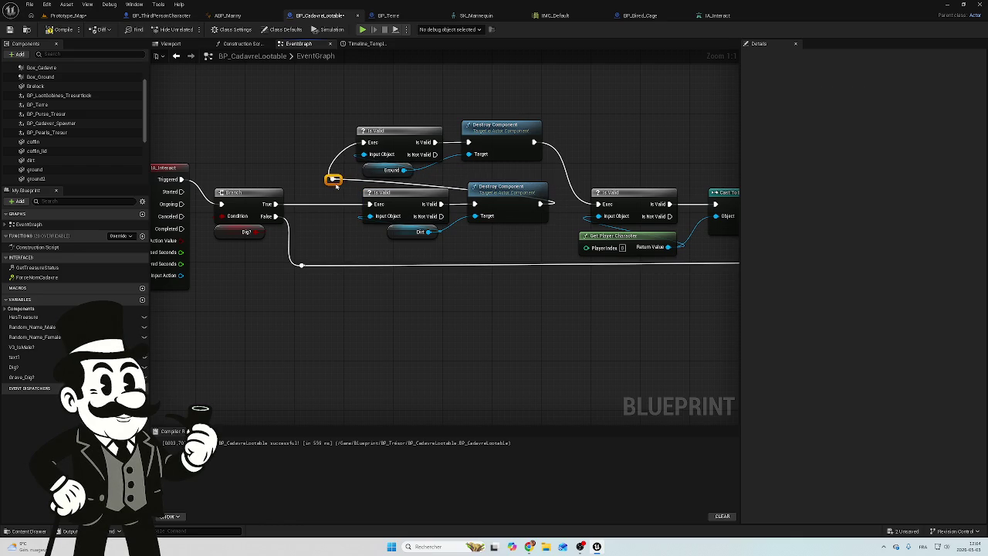
{"action": "double_click", "coordinate": [456, 188]}
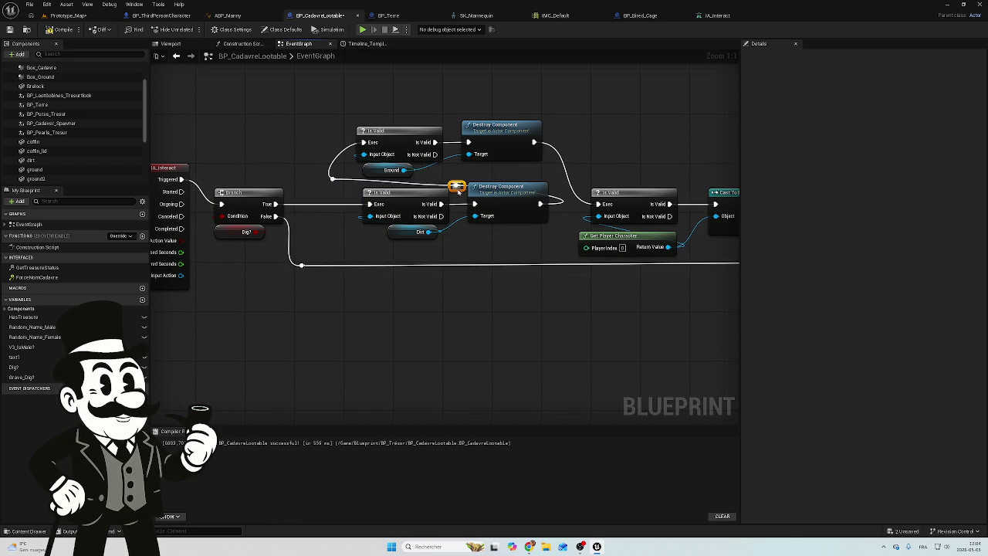
{"action": "mouse_move", "coordinate": [458, 193]}
{"action": "left_mouse_down"}
{"action": "mouse_move", "coordinate": [476, 173]}
{"action": "mouse_move", "coordinate": [551, 186]}
{"action": "left_mouse_up"}
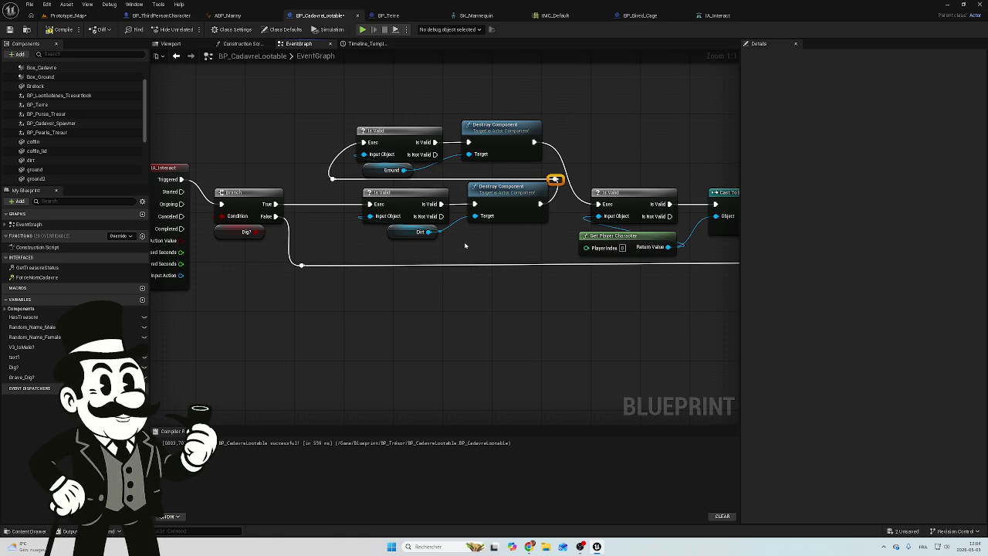
Step: Connect the Canceled output to the lower execution line through a reroute point
{"action": "left_click_drag", "start_coordinate": [360, 246], "coordinate": [248, 230]}
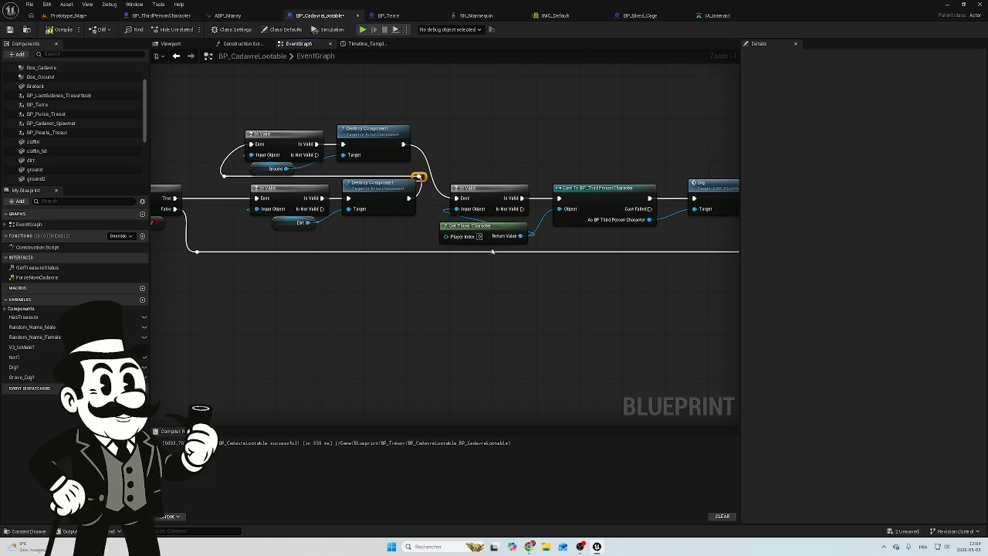
{"action": "mouse_move", "coordinate": [607, 221]}
{"action": "left_mouse_down"}
{"action": "mouse_move", "coordinate": [427, 235]}
{"action": "mouse_move", "coordinate": [540, 258]}
{"action": "mouse_move", "coordinate": [298, 245]}
{"action": "left_mouse_up"}
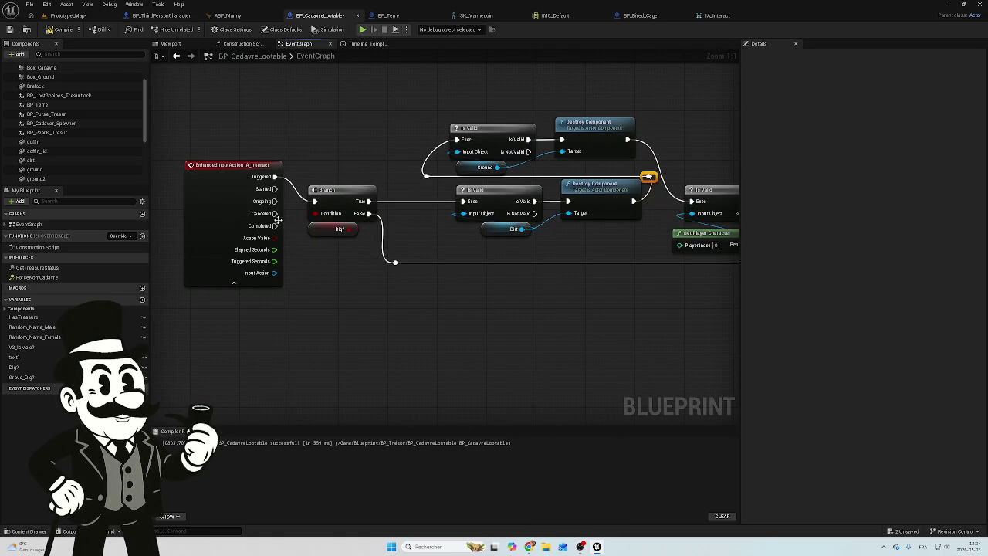
{"action": "left_click_drag", "start_coordinate": [274, 212], "coordinate": [395, 263]}
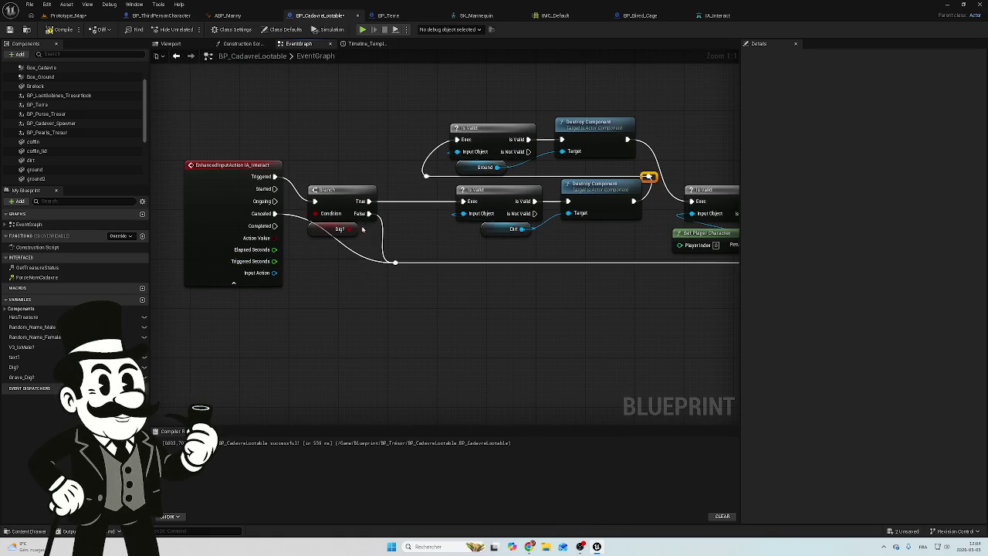
{"action": "double_click", "coordinate": [291, 216]}
{"action": "mouse_move", "coordinate": [294, 216]}
{"action": "left_mouse_down"}
{"action": "mouse_move", "coordinate": [298, 261]}
{"action": "mouse_move", "coordinate": [322, 265]}
{"action": "mouse_move", "coordinate": [314, 287]}
{"action": "left_mouse_up"}
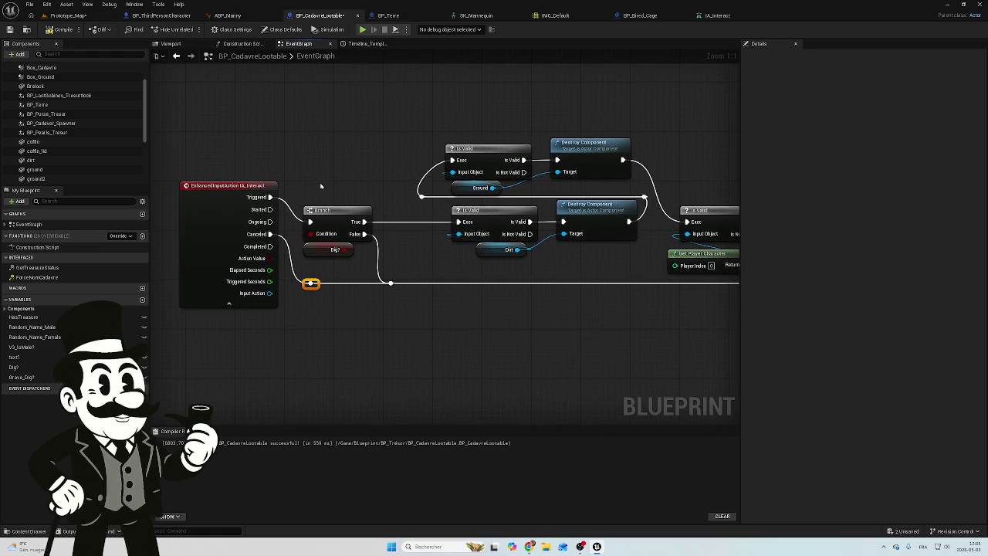
{"action": "mouse_move", "coordinate": [321, 186]}
{"action": "left_mouse_down"}
{"action": "mouse_move", "coordinate": [324, 222]}
{"action": "mouse_move", "coordinate": [491, 297]}
{"action": "mouse_move", "coordinate": [271, 243]}
{"action": "left_mouse_up"}
{"action": "scroll", "coordinate": [370, 242], "scroll_direction": "down", "scroll_amount": 1}
{"action": "scroll", "coordinate": [321, 252], "scroll_direction": "down", "scroll_amount": 2}
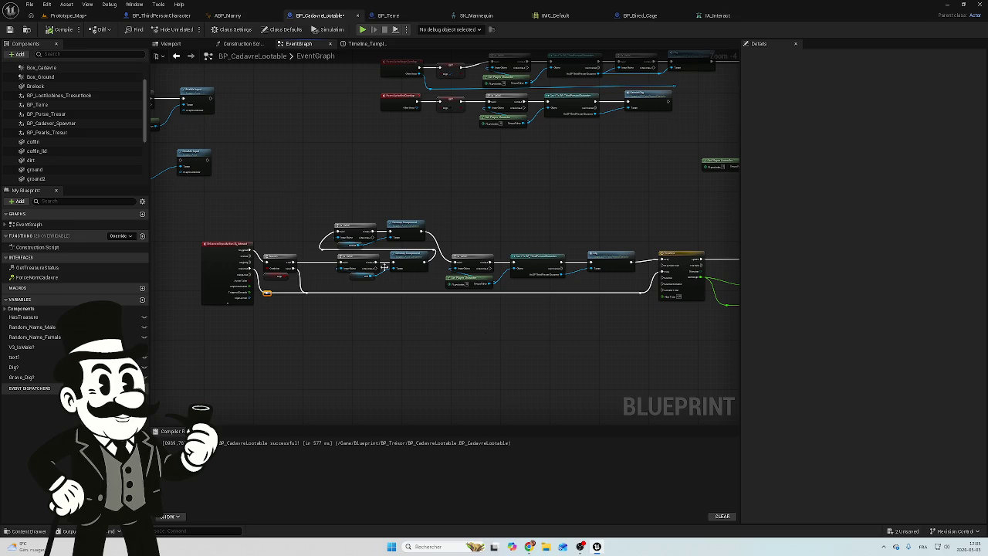
Step: Save BP_CadavreLootable and Prototype_Map, then play-test the level and stop with Esc
{"action": "key", "text": "ctrl+shift+s"}
{"action": "left_click", "coordinate": [554, 359]}
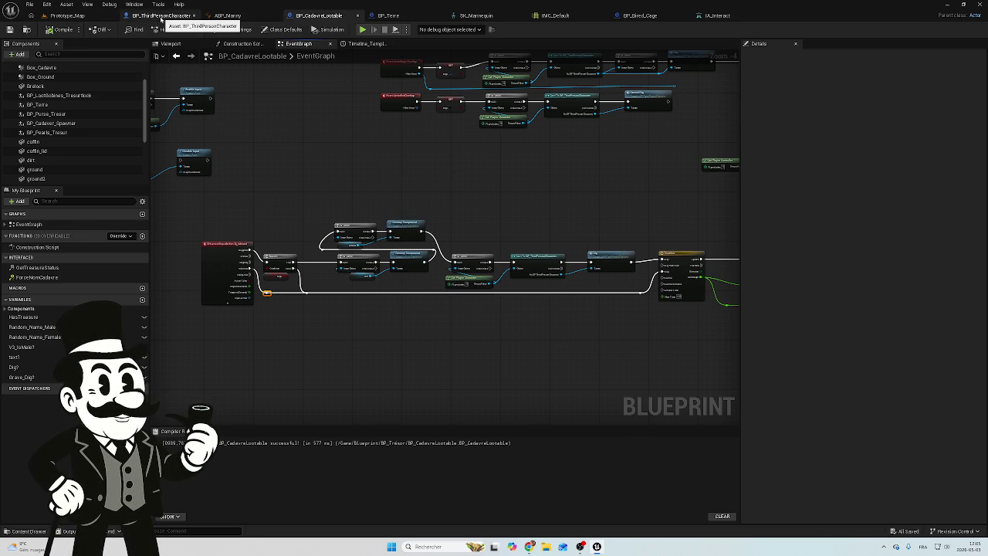
{"action": "left_click", "coordinate": [68, 15]}
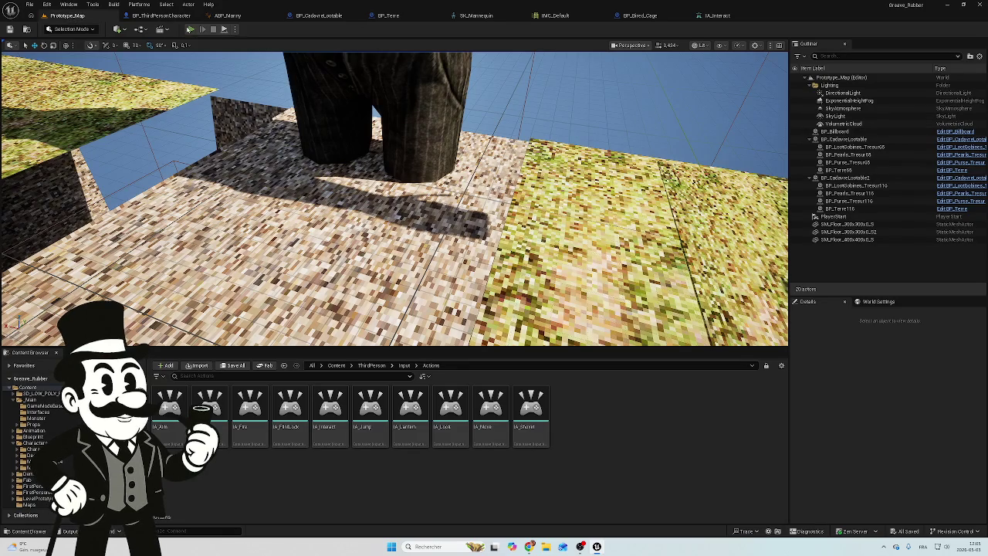
{"action": "left_click", "coordinate": [190, 29]}
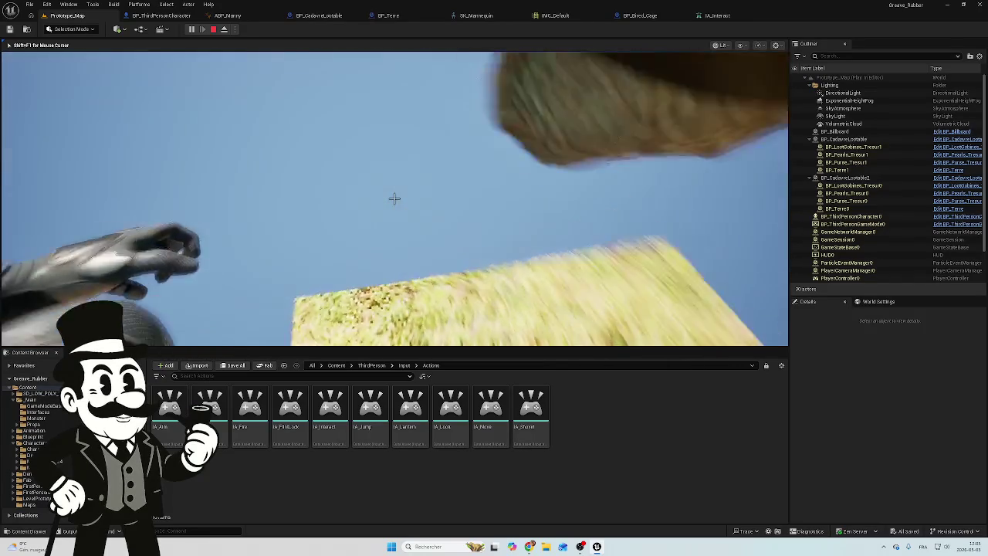
{"action": "key", "text": "Escape"}
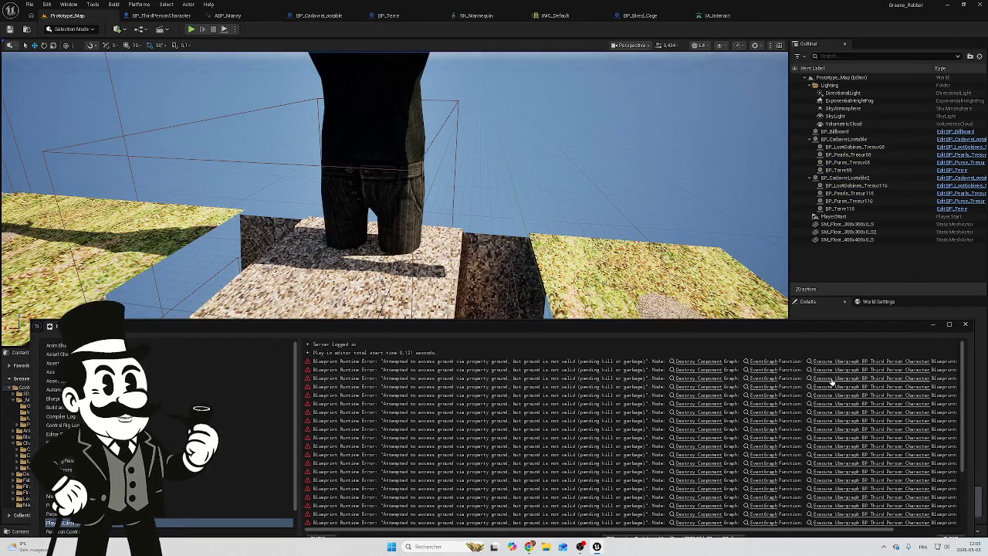
Step: Follow the error link to BP_ThirdPersonCharacter's Destroy Component node and review the nearby pickup logic
{"action": "left_click", "coordinate": [694, 361]}
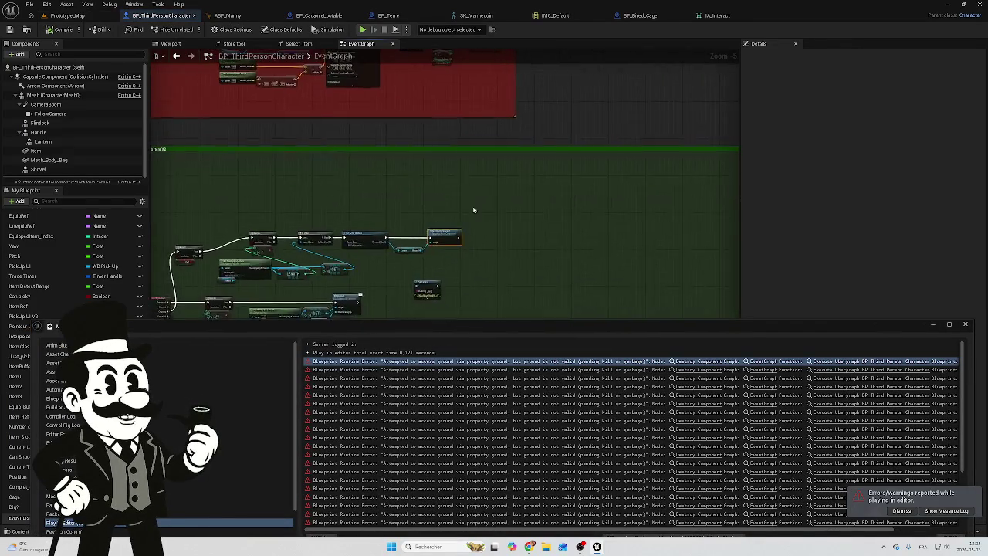
{"action": "left_click_drag", "start_coordinate": [344, 211], "coordinate": [463, 192]}
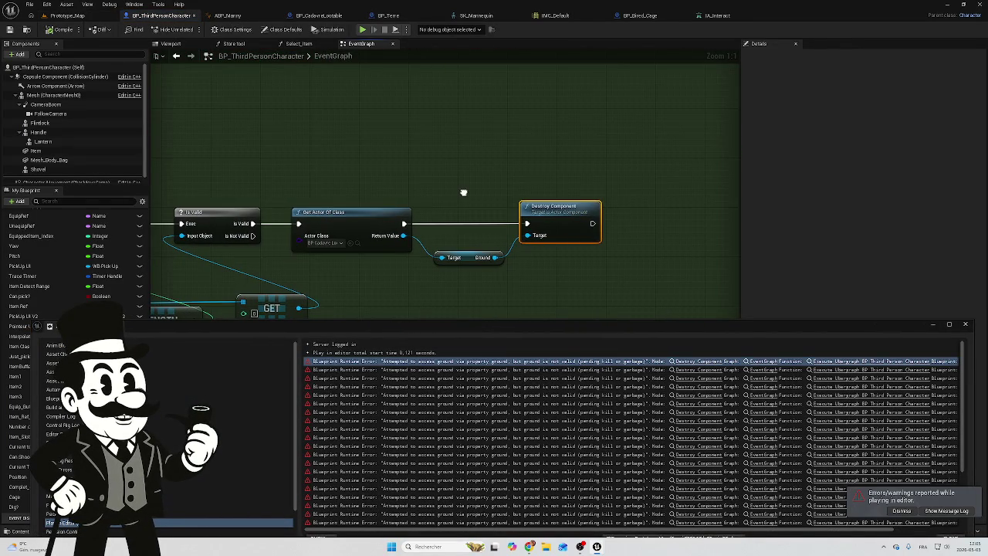
{"action": "scroll", "coordinate": [463, 192], "scroll_direction": "down", "scroll_amount": 5}
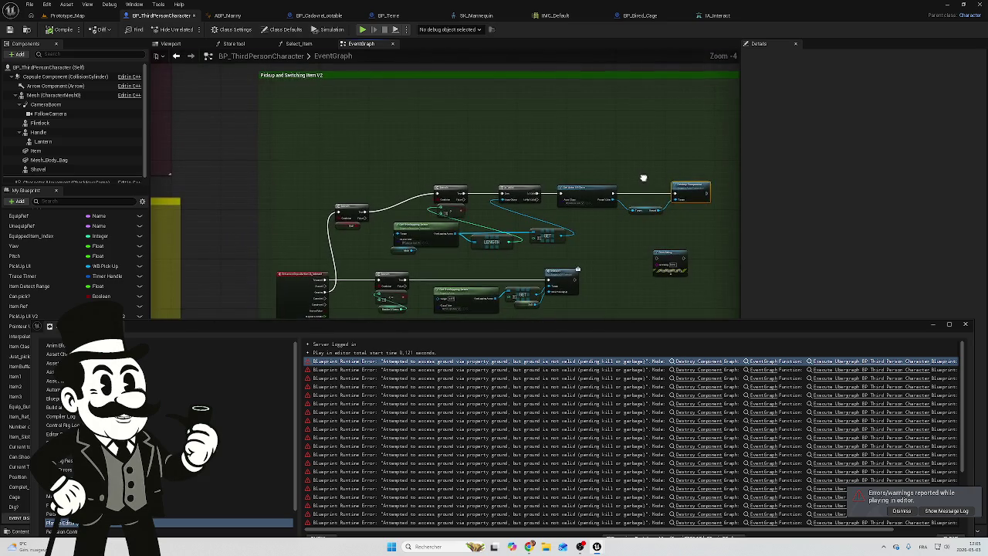
{"action": "left_click_drag", "start_coordinate": [638, 175], "coordinate": [608, 181]}
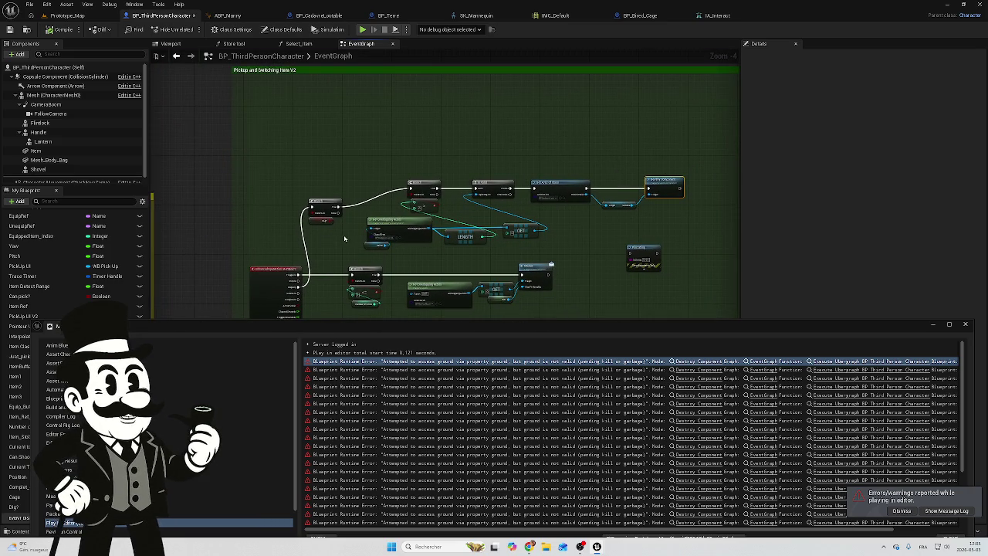
{"action": "scroll", "coordinate": [344, 239], "scroll_direction": "up", "scroll_amount": 1}
{"action": "left_click_drag", "start_coordinate": [327, 222], "coordinate": [355, 227]}
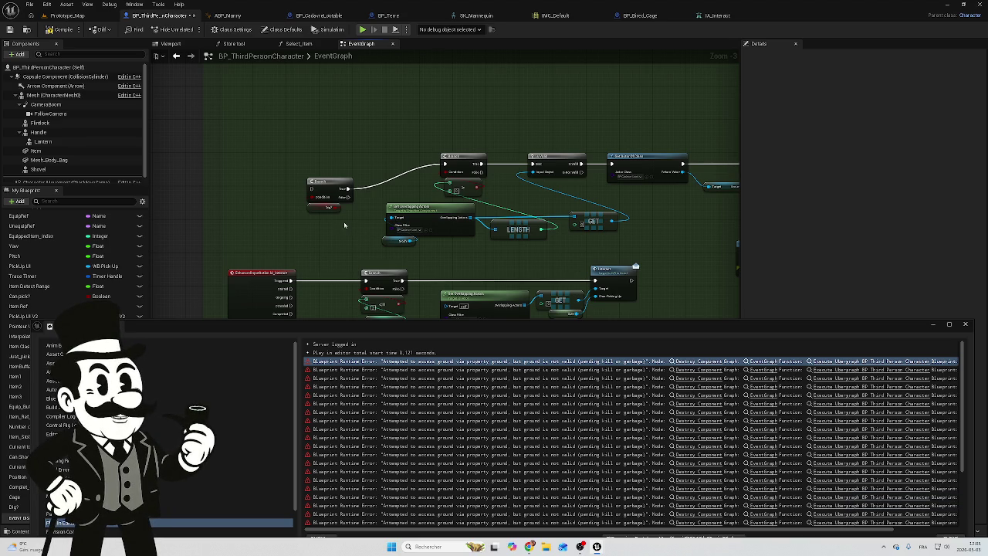
Step: Look over the Print String node, green comment box and Destroy Component chain
{"action": "left_click_drag", "start_coordinate": [344, 225], "coordinate": [280, 205]}
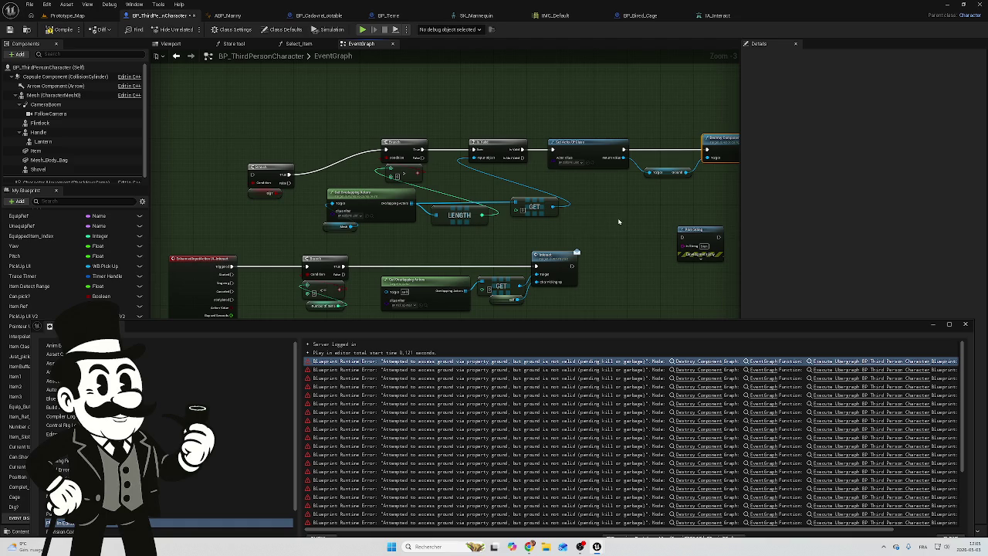
{"action": "left_click_drag", "start_coordinate": [618, 221], "coordinate": [556, 210]}
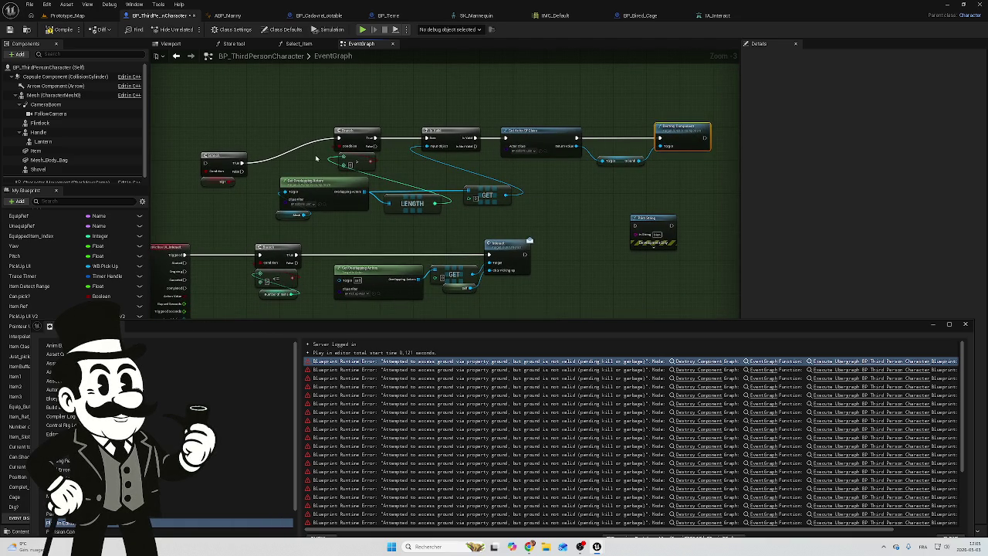
{"action": "scroll", "coordinate": [312, 155], "scroll_direction": "down", "scroll_amount": 6}
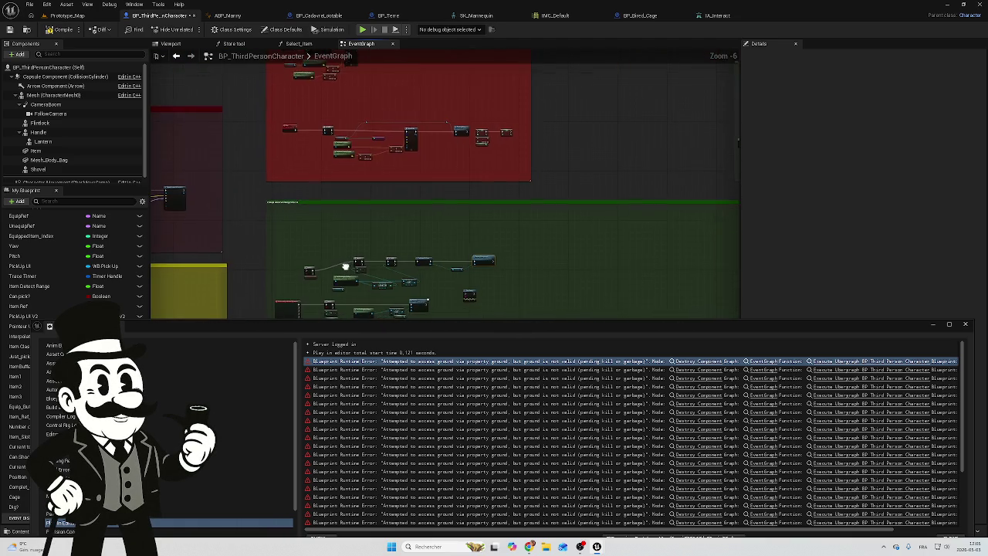
{"action": "mouse_move", "coordinate": [351, 199]}
{"action": "left_mouse_down"}
{"action": "mouse_move", "coordinate": [399, 256]}
{"action": "mouse_move", "coordinate": [234, 166]}
{"action": "left_mouse_up"}
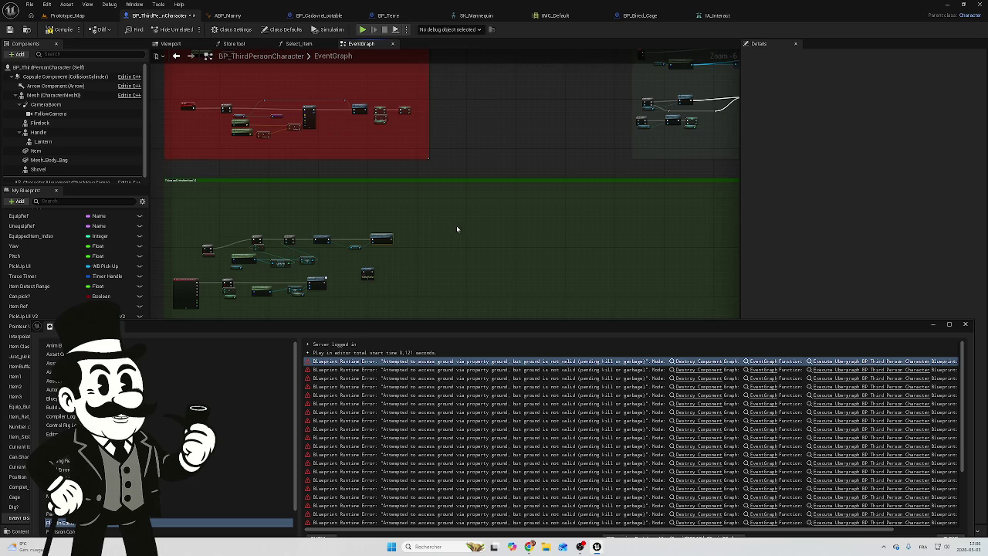
{"action": "scroll", "coordinate": [463, 216], "scroll_direction": "up", "scroll_amount": 3}
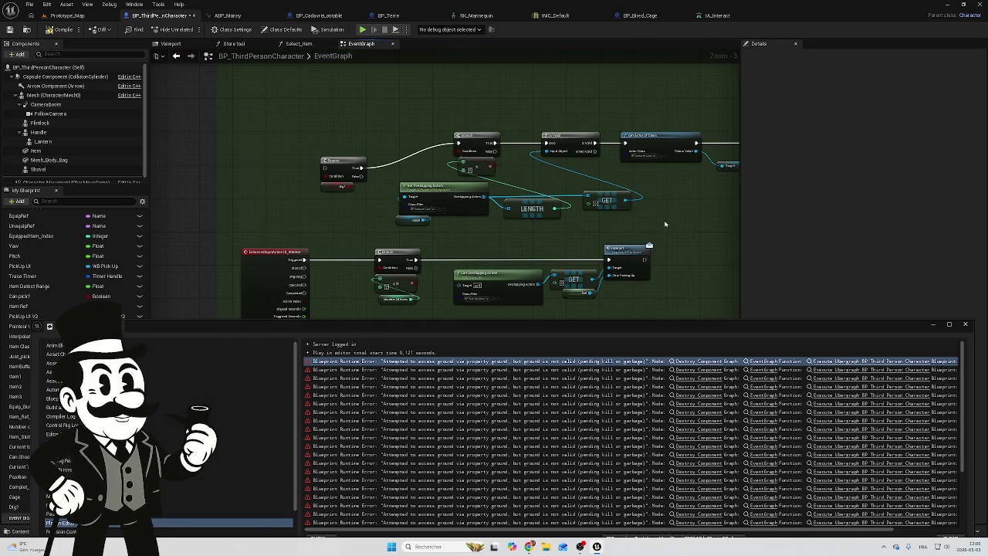
{"action": "left_click_drag", "start_coordinate": [665, 224], "coordinate": [571, 213]}
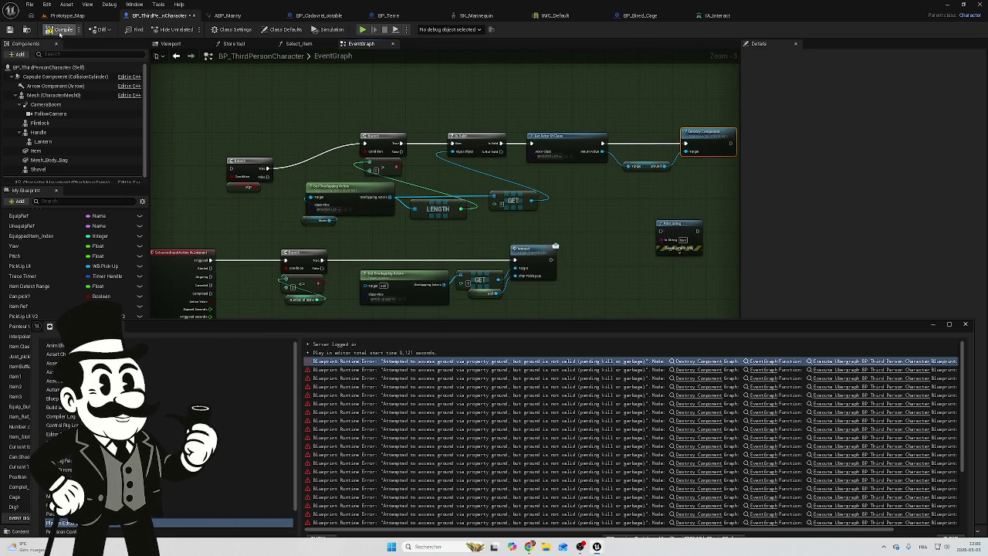
{"action": "scroll", "coordinate": [620, 197], "scroll_direction": "up", "scroll_amount": 3}
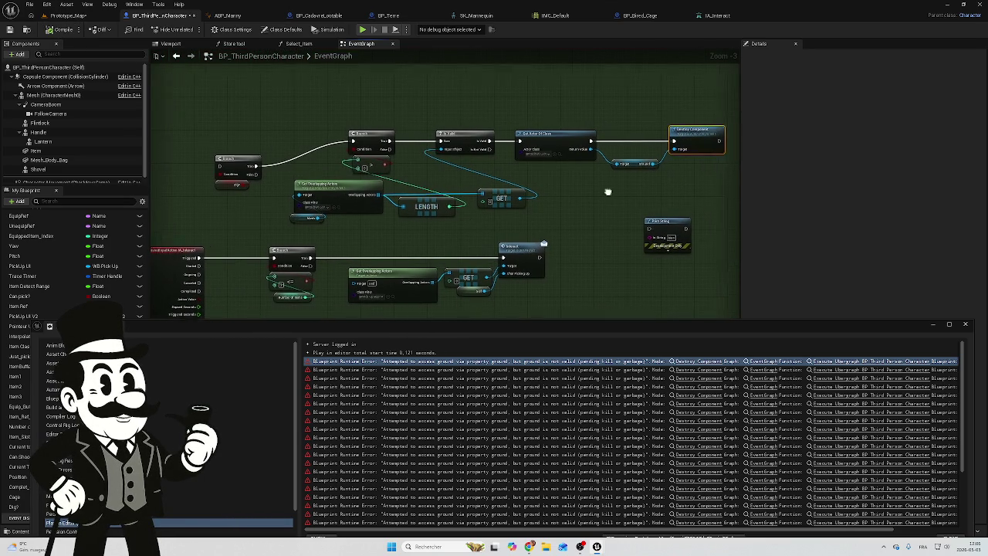
Step: Close the Output Log, move the Destroy Component node right, and return to Prototype_Map
{"action": "left_click", "coordinate": [964, 324]}
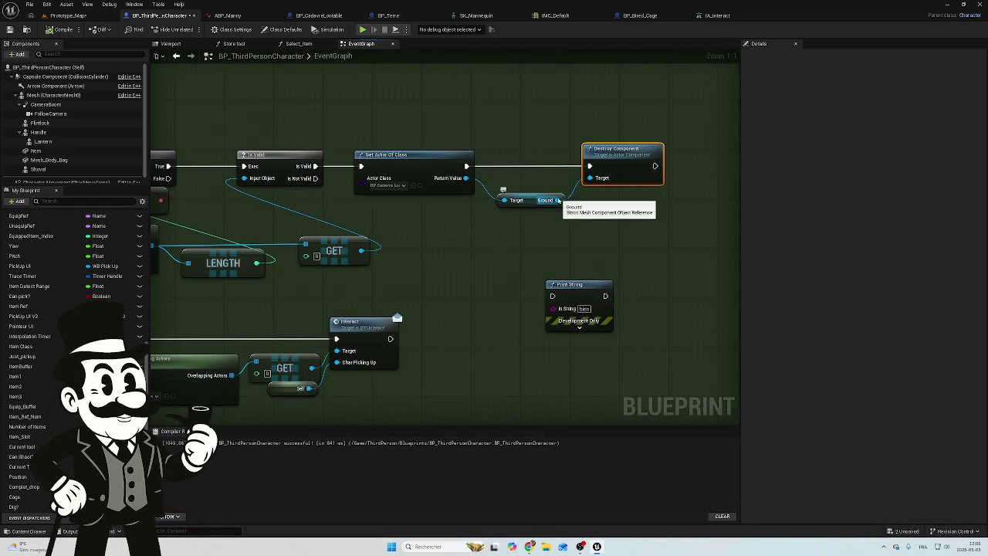
{"action": "left_click_drag", "start_coordinate": [602, 216], "coordinate": [543, 212]}
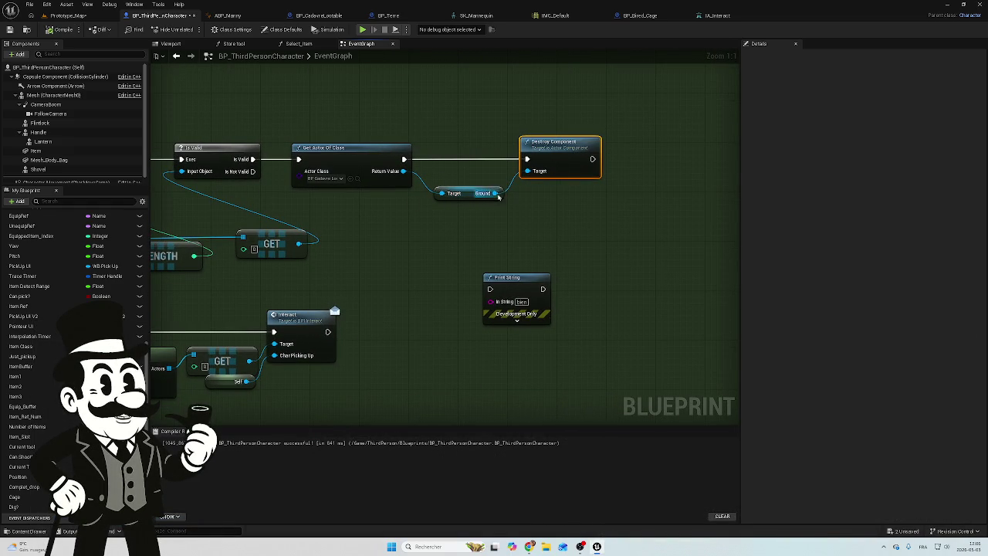
{"action": "left_click_drag", "start_coordinate": [553, 147], "coordinate": [627, 146]}
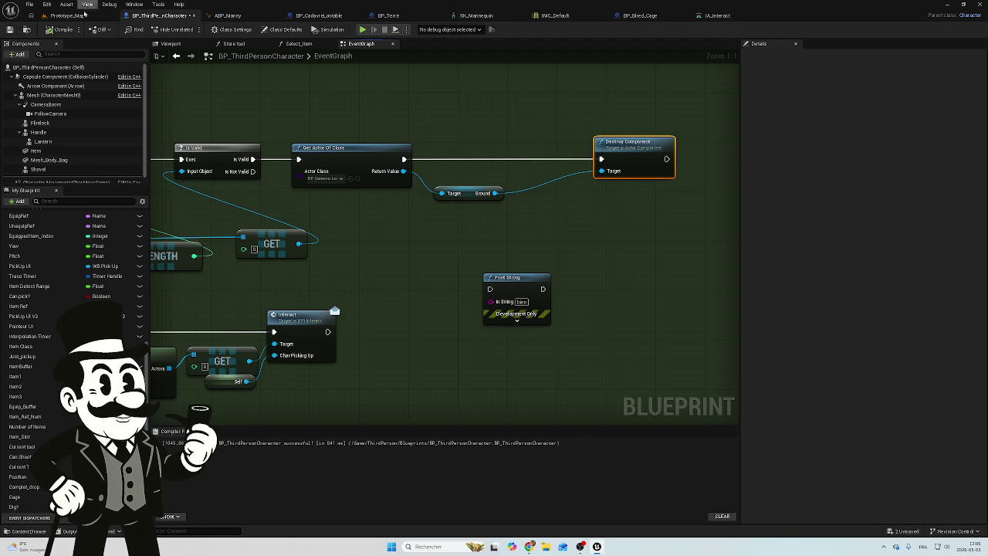
{"action": "left_click", "coordinate": [83, 14]}
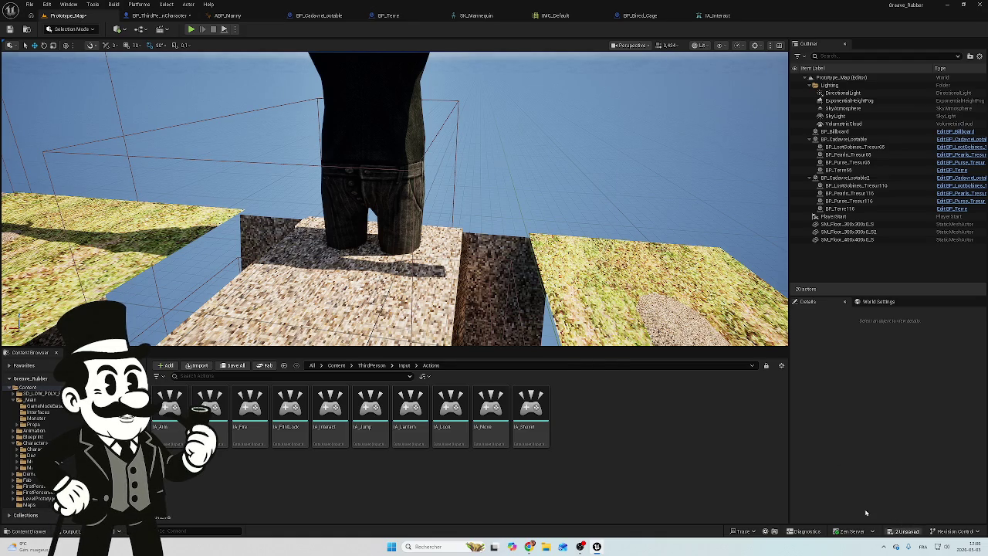
Step: Save BP_ThirdPersonCharacter and play-test walking into the dug passage and jumping out
{"action": "key", "text": "ctrl+shift+s"}
{"action": "left_click", "coordinate": [553, 355]}
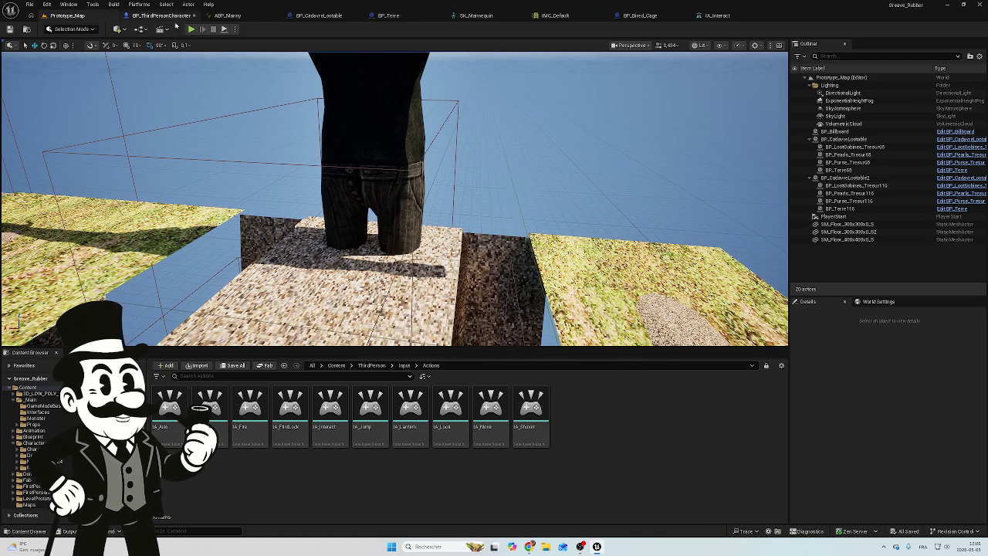
{"action": "left_click", "coordinate": [191, 29]}
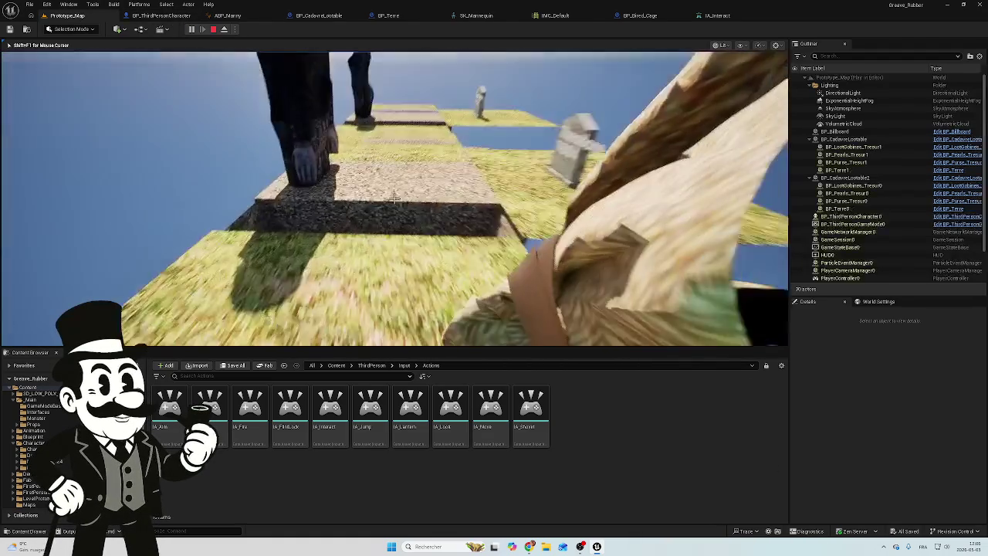
{"action": "key", "text": "w"}
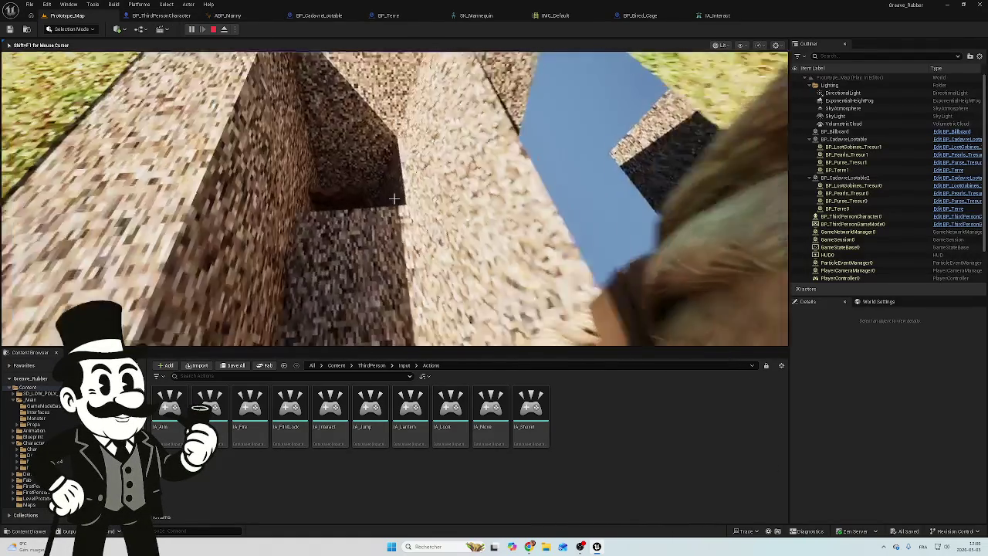
{"action": "key", "text": "w"}
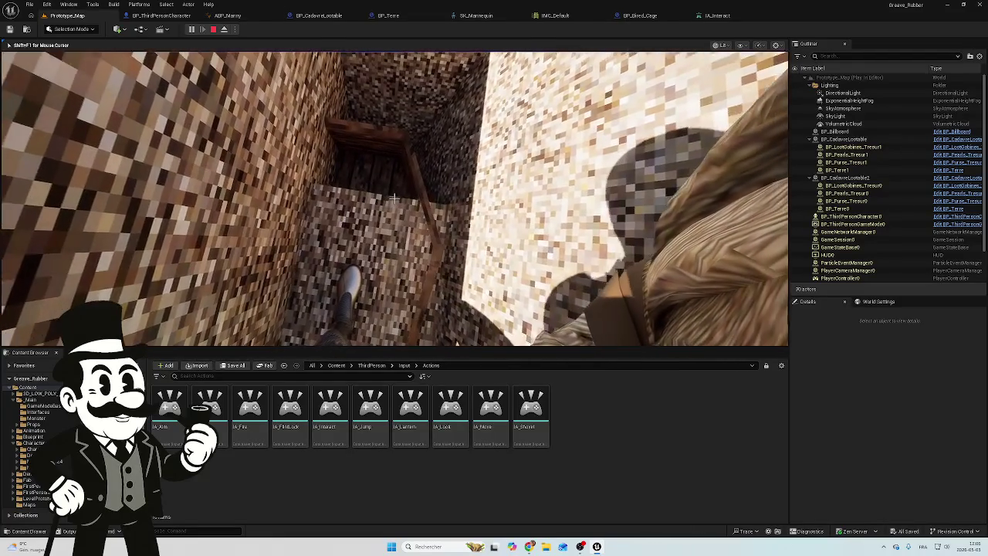
{"action": "key", "text": "space"}
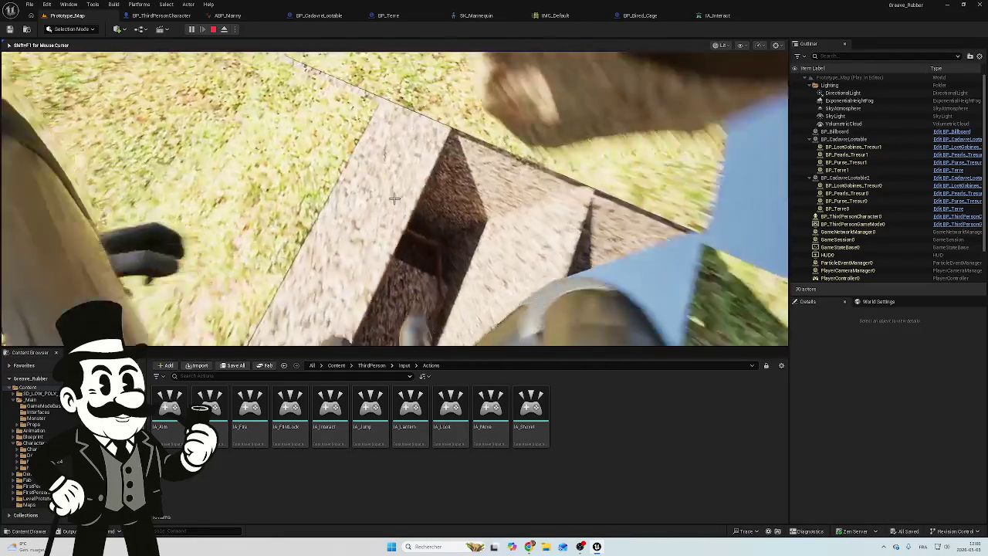
{"action": "key", "text": "Escape"}
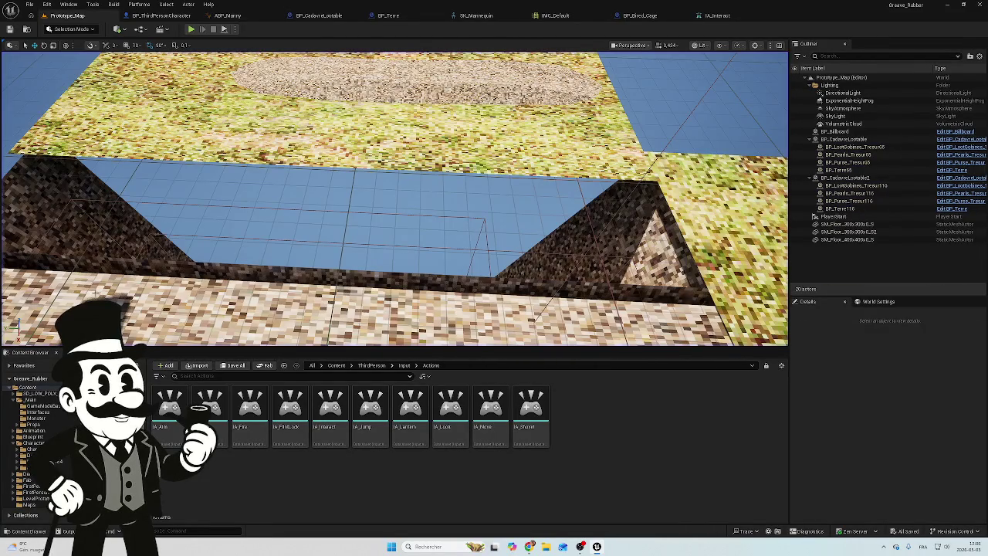
Step: Play-test digging up and looting the buried treasure, then reopen BP_ThirdPersonCharacter's graph
{"action": "left_click", "coordinate": [191, 30]}
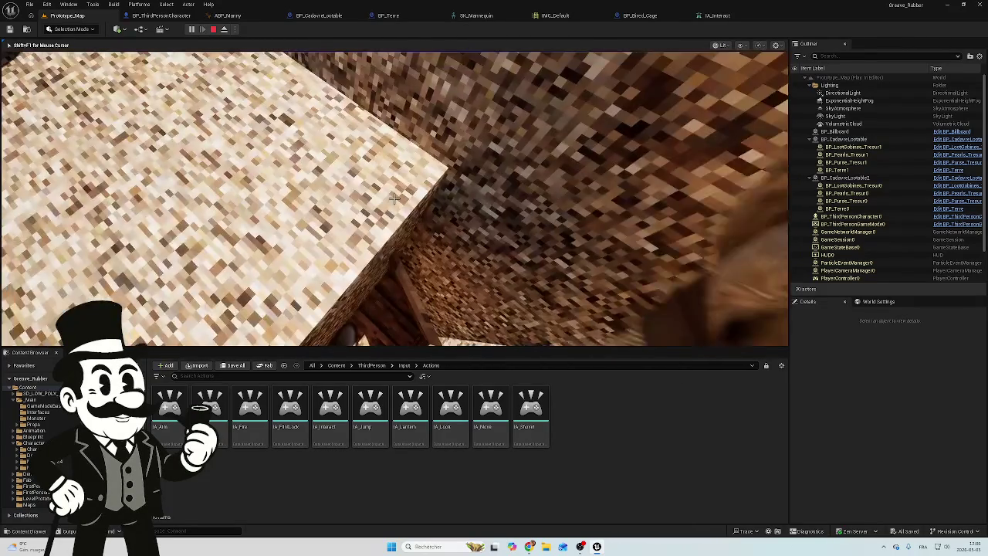
{"action": "key", "text": "e"}
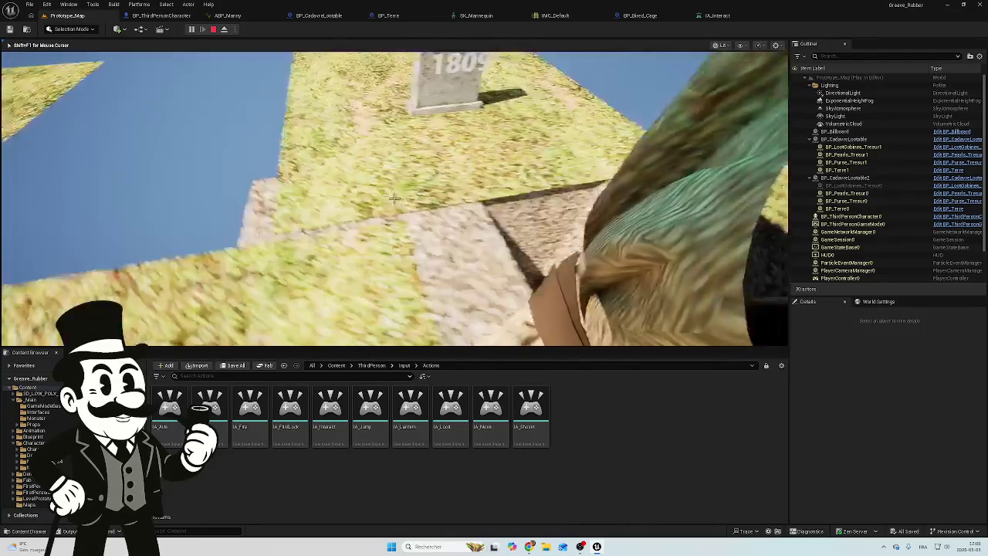
{"action": "key", "text": "Escape"}
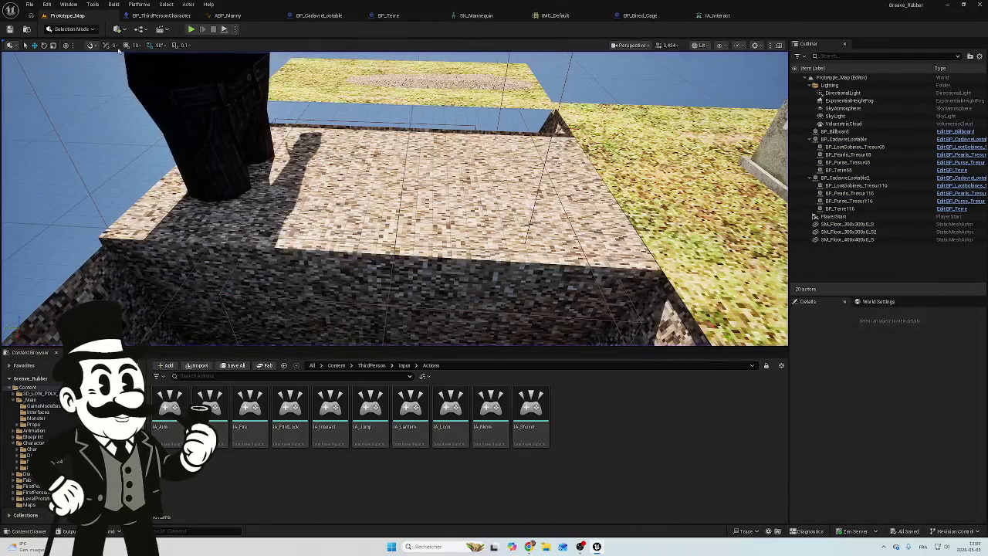
{"action": "left_click", "coordinate": [159, 16]}
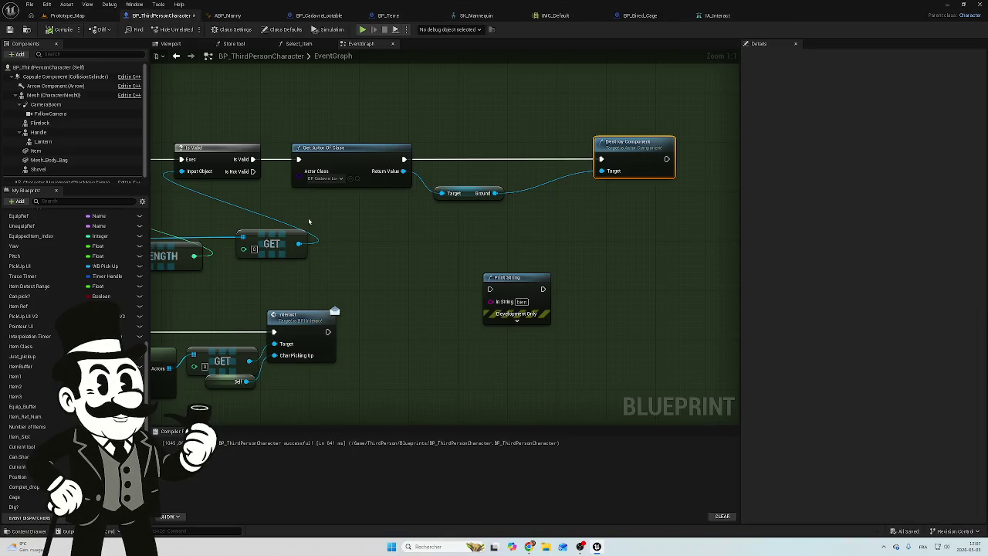
{"action": "scroll", "coordinate": [308, 222], "scroll_direction": "down", "scroll_amount": 2}
Step: In BP_CadavreLootable's Viewport, select the grass ground and dirt meshes and reposition them
{"action": "left_click", "coordinate": [257, 17]}
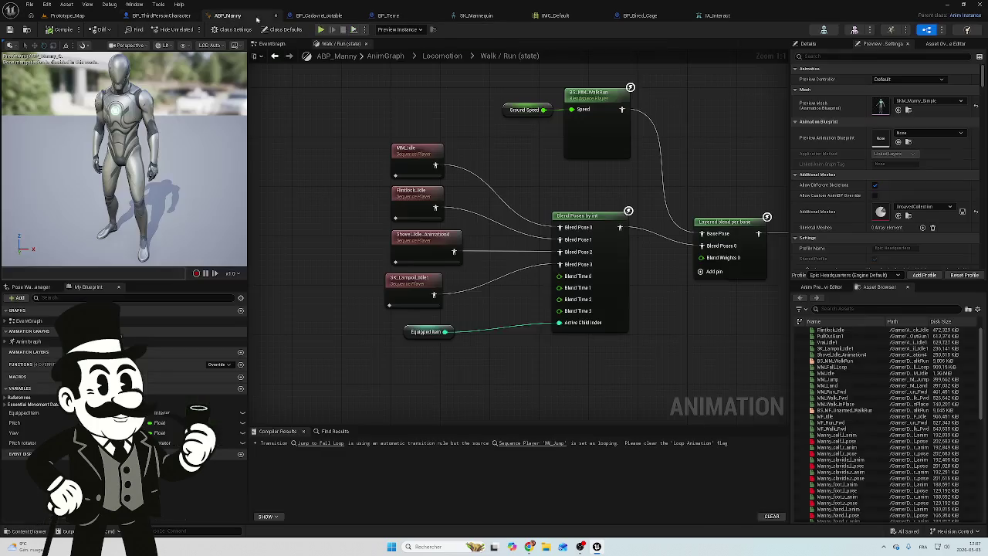
{"action": "left_click", "coordinate": [322, 15]}
{"action": "left_click_drag", "start_coordinate": [235, 189], "coordinate": [339, 183]}
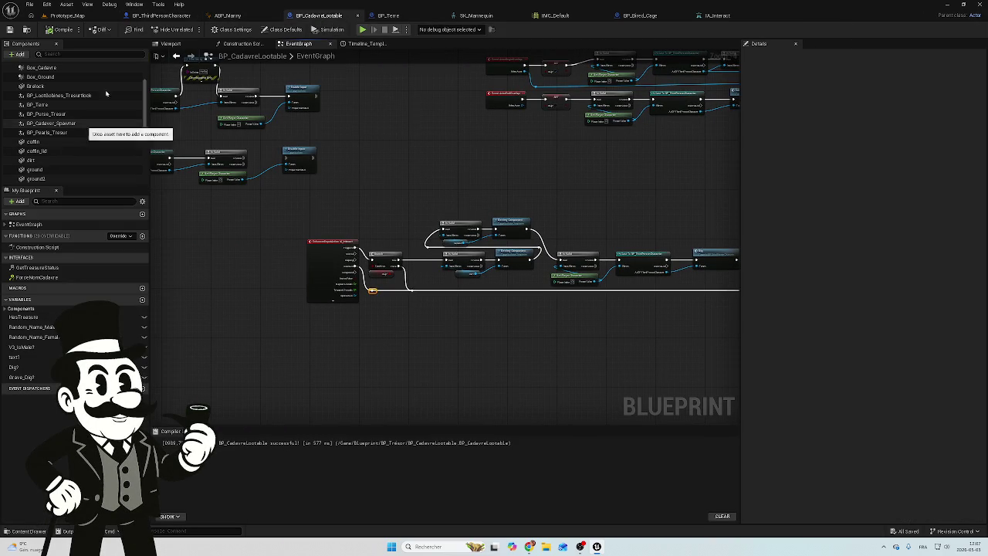
{"action": "left_click", "coordinate": [182, 45]}
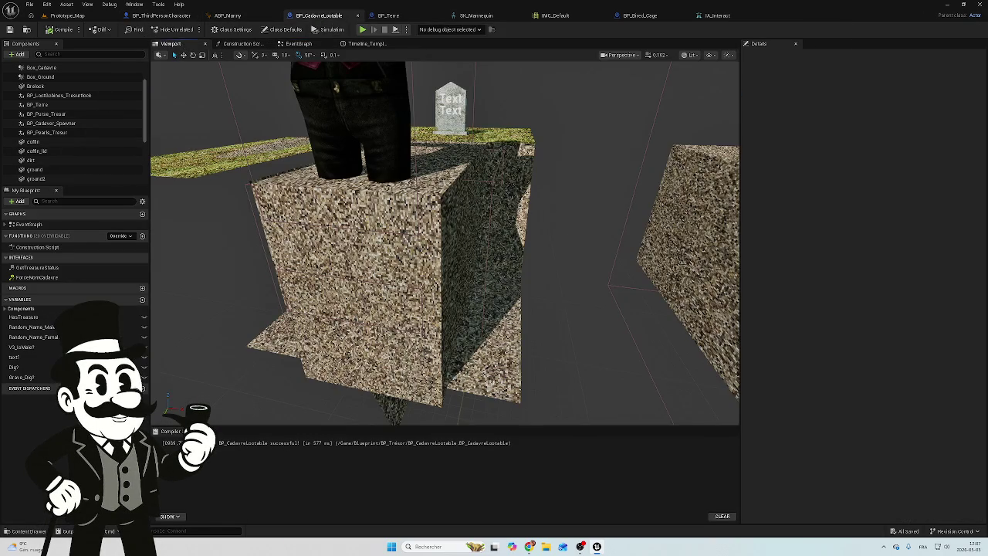
{"action": "mouse_move", "coordinate": [445, 243]}
{"action": "left_mouse_down"}
{"action": "mouse_move", "coordinate": [482, 250]}
{"action": "mouse_move", "coordinate": [348, 298]}
{"action": "left_mouse_up"}
{"action": "left_click", "coordinate": [349, 297]}
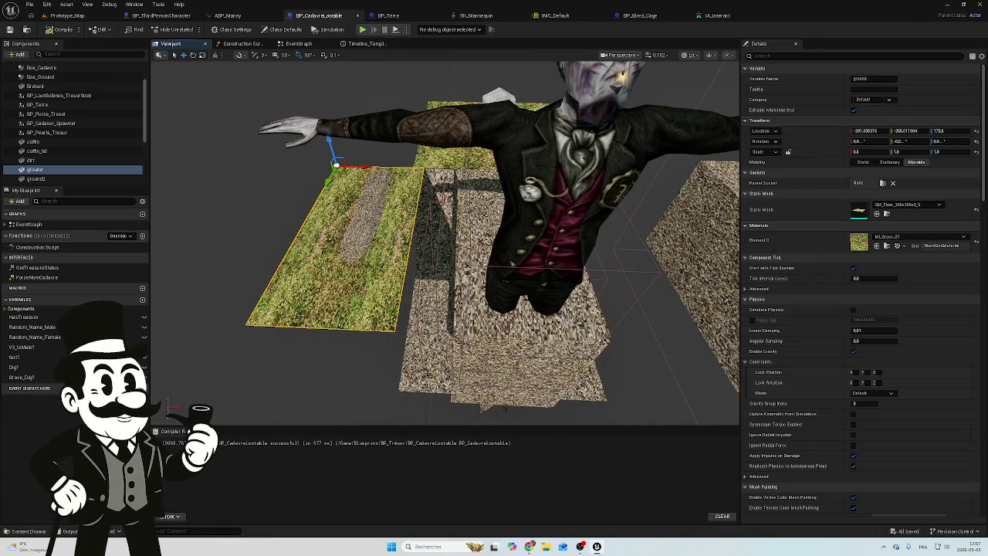
{"action": "left_click", "coordinate": [359, 179], "text": "ctrl"}
{"action": "mouse_move", "coordinate": [390, 208]}
{"action": "left_mouse_down"}
{"action": "mouse_move", "coordinate": [554, 232]}
{"action": "mouse_move", "coordinate": [324, 223]}
{"action": "mouse_move", "coordinate": [232, 190]}
{"action": "left_mouse_up"}
Step: Select the Terre dirt component and view the Earth_Hight curve in Timeline_Template
{"action": "left_click", "coordinate": [441, 335]}
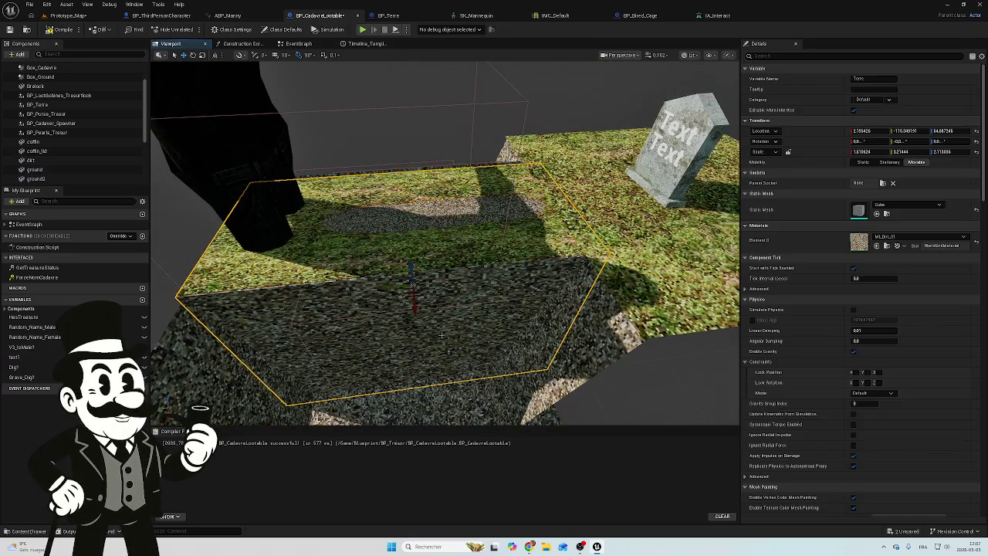
{"action": "scroll", "coordinate": [78, 155], "scroll_direction": "down", "scroll_amount": 5}
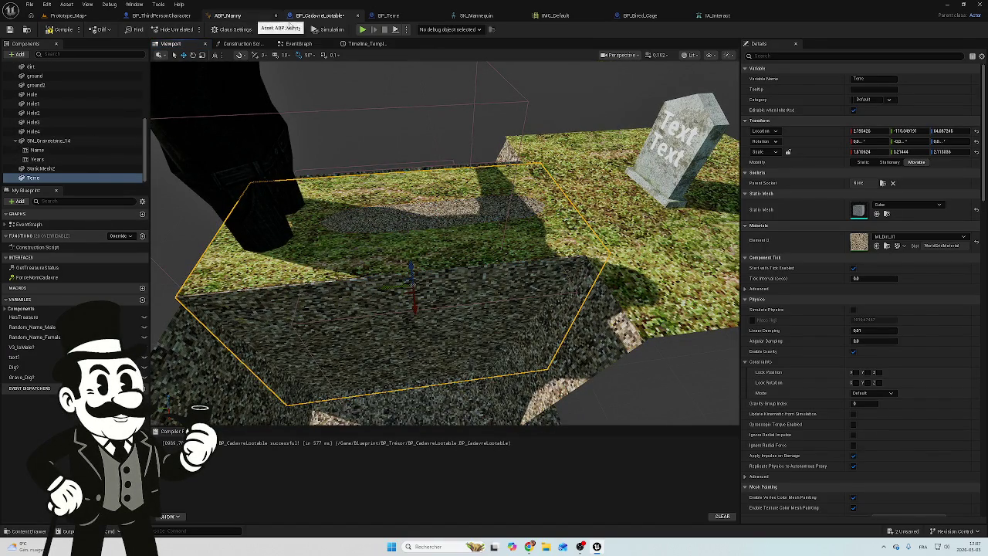
{"action": "left_click", "coordinate": [374, 44]}
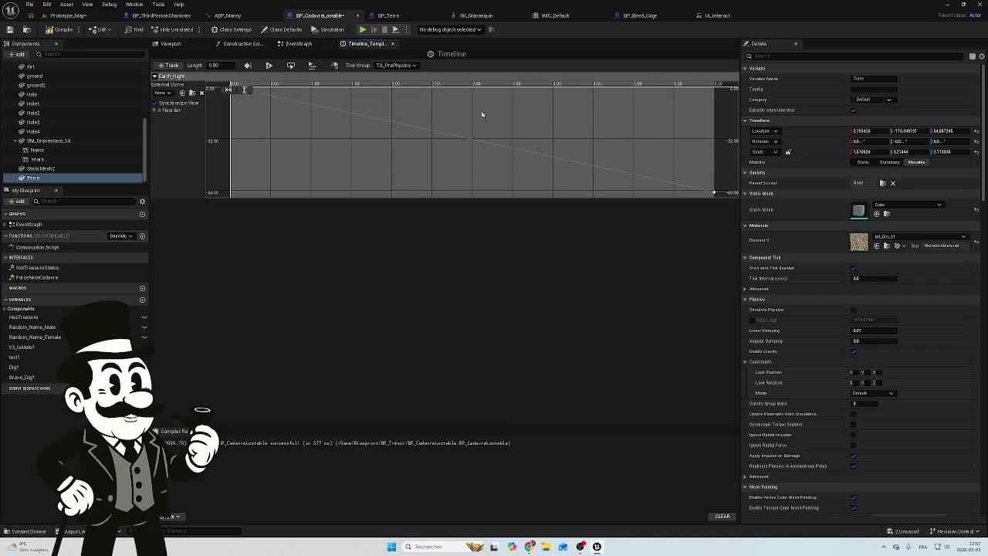
Step: Shift the IA_Interact event node left and break its Triggered and Canceled wires
{"action": "left_click", "coordinate": [298, 43]}
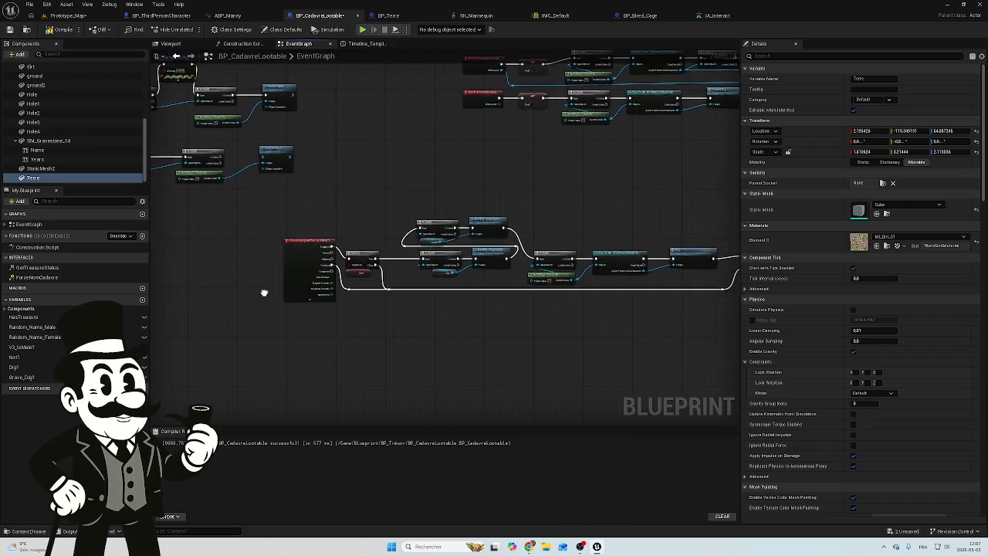
{"action": "scroll", "coordinate": [406, 288], "scroll_direction": "up", "scroll_amount": 4}
{"action": "mouse_move", "coordinate": [340, 249]}
{"action": "left_mouse_down"}
{"action": "mouse_move", "coordinate": [250, 235]}
{"action": "mouse_move", "coordinate": [281, 198]}
{"action": "left_mouse_up"}
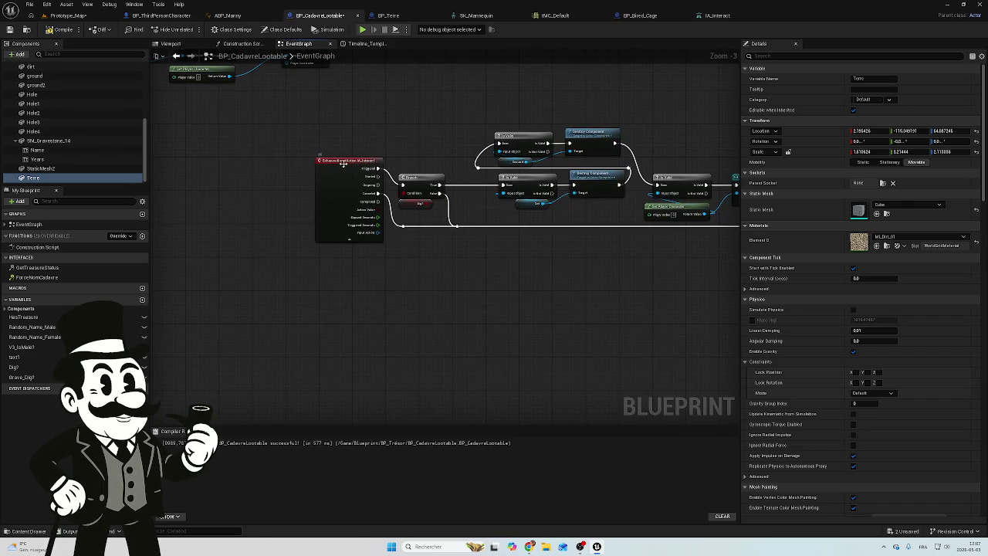
{"action": "left_click_drag", "start_coordinate": [375, 164], "coordinate": [308, 169]}
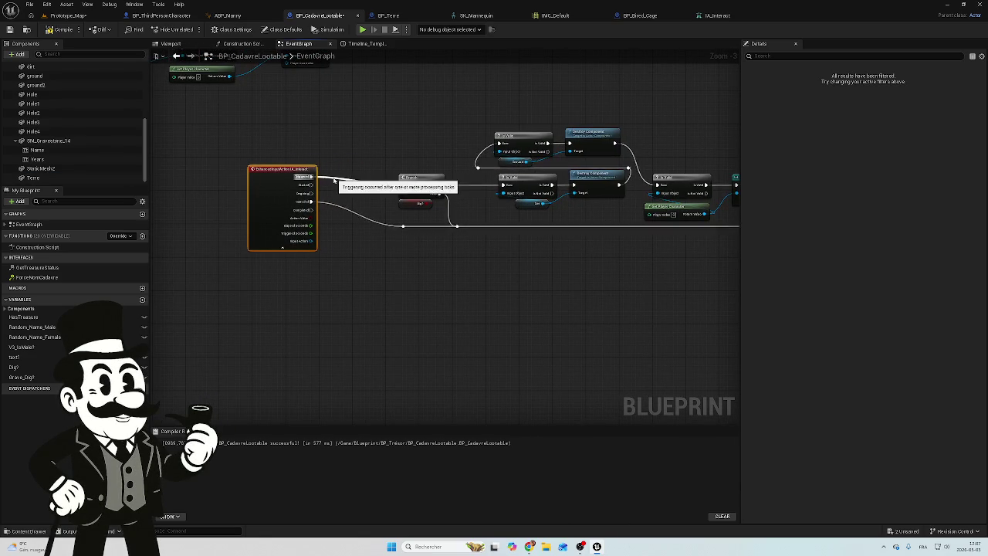
{"action": "left_click", "coordinate": [335, 207]}
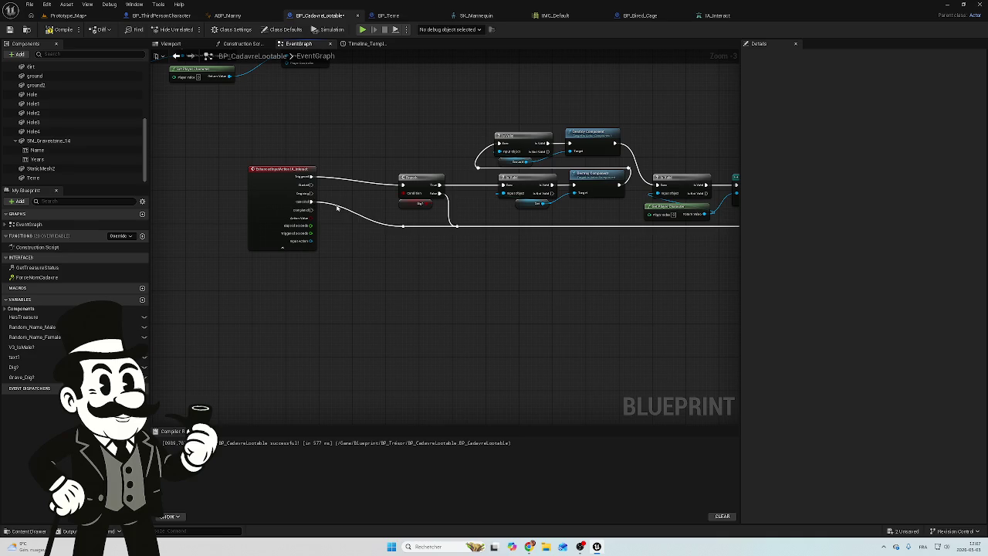
{"action": "left_click", "coordinate": [311, 201], "text": "alt"}
{"action": "left_click", "coordinate": [332, 181], "text": "alt"}
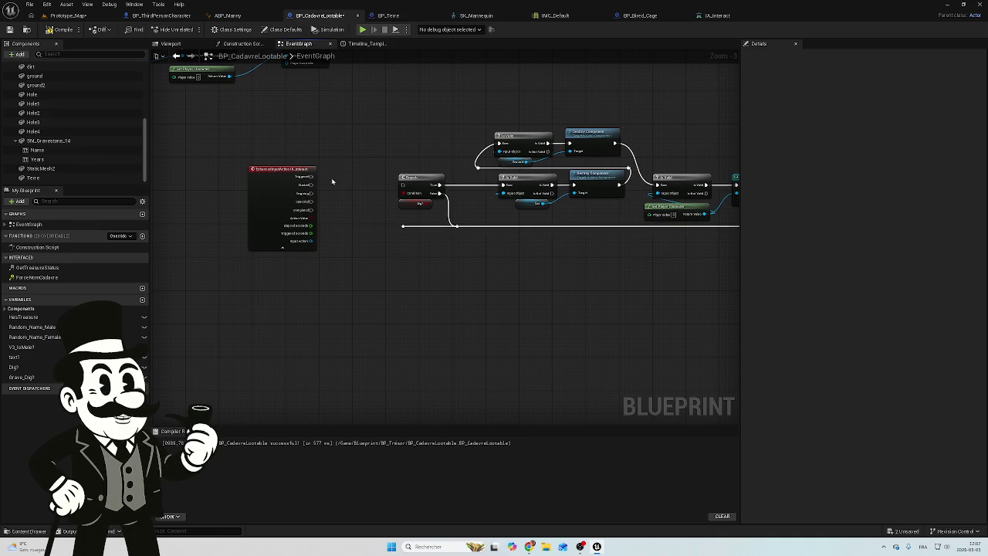
{"action": "left_click_drag", "start_coordinate": [342, 145], "coordinate": [388, 203]}
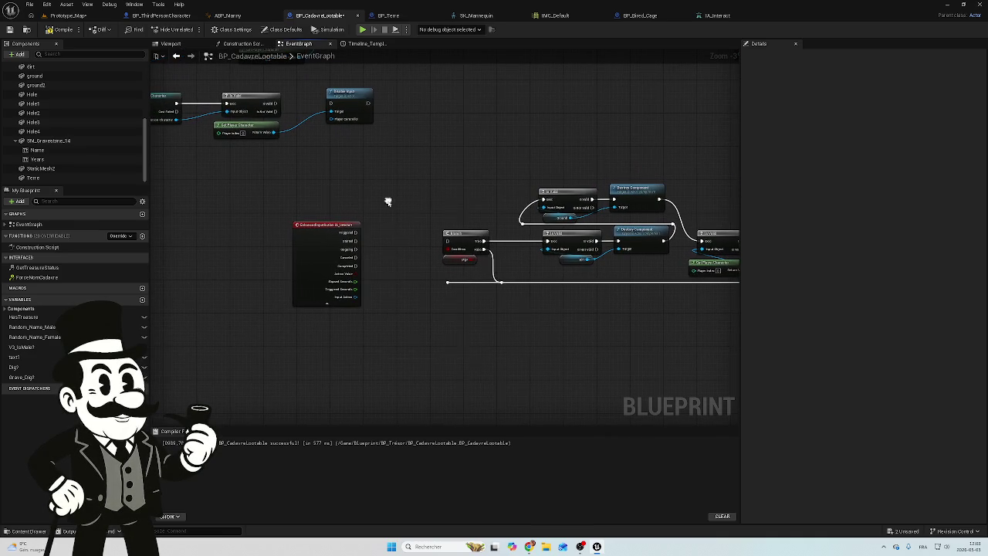
Step: Add a keyboard key event node from the 'event key' search and set it to E
{"action": "right_click", "coordinate": [389, 204]}
{"action": "type", "text": "envemt"}
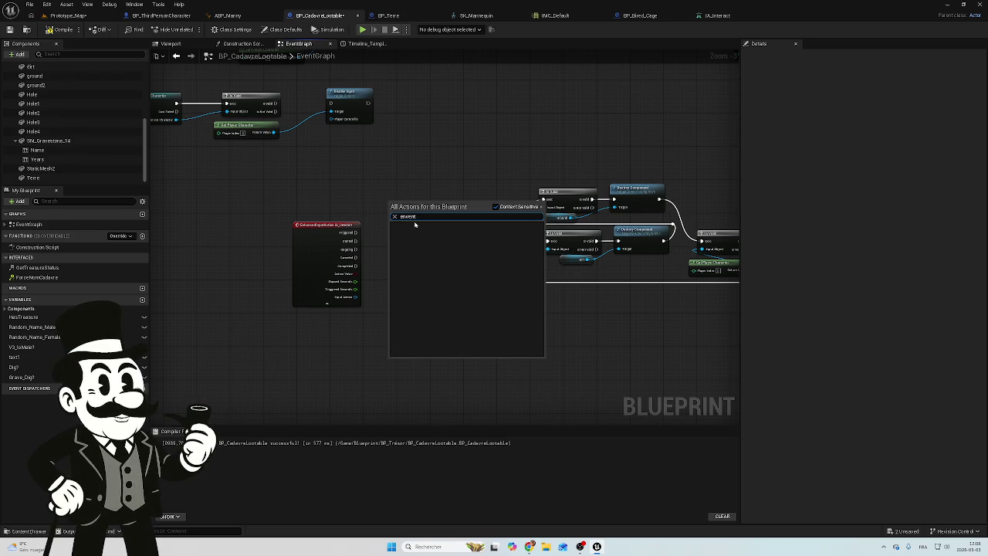
{"action": "key", "text": "BackSpace"}
{"action": "key", "text": "BackSpace"}
{"action": "key", "text": "BackSpace"}
{"action": "type", "text": "vent"}
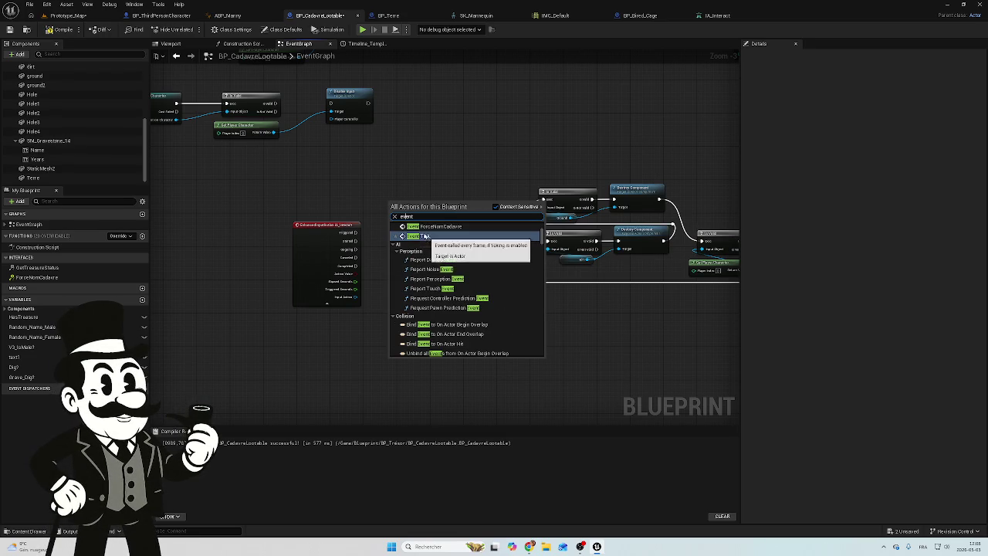
{"action": "key", "text": "Left"}
{"action": "key", "text": "Left"}
{"action": "key", "text": "Left"}
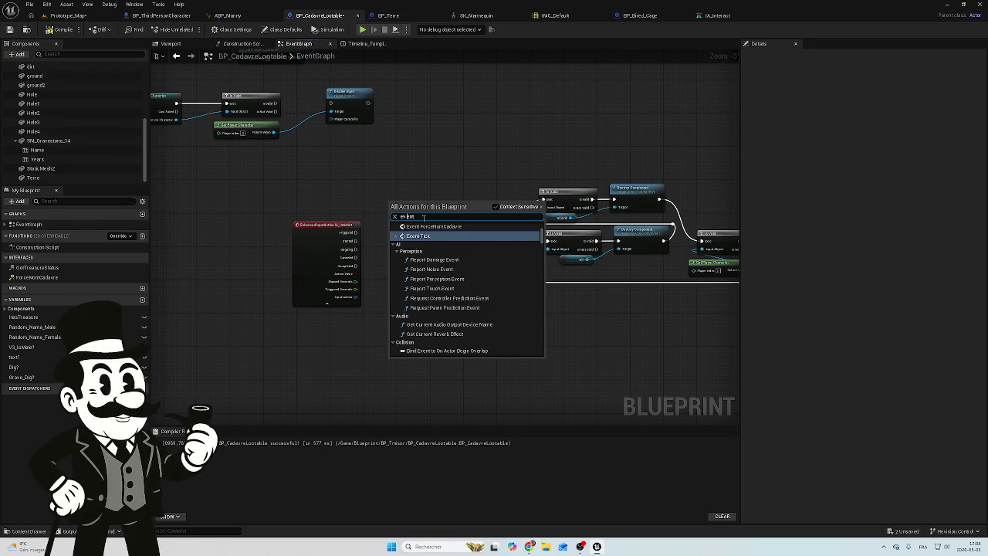
{"action": "key", "text": "BackSpace"}
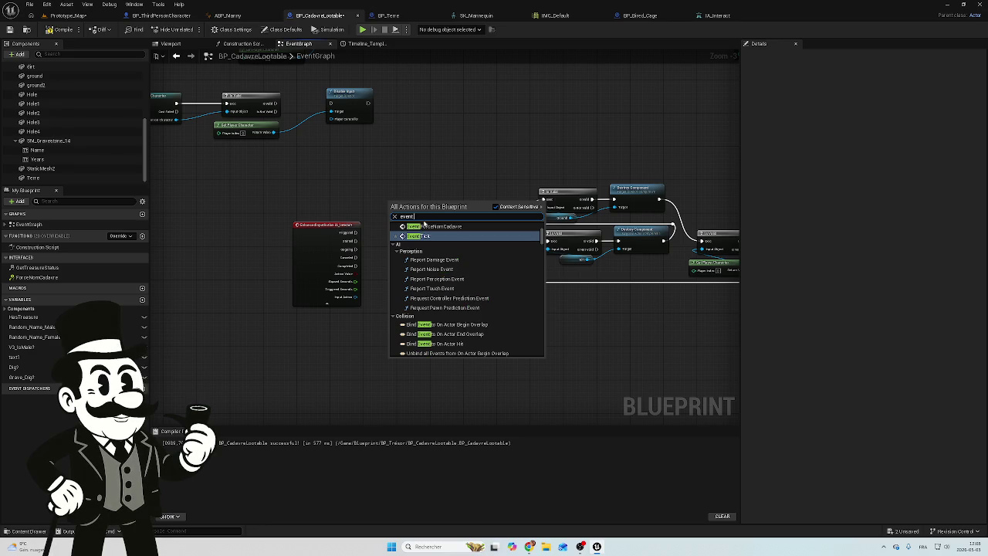
{"action": "type", "text": "key"}
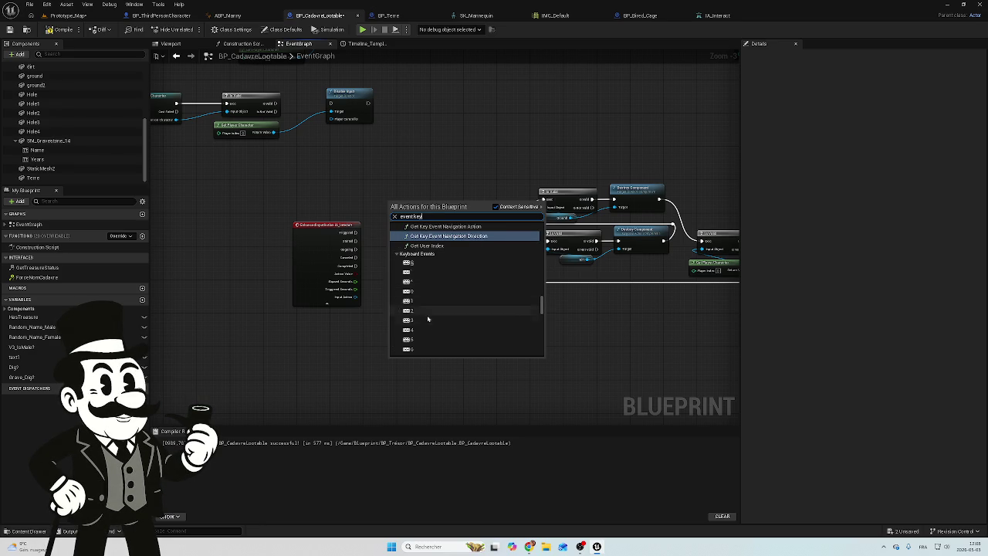
{"action": "left_click", "coordinate": [428, 318]}
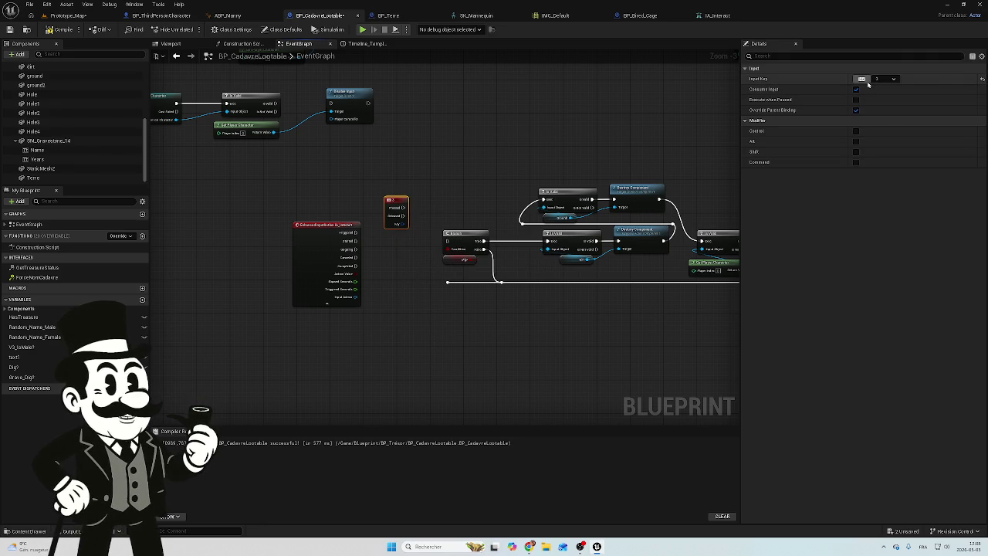
{"action": "key", "text": "e"}
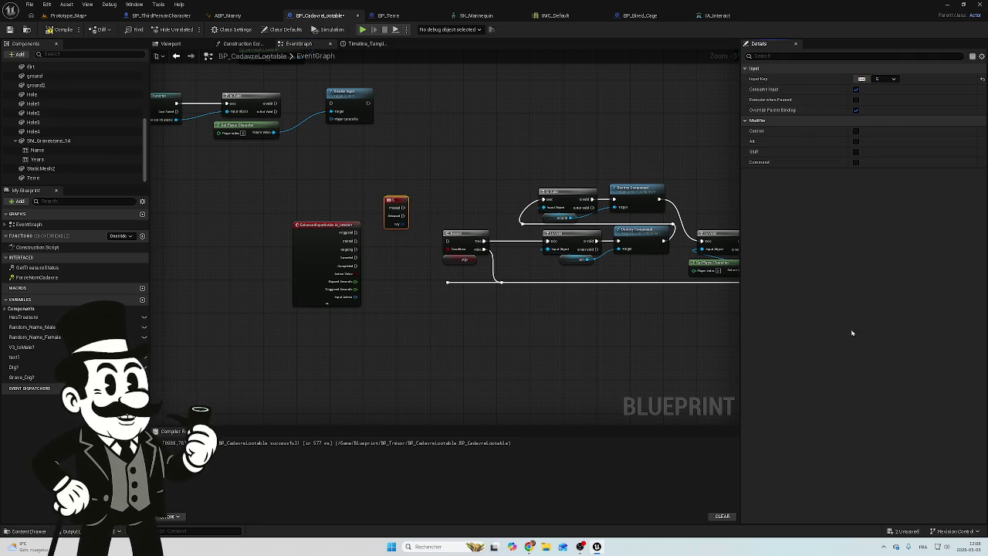
Step: Place the E event beside the Branch, wiring Pressed to the Branch and Released to the lower line
{"action": "left_click", "coordinate": [458, 329]}
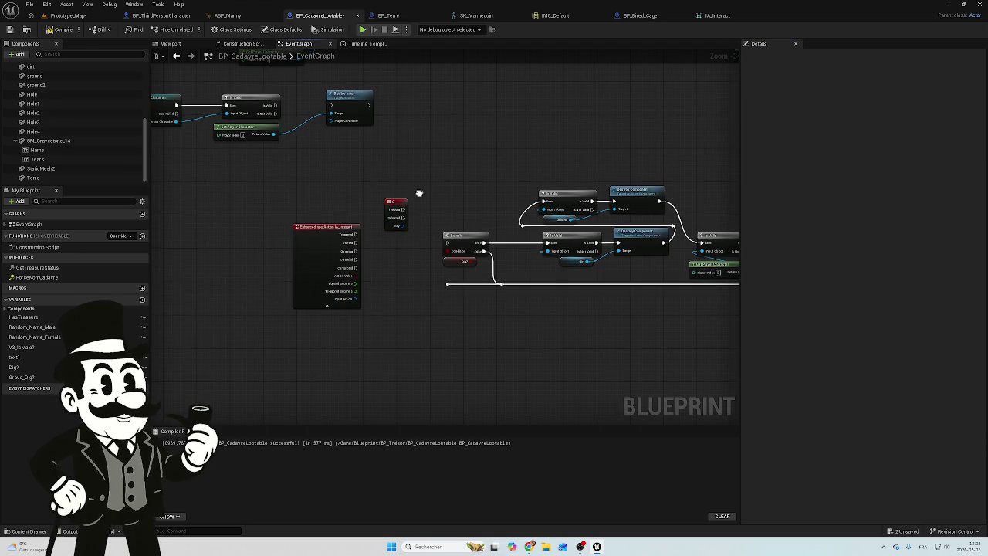
{"action": "scroll", "coordinate": [419, 194], "scroll_direction": "up", "scroll_amount": 3}
{"action": "mouse_move", "coordinate": [385, 210]}
{"action": "left_mouse_down"}
{"action": "mouse_move", "coordinate": [391, 270]}
{"action": "mouse_move", "coordinate": [390, 258]}
{"action": "mouse_move", "coordinate": [461, 268]}
{"action": "left_mouse_up"}
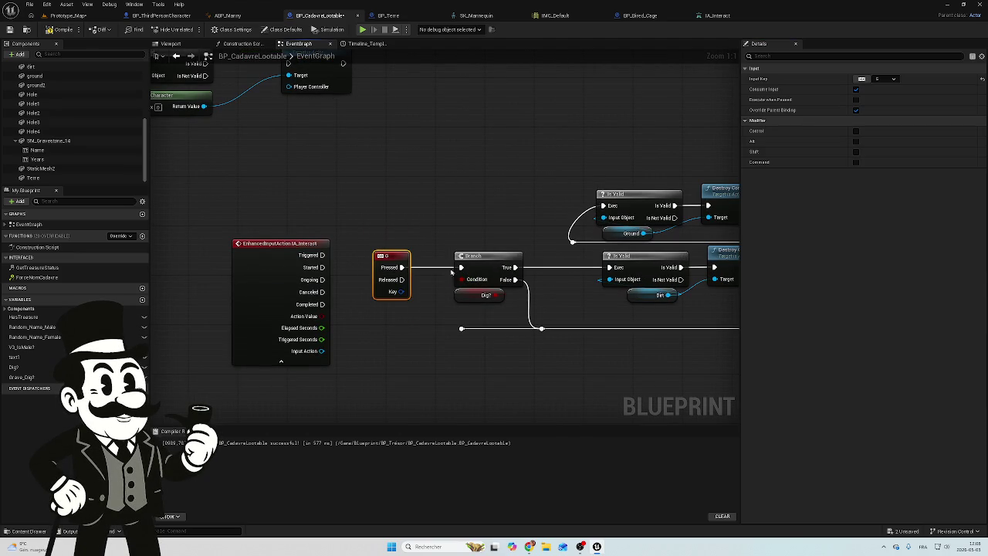
{"action": "mouse_move", "coordinate": [402, 280]}
{"action": "left_mouse_down"}
{"action": "mouse_move", "coordinate": [449, 291]}
{"action": "mouse_move", "coordinate": [478, 331]}
{"action": "mouse_move", "coordinate": [462, 329]}
{"action": "left_mouse_up"}
{"action": "left_click_drag", "start_coordinate": [608, 362], "coordinate": [244, 296]}
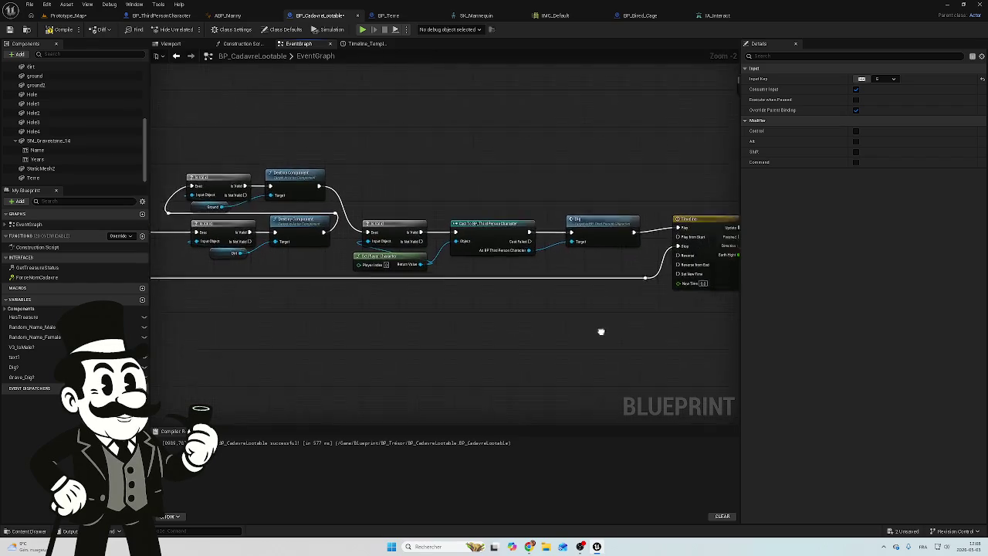
{"action": "left_click_drag", "start_coordinate": [597, 331], "coordinate": [550, 316]}
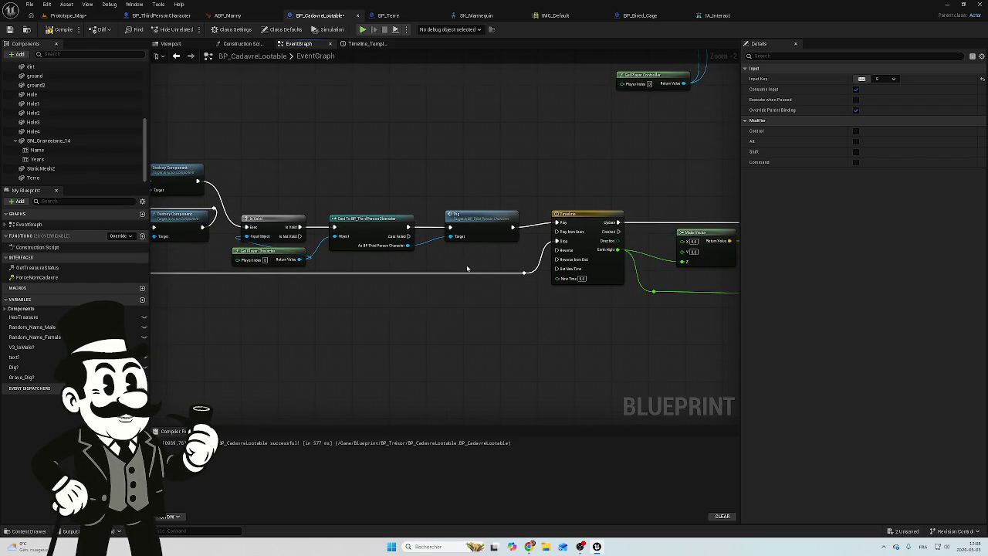
{"action": "mouse_move", "coordinate": [467, 268]}
{"action": "left_mouse_down"}
{"action": "mouse_move", "coordinate": [588, 275]}
{"action": "mouse_move", "coordinate": [392, 260]}
{"action": "mouse_move", "coordinate": [517, 288]}
{"action": "left_mouse_up"}
{"action": "scroll", "coordinate": [517, 288], "scroll_direction": "down", "scroll_amount": 1}
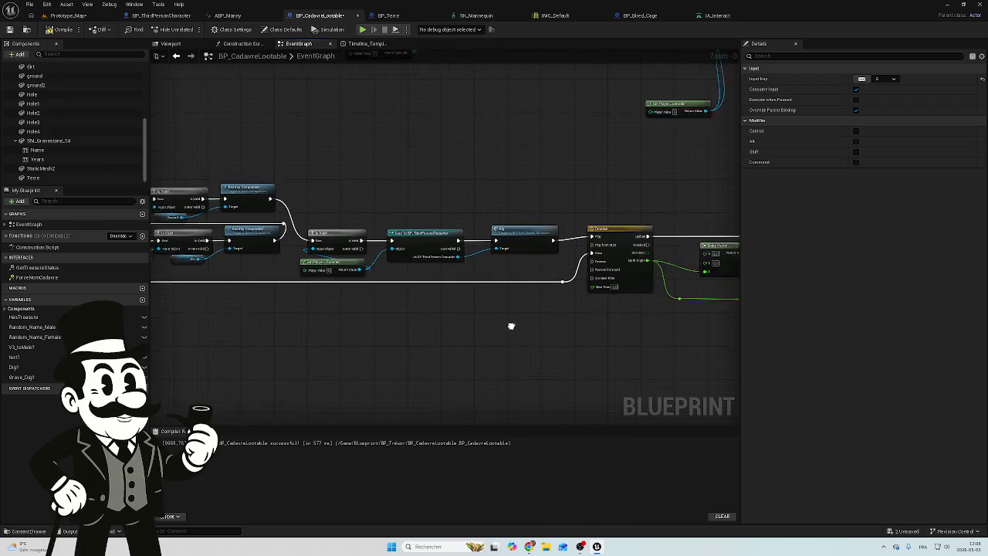
{"action": "left_click_drag", "start_coordinate": [673, 245], "coordinate": [454, 228]}
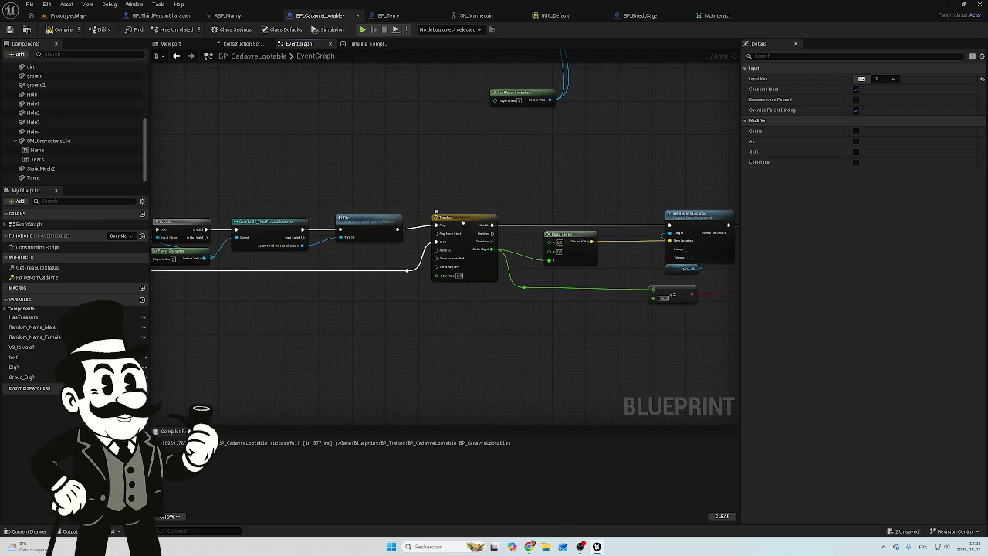
Step: Open the Timeline node's curve, compare BP_Terre's Dig_Hole timeline, and return to the Earth_Hight curve
{"action": "left_click", "coordinate": [455, 229]}
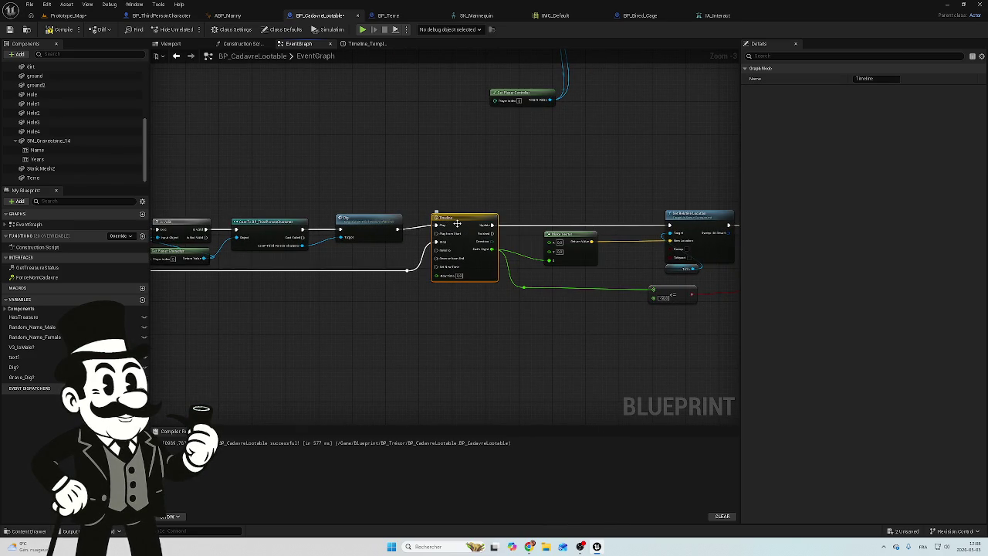
{"action": "double_click", "coordinate": [464, 218]}
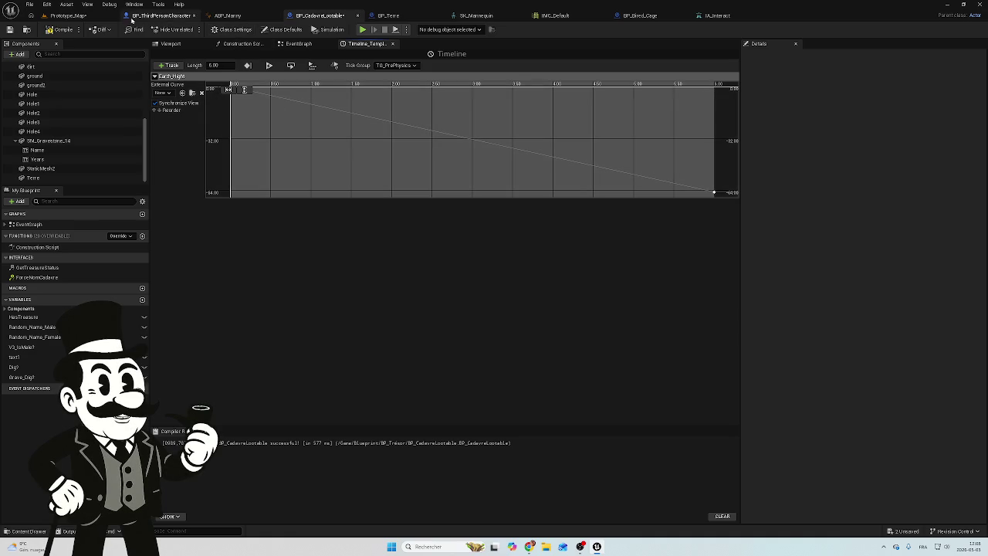
{"action": "left_click", "coordinate": [388, 15]}
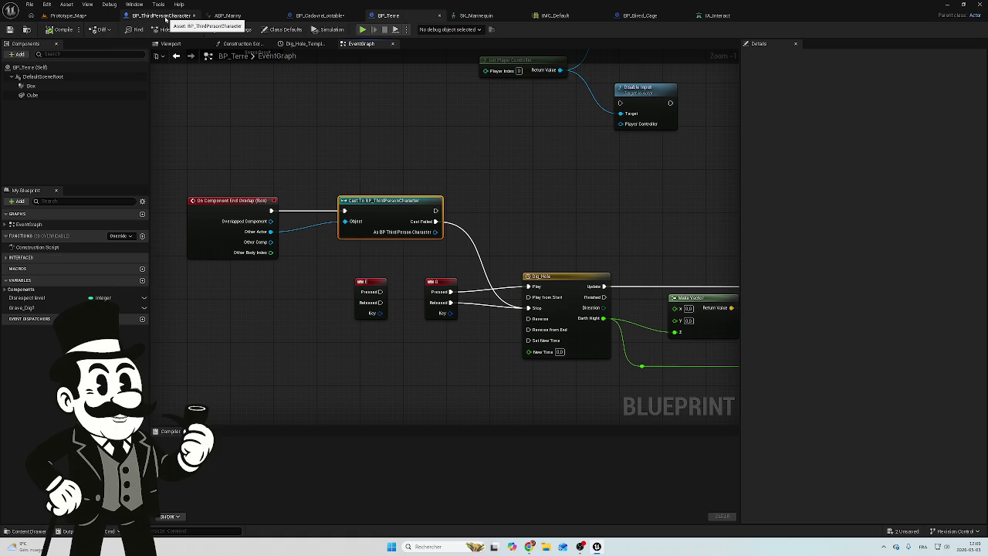
{"action": "left_click", "coordinate": [165, 17]}
{"action": "left_click", "coordinate": [324, 16]}
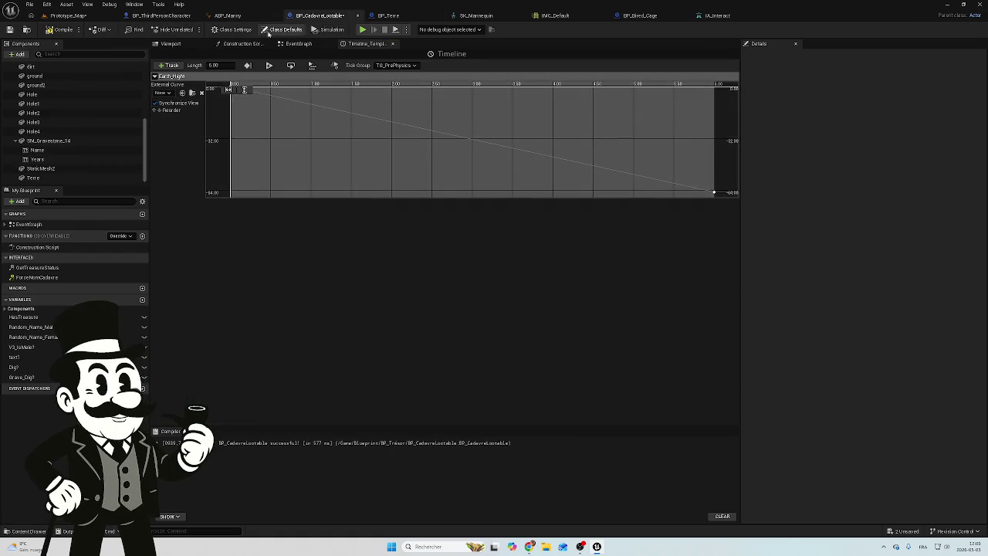
Step: Locate IA_Interact in the event graph and break the wire from Cast to Is Valid
{"action": "left_click", "coordinate": [299, 44]}
{"action": "scroll", "coordinate": [546, 201], "scroll_direction": "down", "scroll_amount": 4}
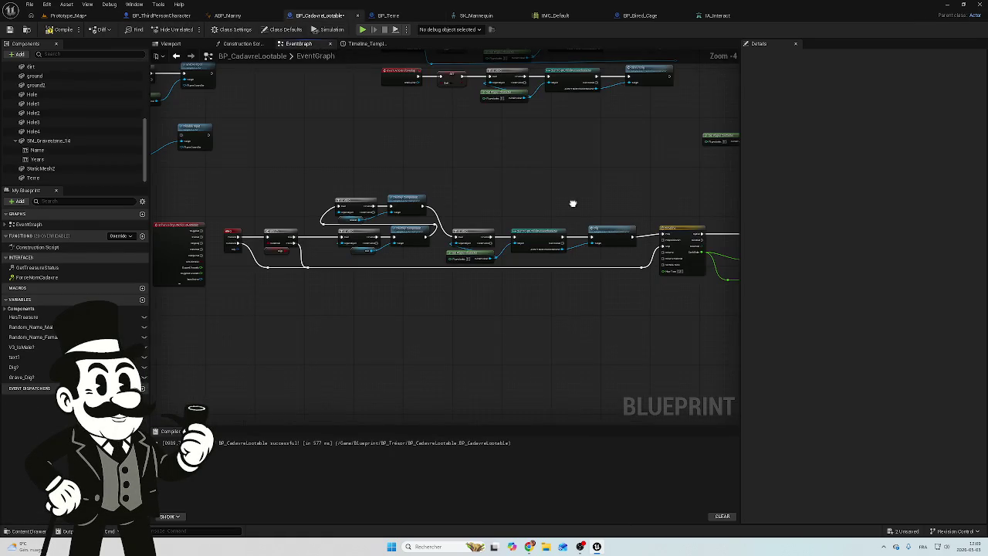
{"action": "left_click_drag", "start_coordinate": [572, 203], "coordinate": [646, 160]}
{"action": "scroll", "coordinate": [246, 172], "scroll_direction": "up", "scroll_amount": 5}
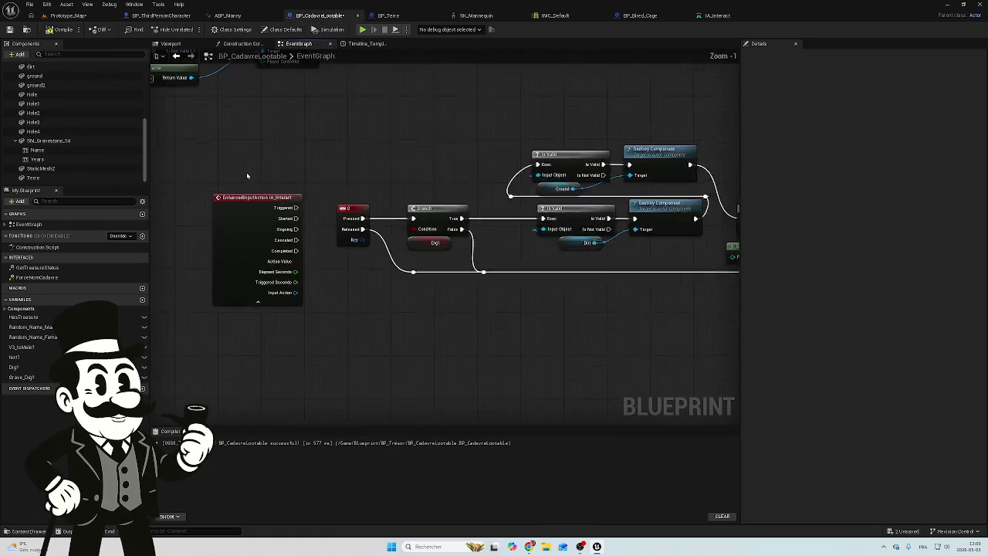
{"action": "left_click_drag", "start_coordinate": [286, 167], "coordinate": [365, 192]}
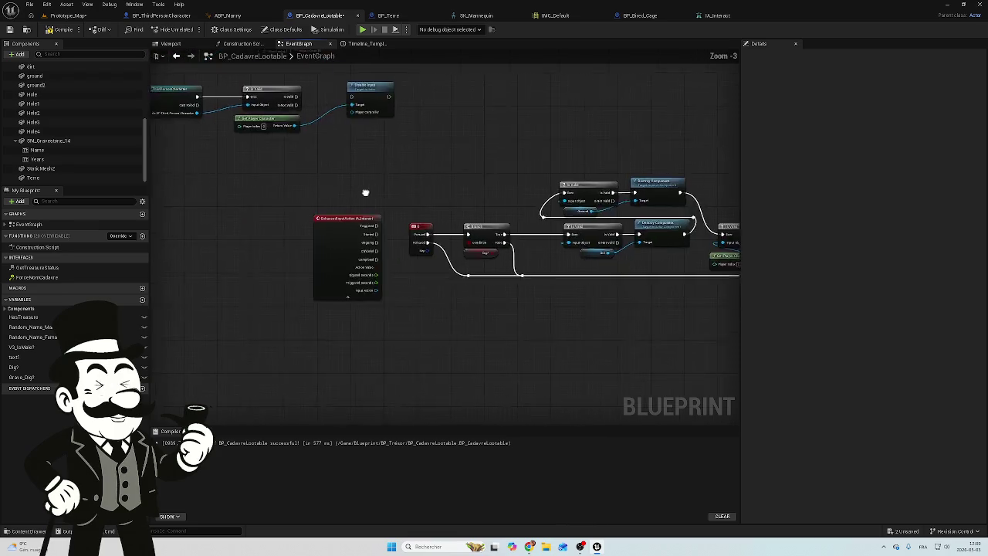
{"action": "scroll", "coordinate": [485, 142], "scroll_direction": "down", "scroll_amount": 6}
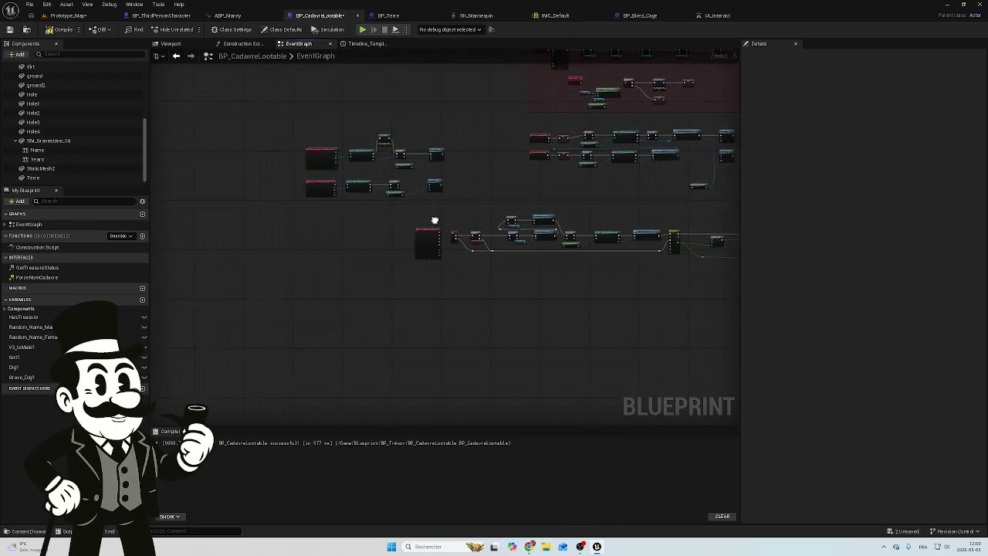
{"action": "scroll", "coordinate": [434, 221], "scroll_direction": "up", "scroll_amount": 5}
{"action": "mouse_move", "coordinate": [518, 226]}
{"action": "left_mouse_down"}
{"action": "mouse_move", "coordinate": [463, 220]}
{"action": "mouse_move", "coordinate": [403, 192]}
{"action": "left_mouse_up"}
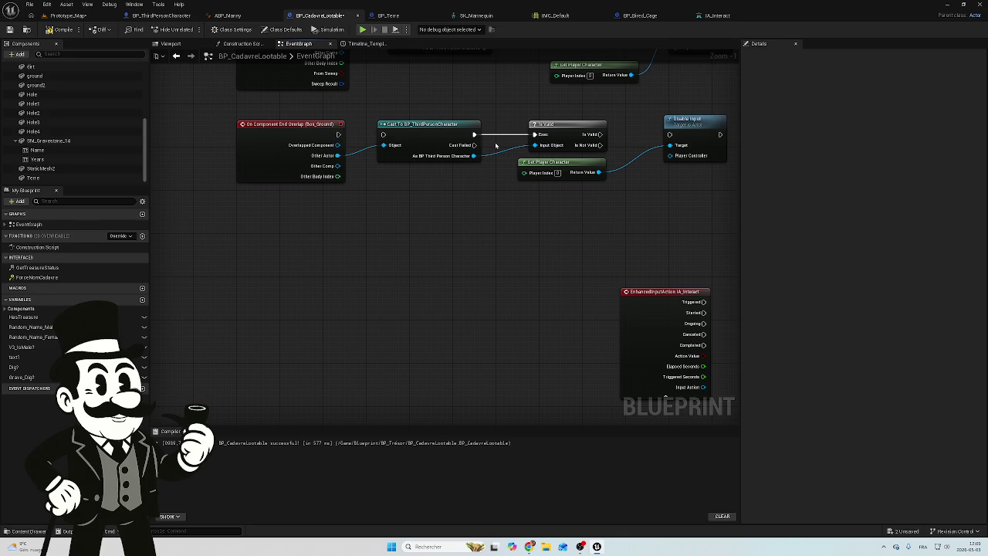
{"action": "mouse_move", "coordinate": [436, 99]}
{"action": "left_mouse_down"}
{"action": "mouse_move", "coordinate": [208, 185]}
{"action": "mouse_move", "coordinate": [260, 195]}
{"action": "left_mouse_up"}
{"action": "left_click", "coordinate": [469, 200]}
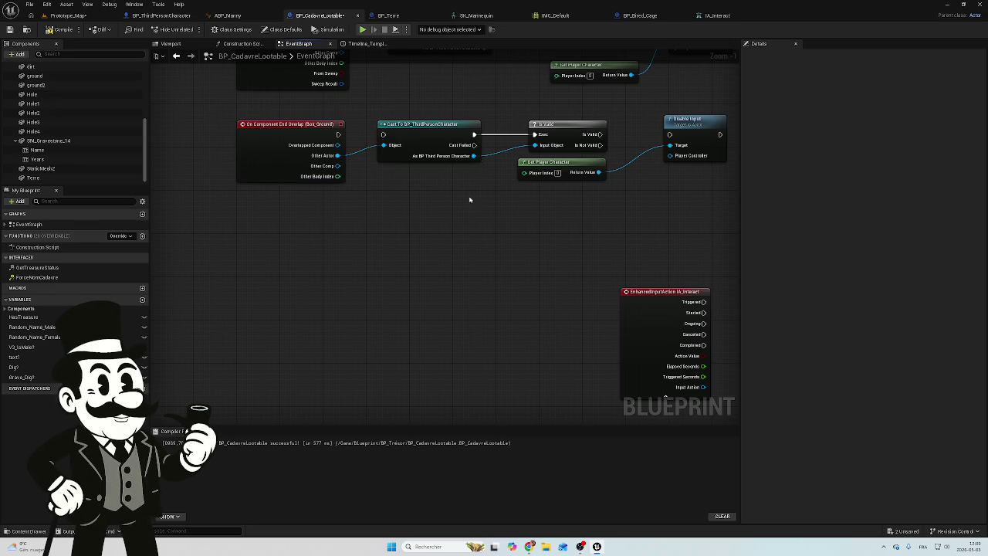
{"action": "left_click", "coordinate": [501, 141], "text": "alt"}
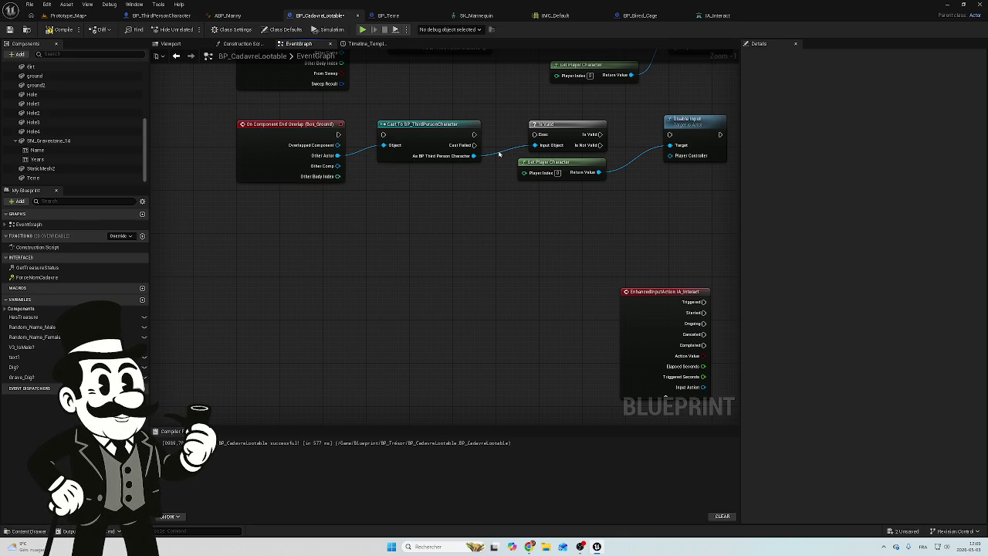
Step: Move the End Overlap and Cast nodes below IA_Interact and wire Cast Failed into the reroute
{"action": "scroll", "coordinate": [318, 108], "scroll_direction": "down", "scroll_amount": 3}
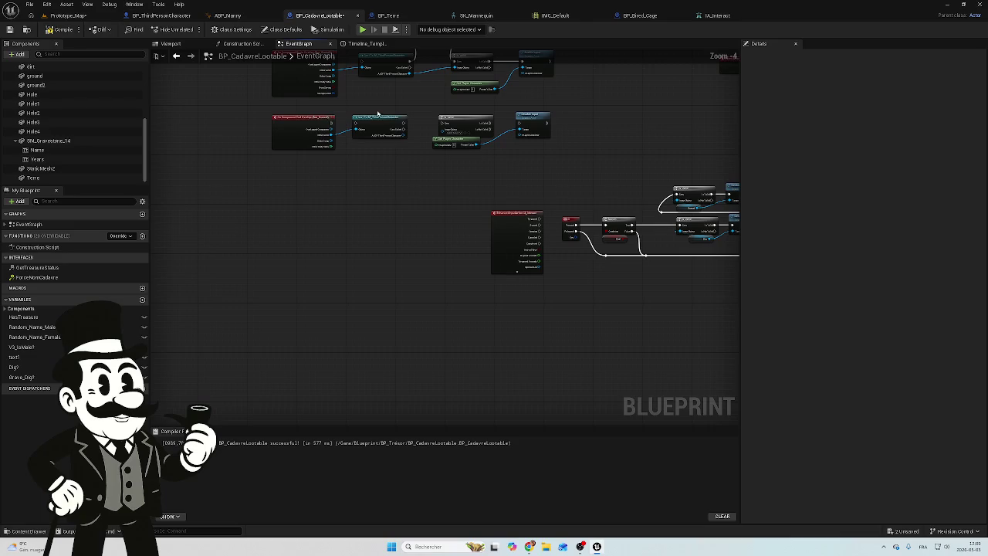
{"action": "left_click_drag", "start_coordinate": [377, 111], "coordinate": [285, 148]}
{"action": "mouse_move", "coordinate": [363, 125]}
{"action": "left_mouse_down"}
{"action": "mouse_move", "coordinate": [587, 234]}
{"action": "mouse_move", "coordinate": [561, 273]}
{"action": "mouse_move", "coordinate": [576, 308]}
{"action": "left_mouse_up"}
{"action": "scroll", "coordinate": [576, 308], "scroll_direction": "up", "scroll_amount": 3}
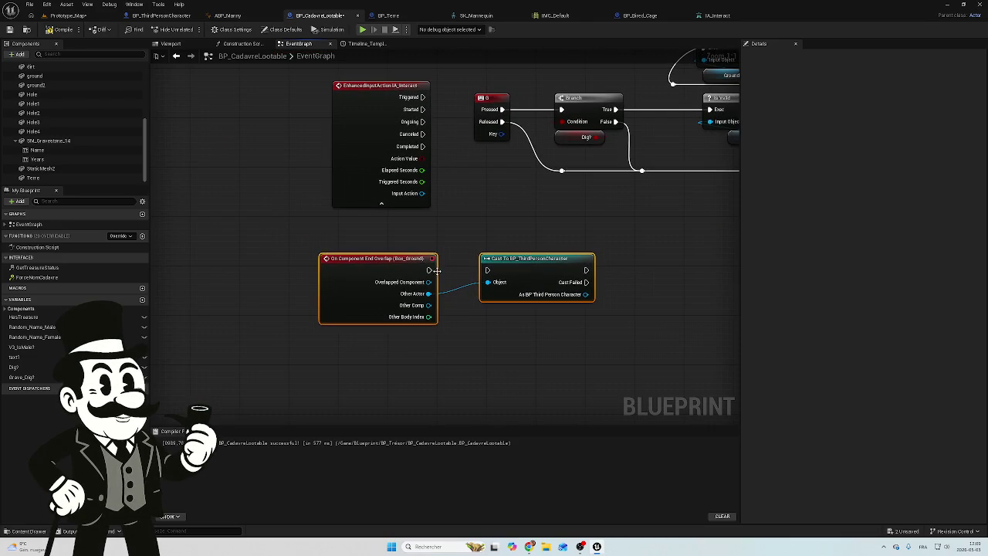
{"action": "left_click_drag", "start_coordinate": [532, 249], "coordinate": [383, 257]}
{"action": "mouse_move", "coordinate": [434, 291]}
{"action": "left_mouse_down"}
{"action": "mouse_move", "coordinate": [512, 220]}
{"action": "mouse_move", "coordinate": [489, 181]}
{"action": "left_mouse_up"}
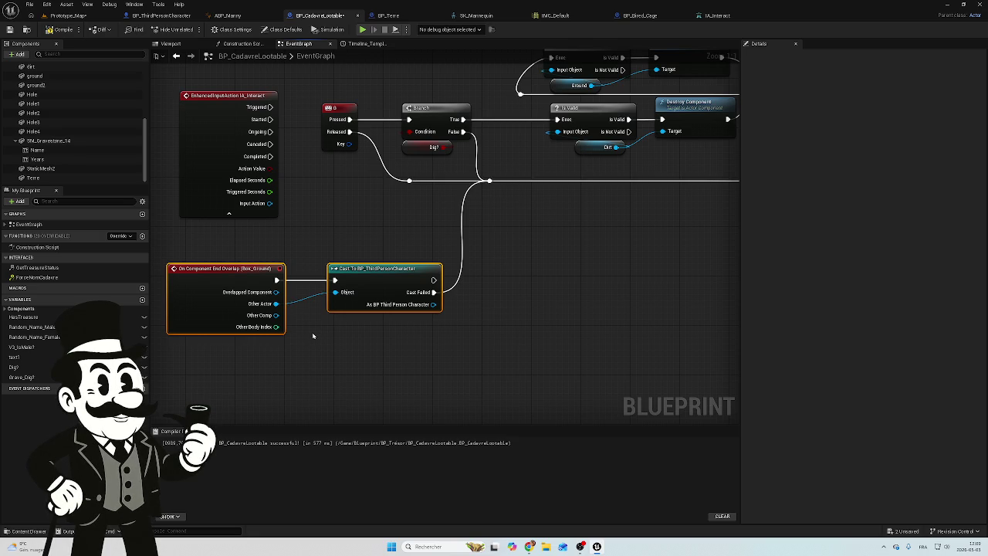
{"action": "scroll", "coordinate": [314, 335], "scroll_direction": "down", "scroll_amount": 6}
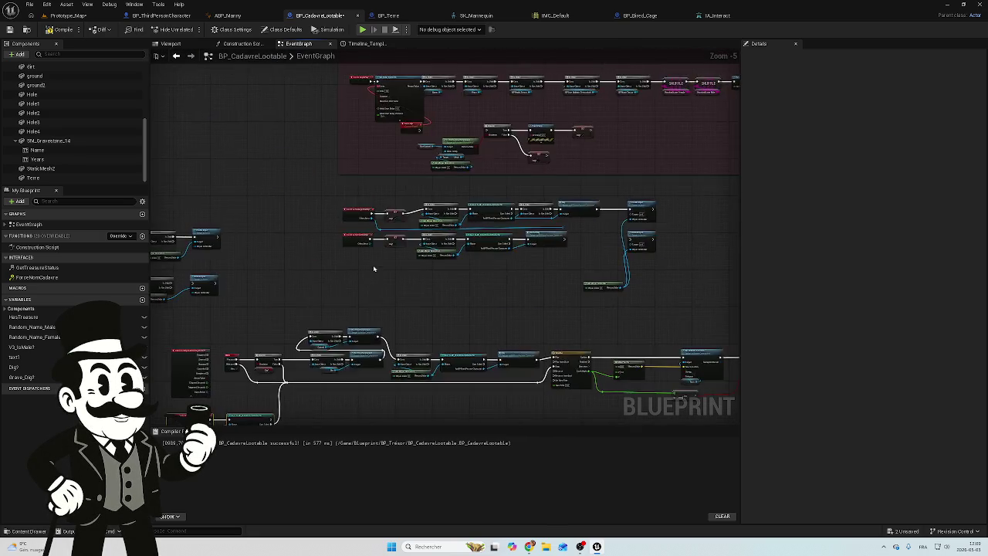
{"action": "scroll", "coordinate": [357, 263], "scroll_direction": "up", "scroll_amount": 6}
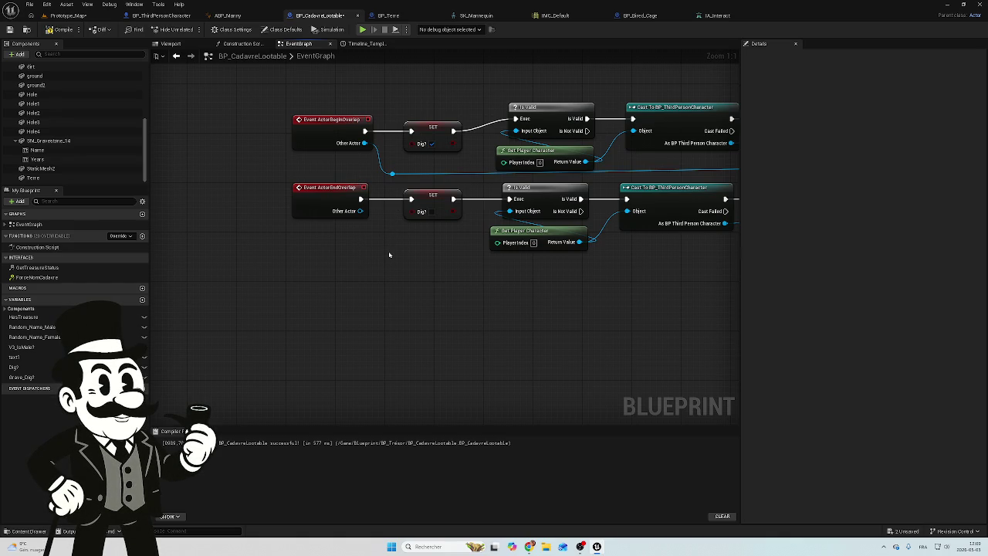
{"action": "scroll", "coordinate": [389, 255], "scroll_direction": "down", "scroll_amount": 1}
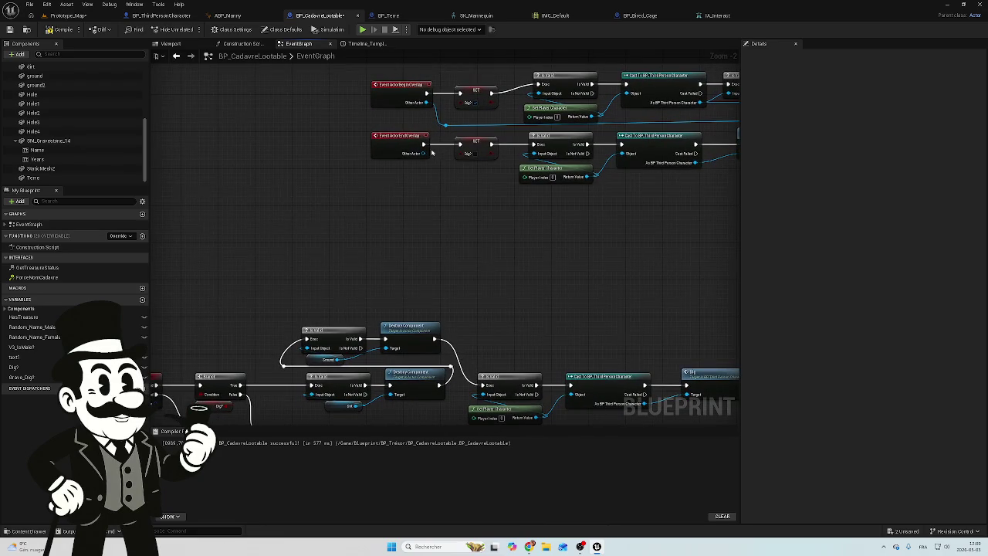
{"action": "mouse_move", "coordinate": [424, 145]}
{"action": "left_mouse_down"}
{"action": "mouse_move", "coordinate": [455, 189]}
{"action": "mouse_move", "coordinate": [212, 161]}
{"action": "mouse_move", "coordinate": [203, 168]}
{"action": "mouse_move", "coordinate": [348, 196]}
{"action": "left_mouse_up"}
{"action": "left_click", "coordinate": [409, 211]}
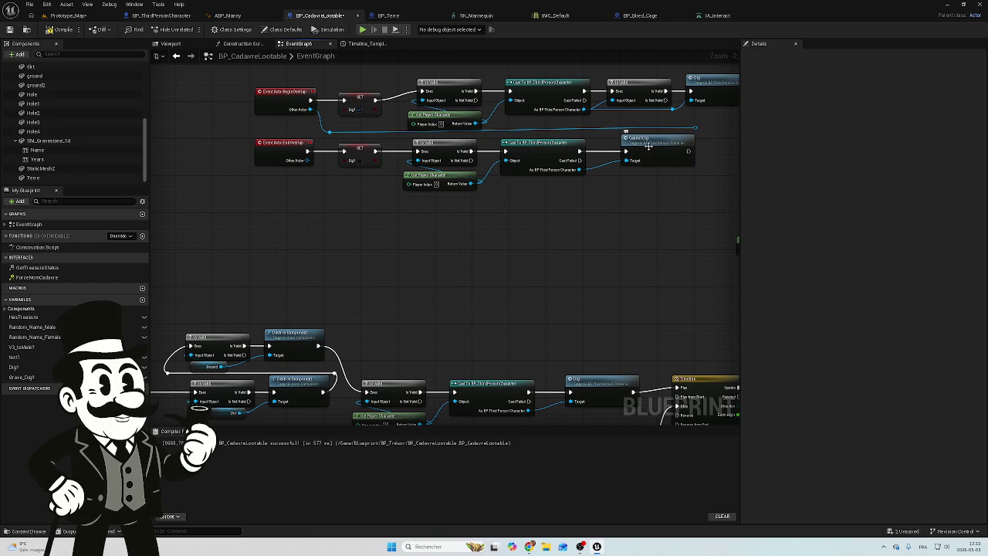
{"action": "mouse_move", "coordinate": [326, 275]}
{"action": "left_mouse_down"}
{"action": "mouse_move", "coordinate": [612, 196]}
{"action": "mouse_move", "coordinate": [628, 150]}
{"action": "left_mouse_up"}
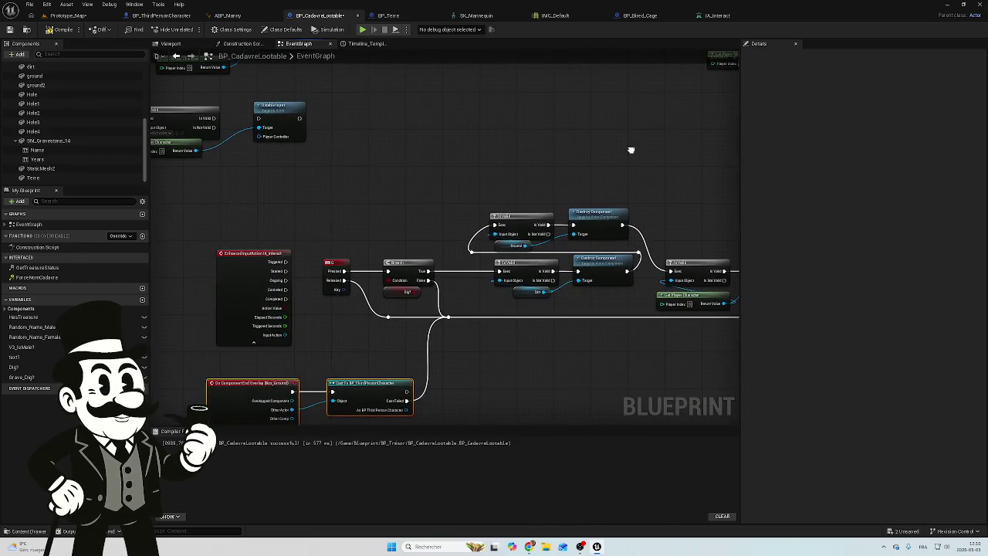
{"action": "left_click_drag", "start_coordinate": [383, 339], "coordinate": [456, 218]}
{"action": "left_click_drag", "start_coordinate": [498, 245], "coordinate": [334, 315]}
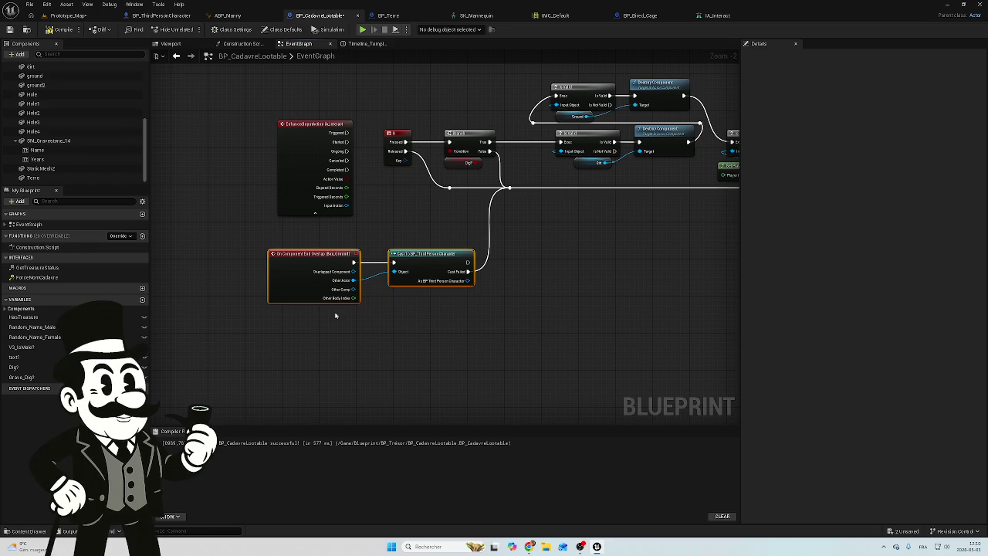
Step: Delete the End Overlap and Cast nodes, then browse the action list for 'dig' without adding anything
{"action": "key", "text": "Delete"}
{"action": "right_click", "coordinate": [316, 249]}
{"action": "type", "text": "can"}
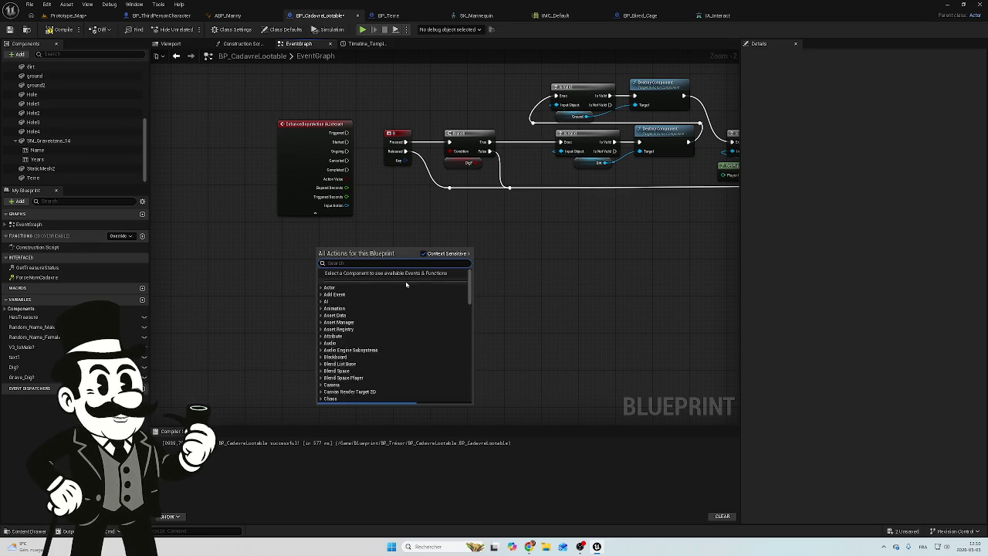
{"action": "key", "text": "BackSpace"}
{"action": "type", "text": "m"}
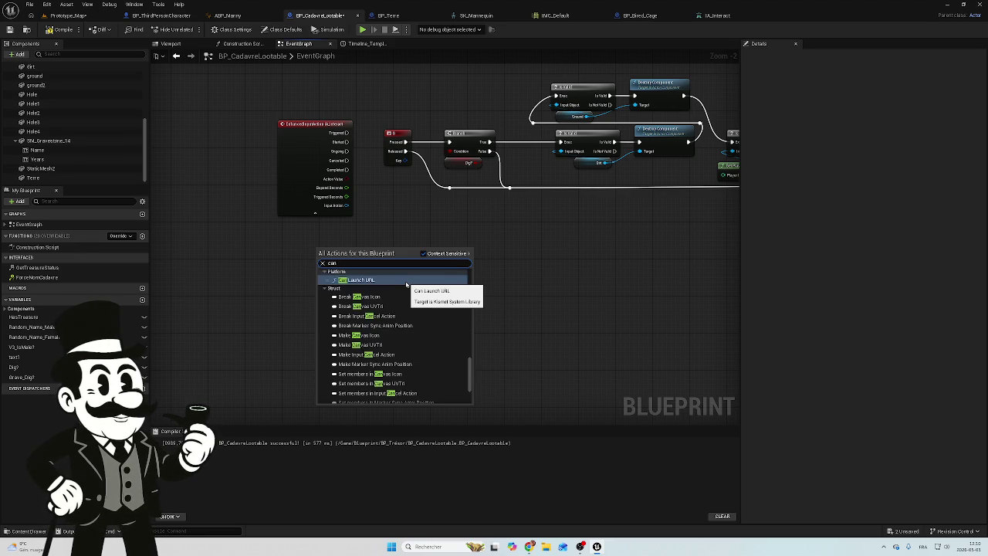
{"action": "key", "text": "BackSpace"}
{"action": "key", "text": "BackSpace"}
{"action": "key", "text": "BackSpace"}
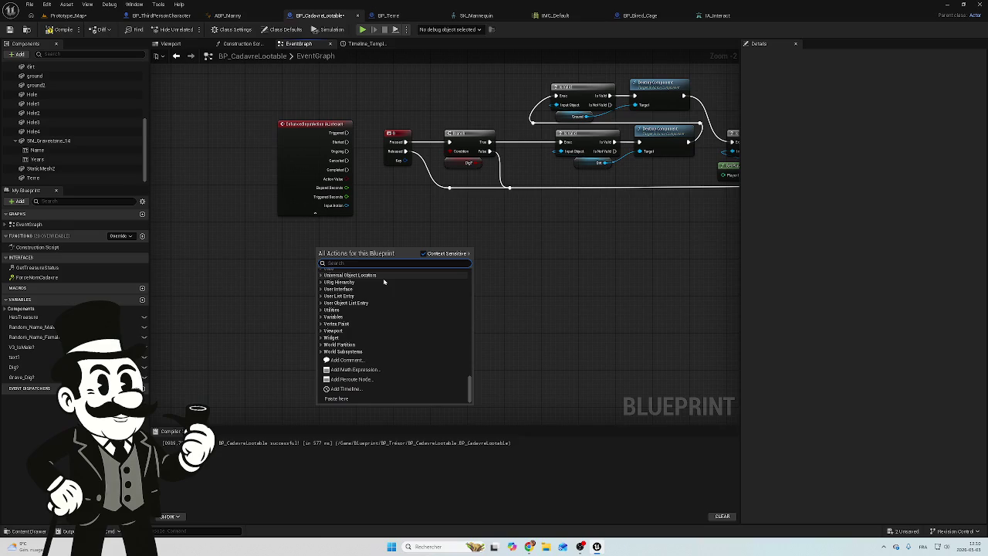
{"action": "type", "text": "di"}
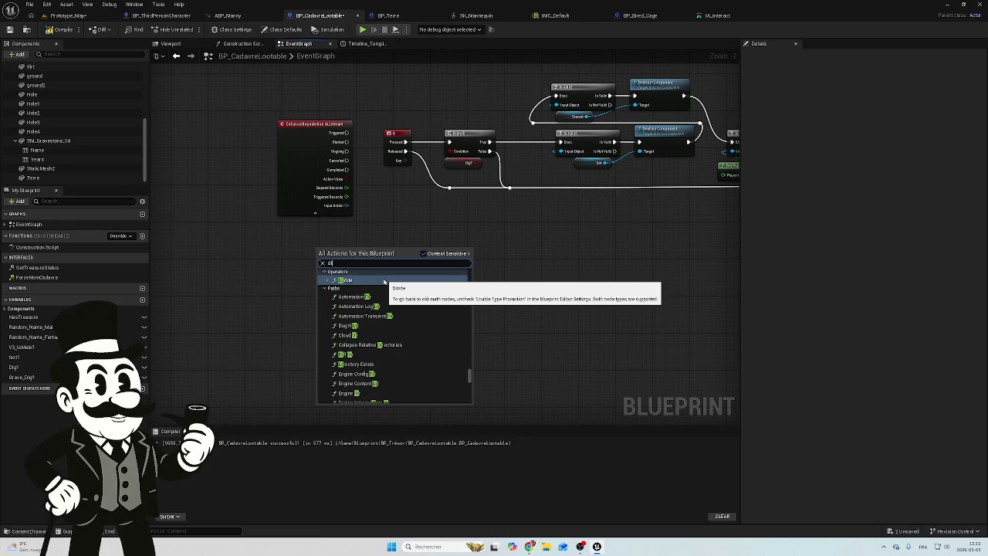
{"action": "type", "text": "g"}
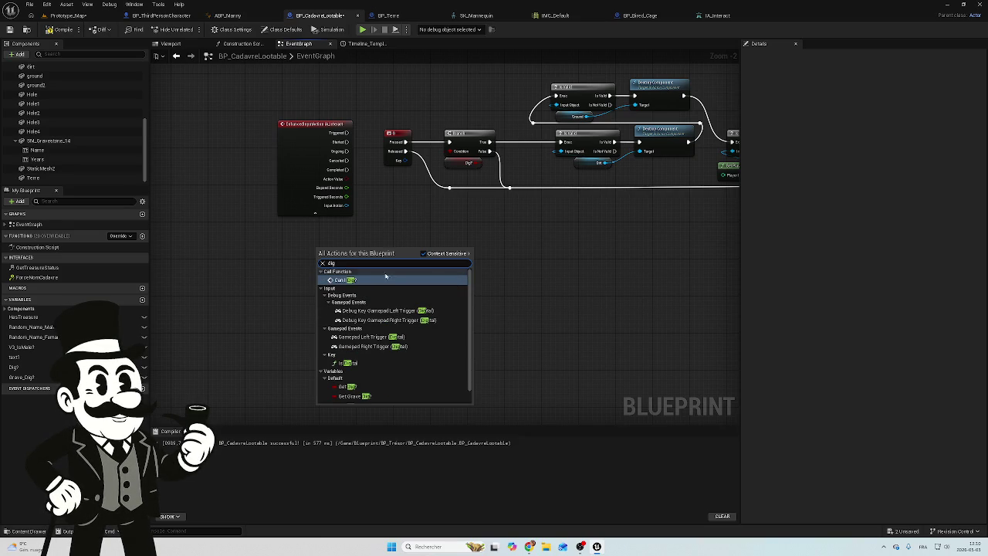
{"action": "scroll", "coordinate": [386, 309], "scroll_direction": "down", "scroll_amount": 2}
{"action": "left_click", "coordinate": [494, 227]}
Step: Scroll and pan the graph to bring the dig call chain into view
{"action": "scroll", "coordinate": [535, 143], "scroll_direction": "up", "scroll_amount": 1}
{"action": "scroll", "coordinate": [528, 285], "scroll_direction": "down", "scroll_amount": 2}
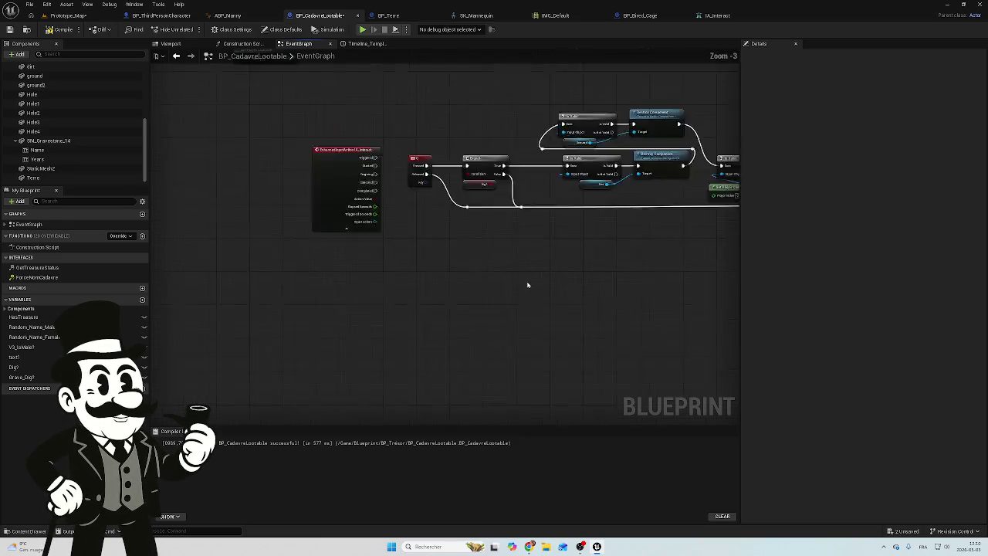
{"action": "scroll", "coordinate": [500, 250], "scroll_direction": "up", "scroll_amount": 4}
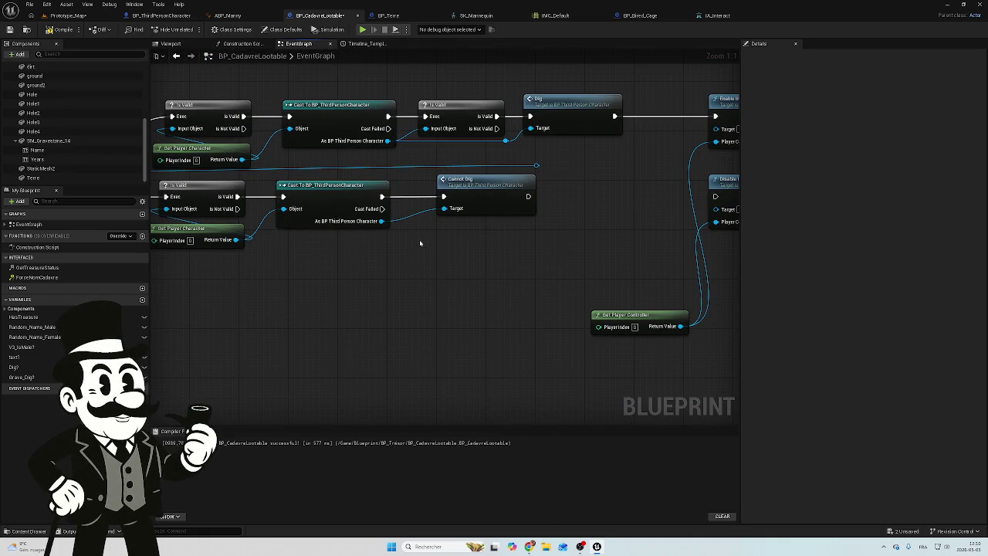
{"action": "left_click_drag", "start_coordinate": [406, 243], "coordinate": [443, 233]}
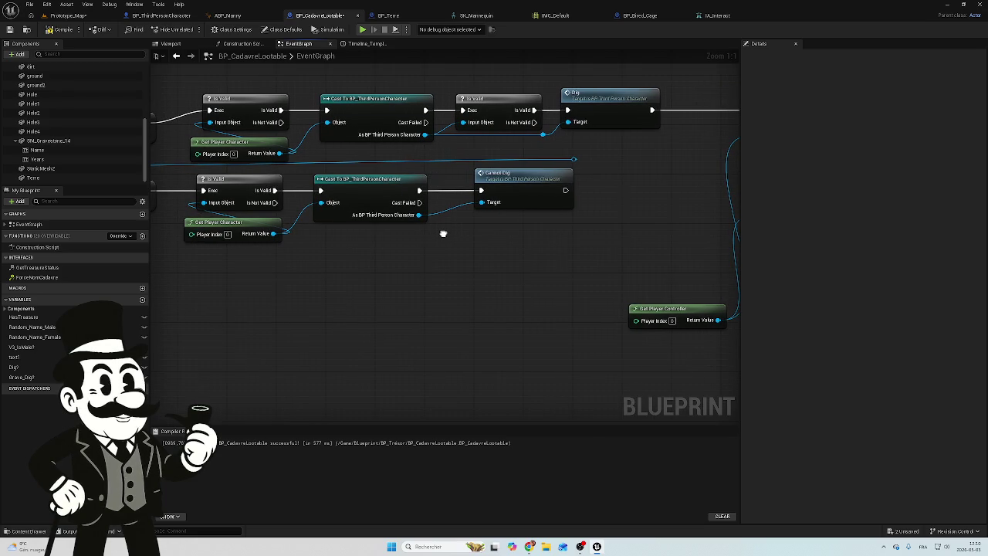
{"action": "scroll", "coordinate": [484, 257], "scroll_direction": "down", "scroll_amount": 3}
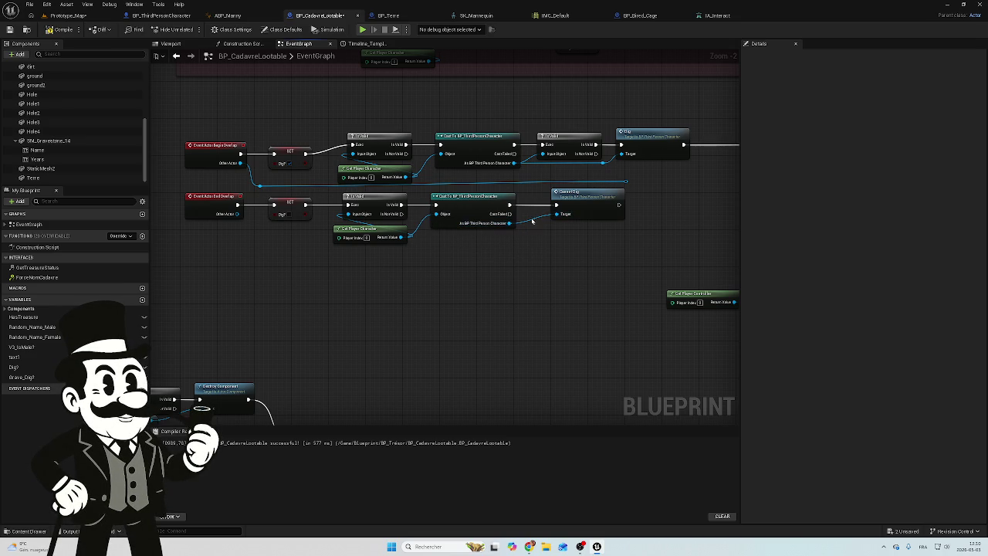
Step: Delete the second Cast To BP_ThirdPersonCharacter node and wire Is Valid into Cannot Dig
{"action": "left_click", "coordinate": [466, 196]}
{"action": "key", "text": "Delete"}
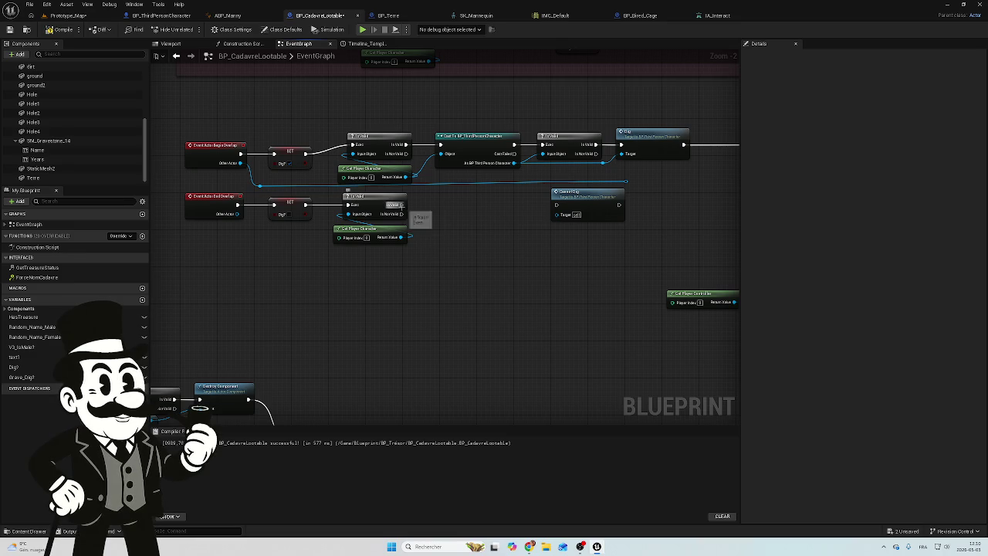
{"action": "mouse_move", "coordinate": [408, 275]}
{"action": "left_mouse_down"}
{"action": "mouse_move", "coordinate": [341, 224]}
{"action": "mouse_move", "coordinate": [341, 195]}
{"action": "left_mouse_up"}
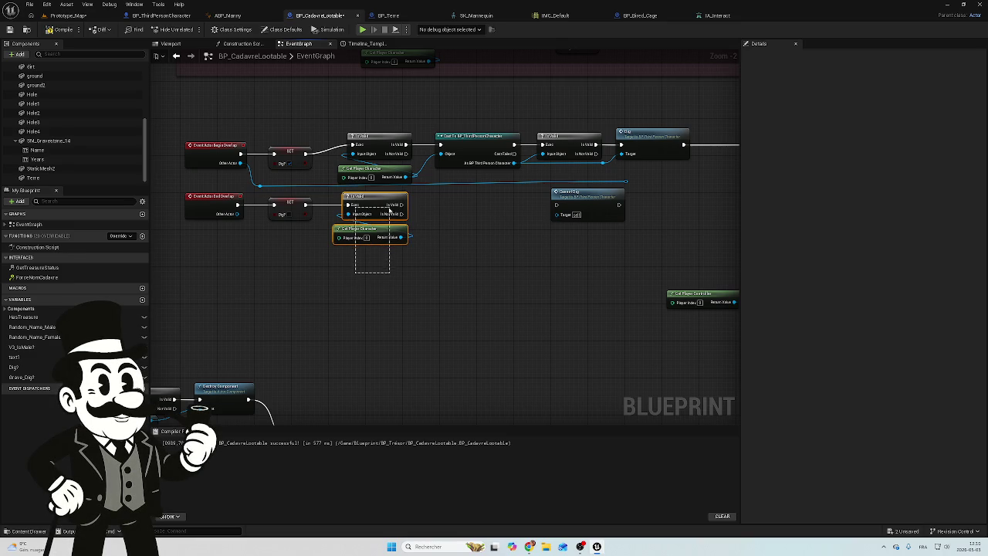
{"action": "left_click", "coordinate": [345, 255]}
{"action": "left_click_drag", "start_coordinate": [403, 204], "coordinate": [555, 204]}
{"action": "scroll", "coordinate": [433, 288], "scroll_direction": "down", "scroll_amount": 4}
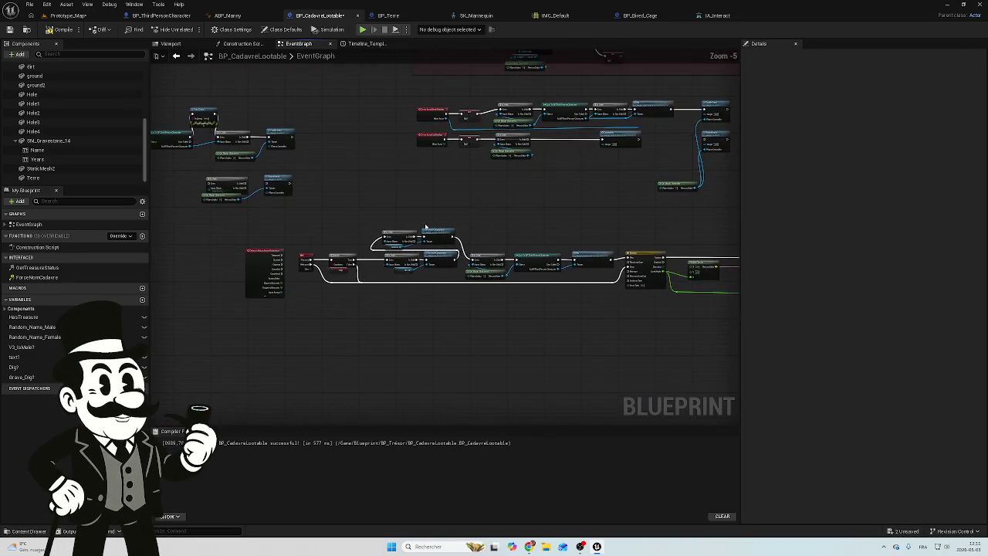
{"action": "scroll", "coordinate": [250, 268], "scroll_direction": "up", "scroll_amount": 3}
Step: Search the blueprint action list for 'cann' and 'event cam', then erase the search without adding a node
{"action": "right_click", "coordinate": [251, 268]}
{"action": "type", "text": "can"}
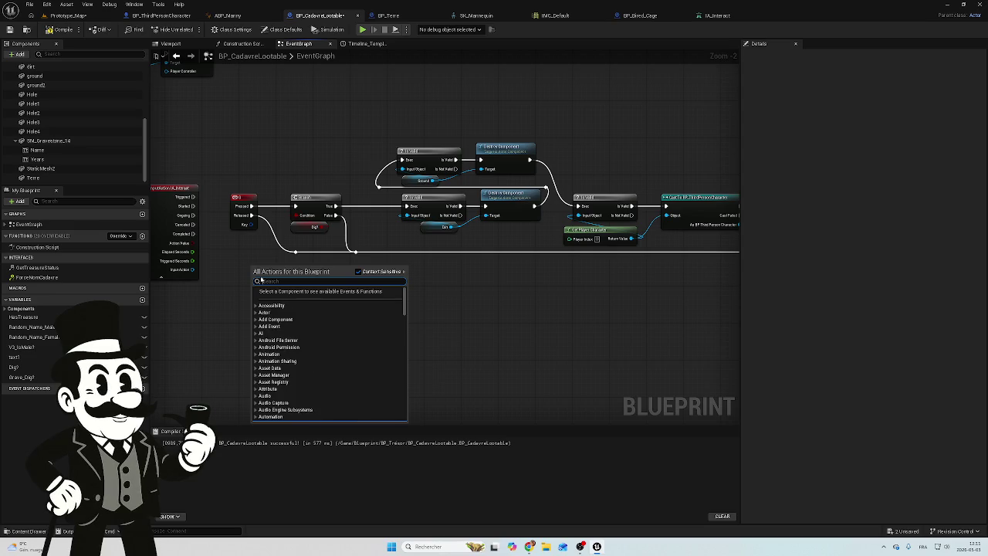
{"action": "type", "text": "n"}
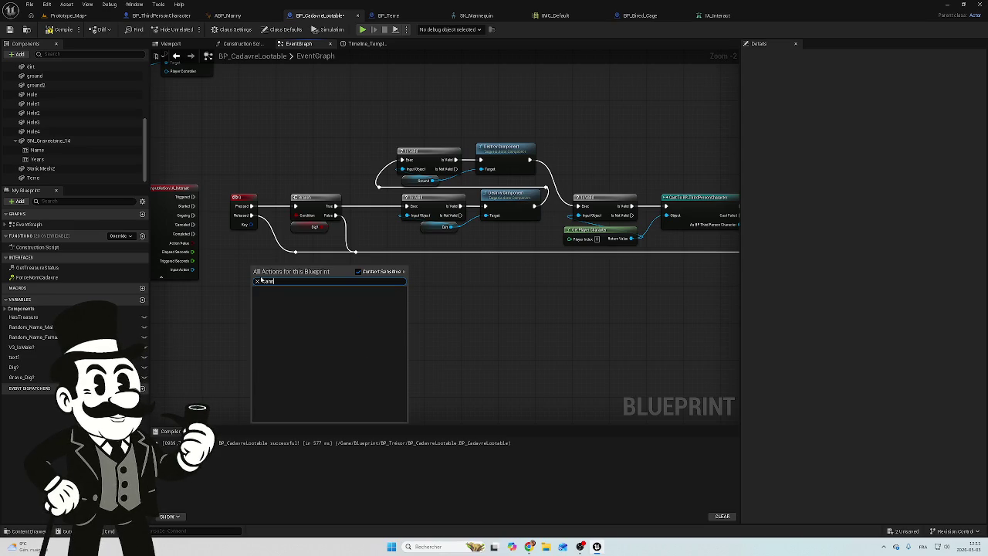
{"action": "key", "text": "BackSpace"}
{"action": "key", "text": "BackSpace"}
{"action": "key", "text": "BackSpace"}
{"action": "type", "text": "e"}
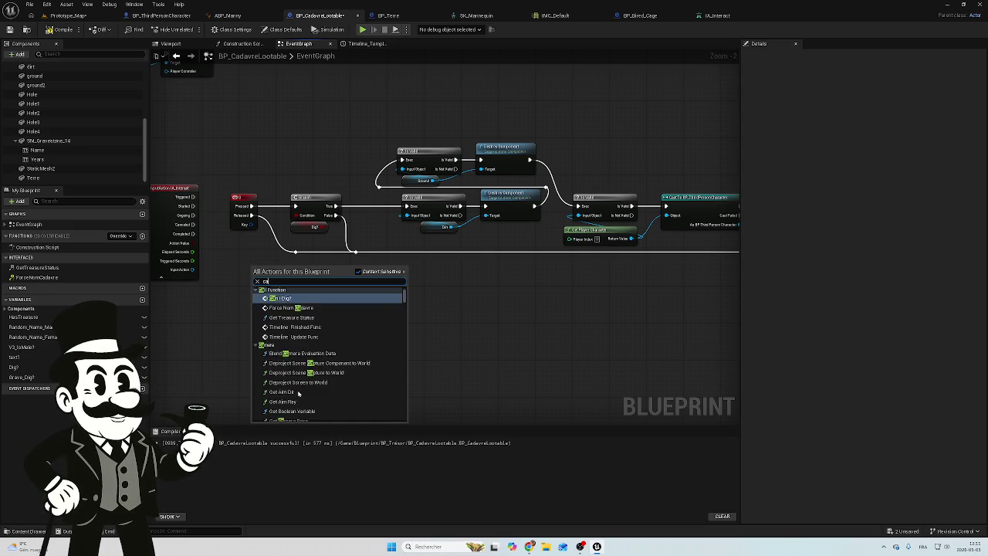
{"action": "scroll", "coordinate": [309, 398], "scroll_direction": "down", "scroll_amount": 5}
{"action": "type", "text": "vent"}
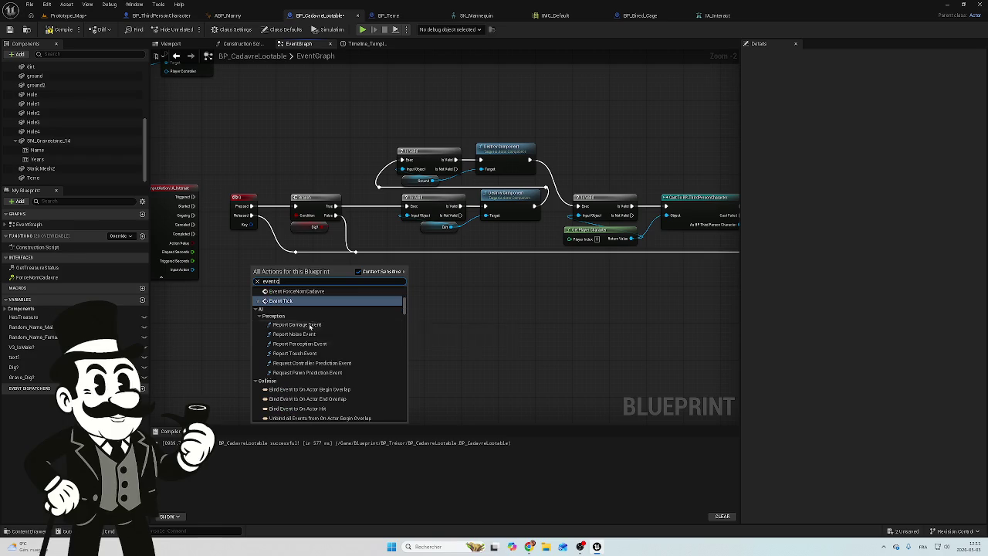
{"action": "type", "text": " ca"}
{"action": "type", "text": "m"}
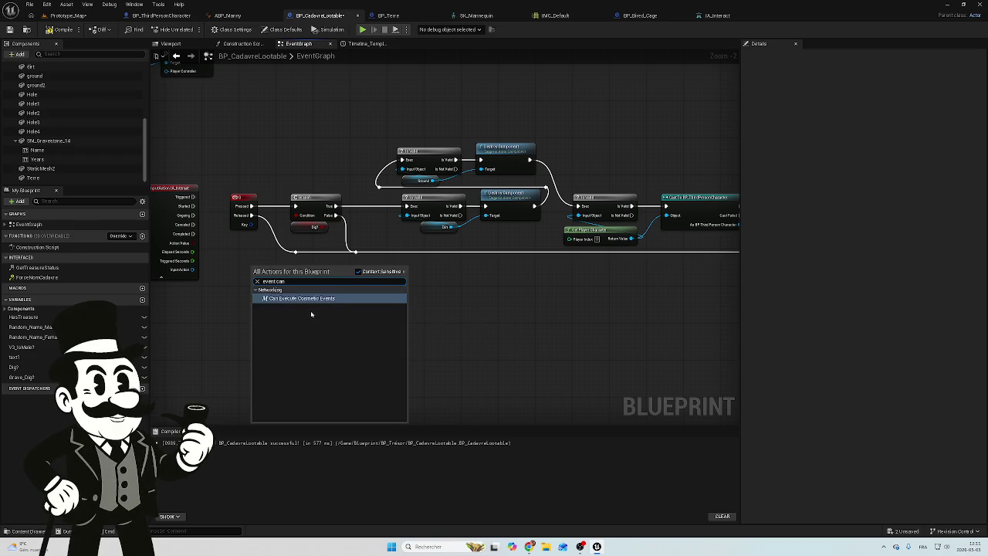
{"action": "key", "text": "BackSpace"}
{"action": "key", "text": "BackSpace"}
{"action": "key", "text": "BackSpace"}
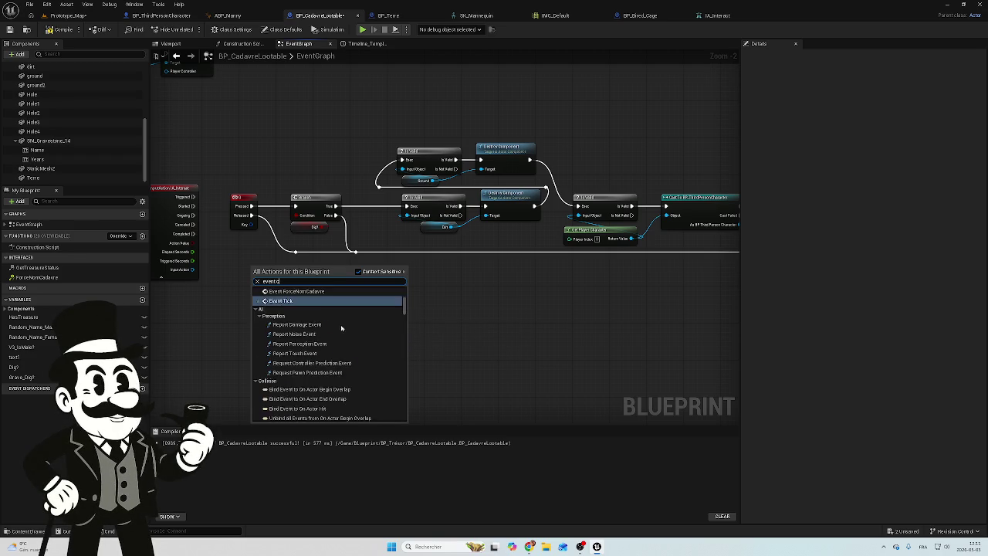
Step: Compile, inspect the Cannot Dig error, and undo to restore the Cast To BP_ThirdPersonCharacter node
{"action": "left_click", "coordinate": [56, 29]}
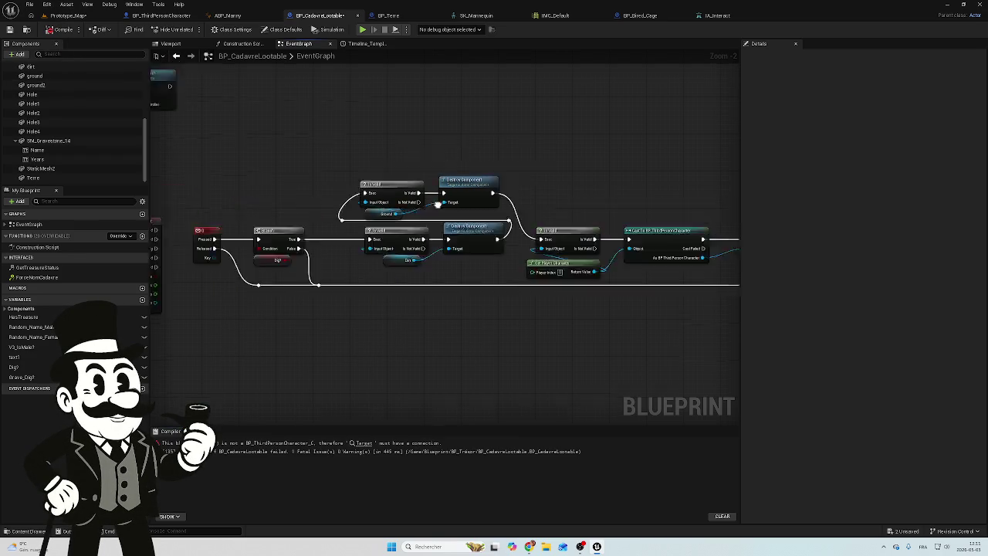
{"action": "scroll", "coordinate": [609, 91], "scroll_direction": "up", "scroll_amount": 2}
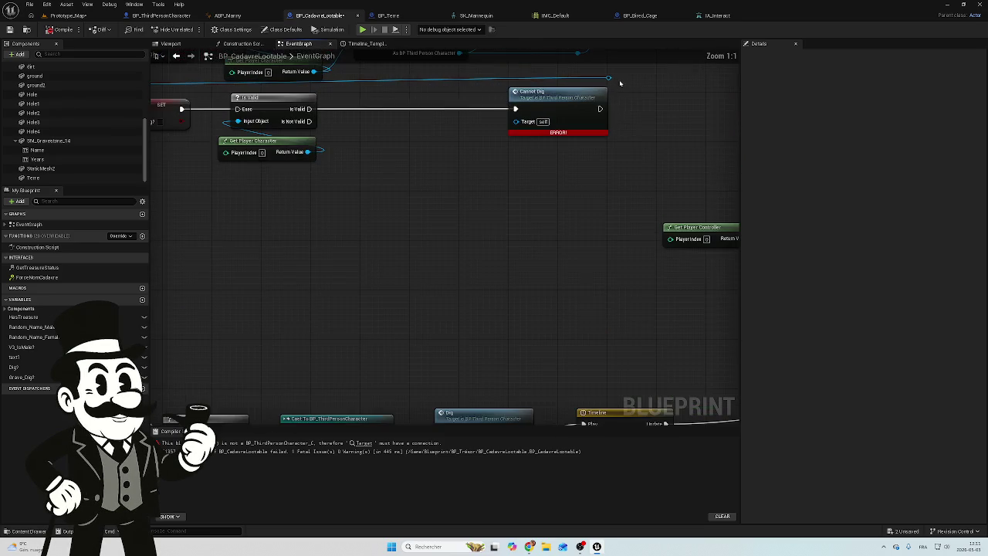
{"action": "left_click", "coordinate": [568, 114]}
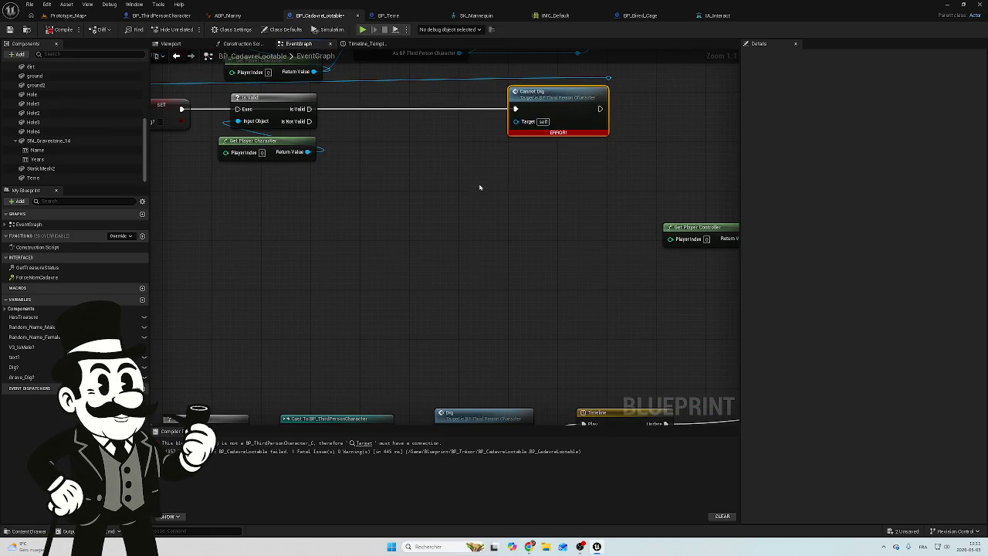
{"action": "mouse_move", "coordinate": [479, 187]}
{"action": "left_mouse_down"}
{"action": "mouse_move", "coordinate": [437, 216]}
{"action": "mouse_move", "coordinate": [506, 212]}
{"action": "left_mouse_up"}
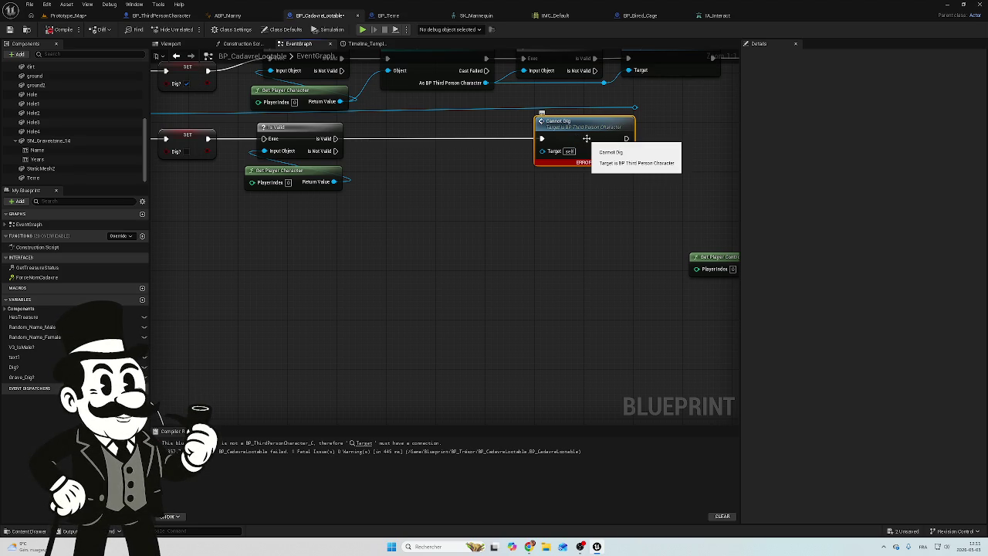
{"action": "left_click", "coordinate": [530, 249]}
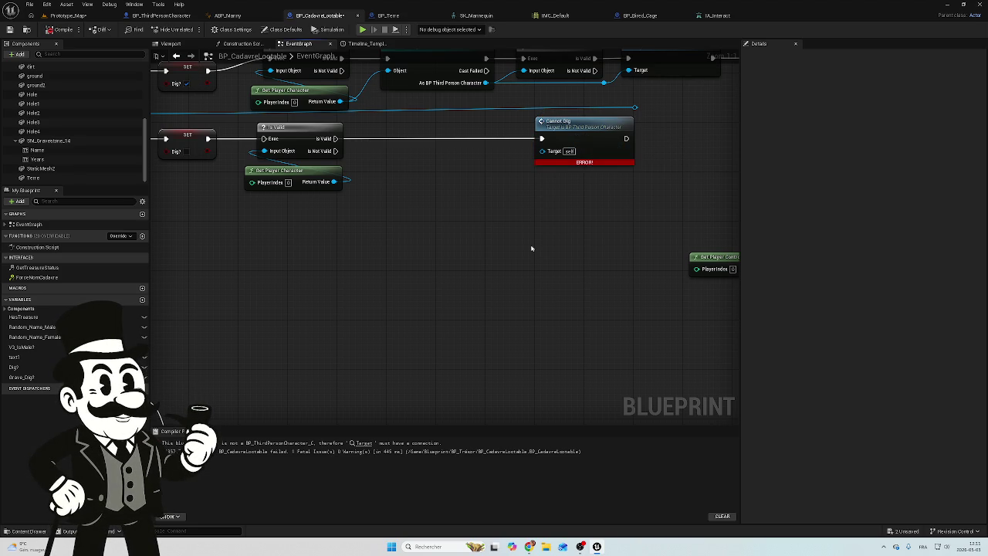
{"action": "key", "text": "ctrl+z"}
{"action": "key", "text": "ctrl+z"}
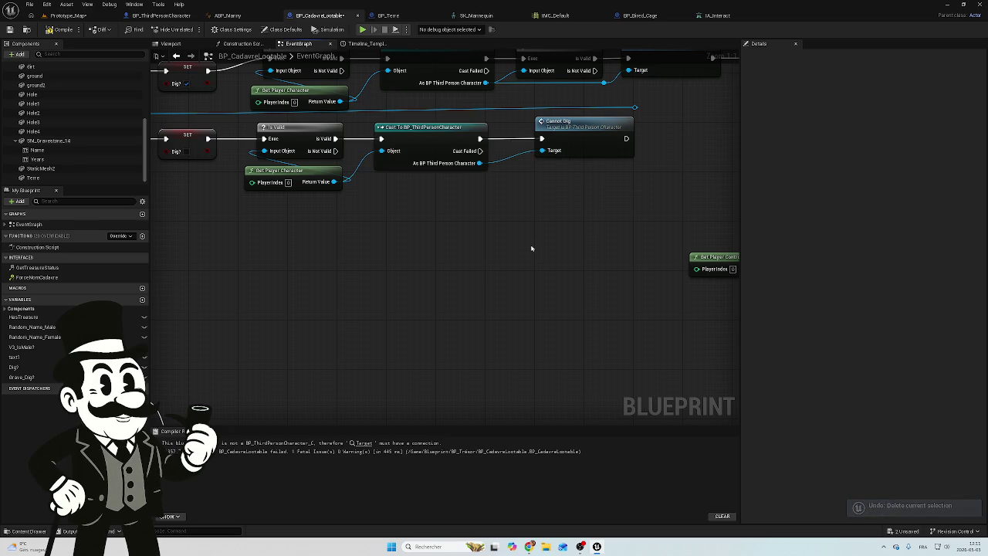
{"action": "left_click_drag", "start_coordinate": [530, 249], "coordinate": [494, 162]}
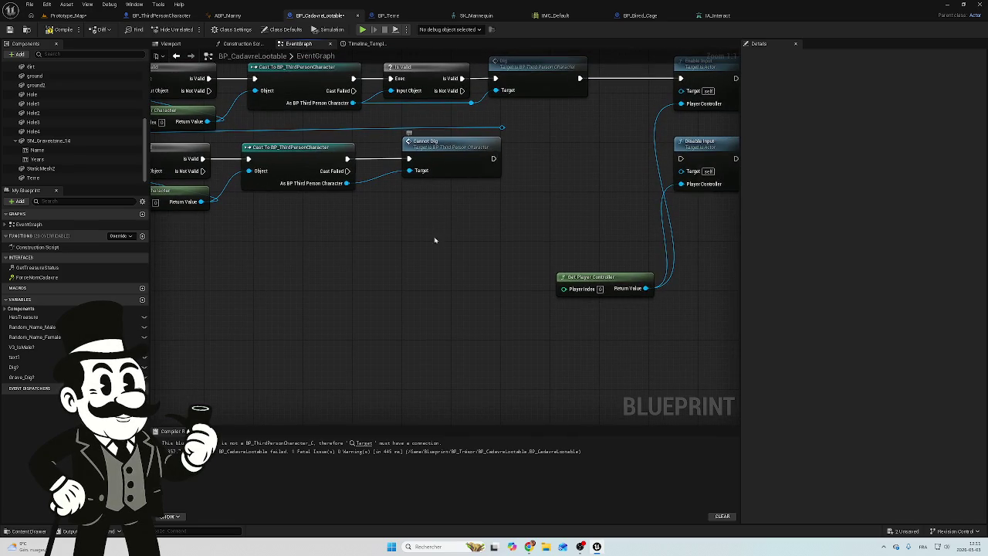
{"action": "scroll", "coordinate": [620, 132], "scroll_direction": "down", "scroll_amount": 4}
Step: Add a Custom Event and rename it Stop_Digging in the Details panel
{"action": "right_click", "coordinate": [267, 254]}
{"action": "type", "text": "cus"}
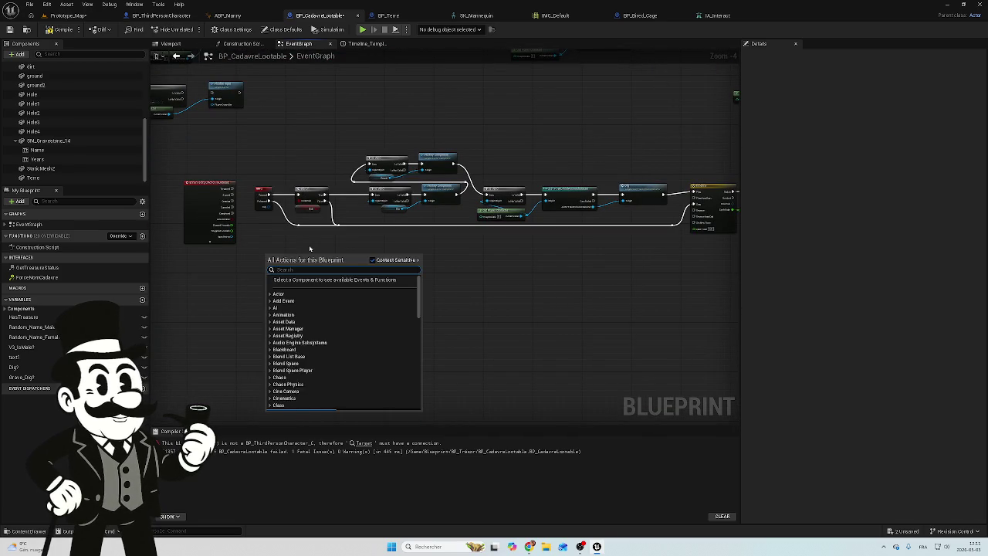
{"action": "type", "text": "tom"}
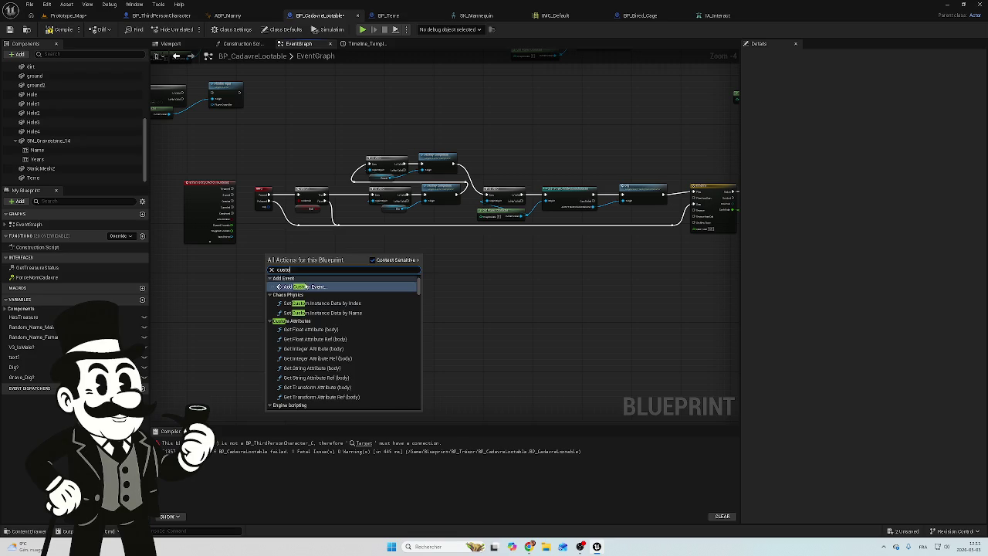
{"action": "left_click", "coordinate": [305, 286]}
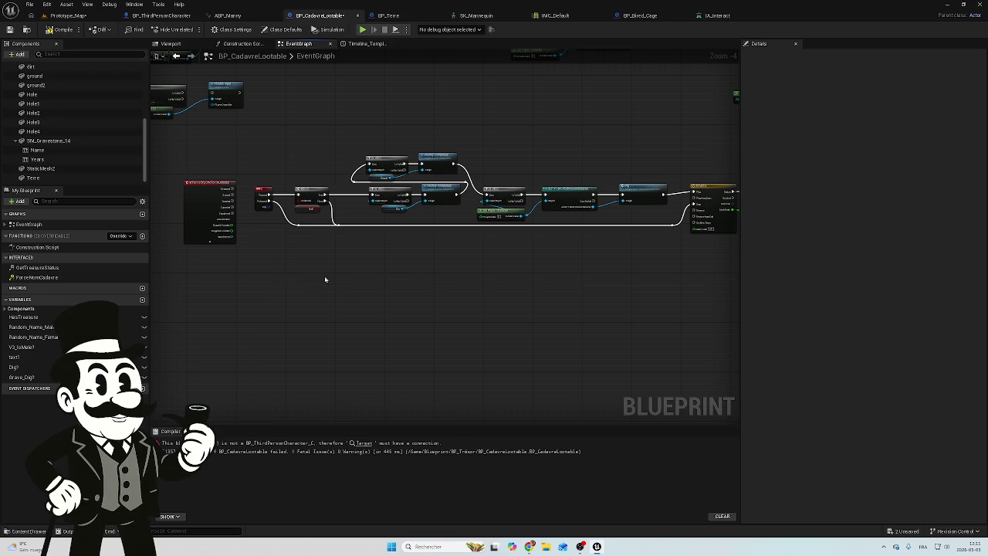
{"action": "scroll", "coordinate": [353, 298], "scroll_direction": "up", "scroll_amount": 1}
{"action": "scroll", "coordinate": [369, 306], "scroll_direction": "up", "scroll_amount": 1}
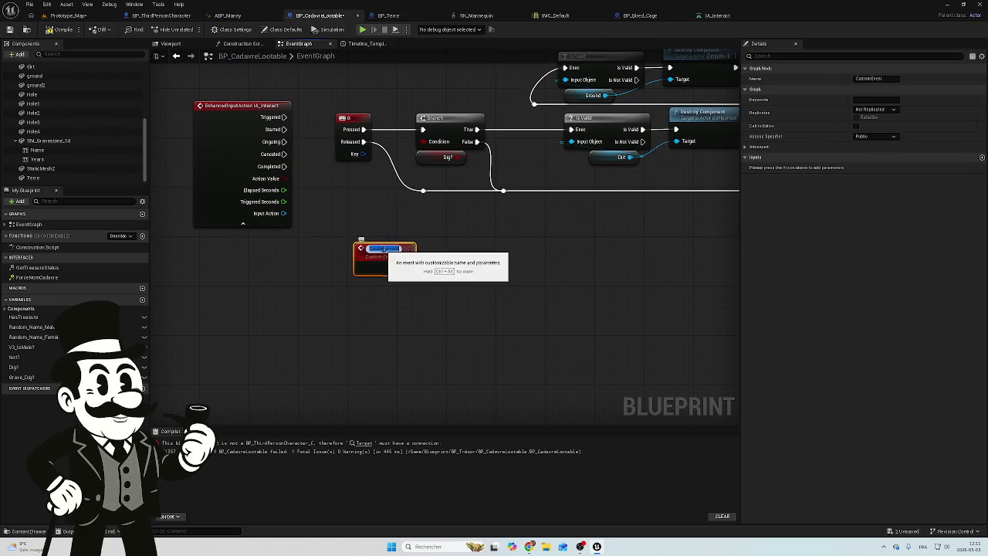
{"action": "double_click", "coordinate": [380, 250]}
{"action": "left_click", "coordinate": [886, 78]}
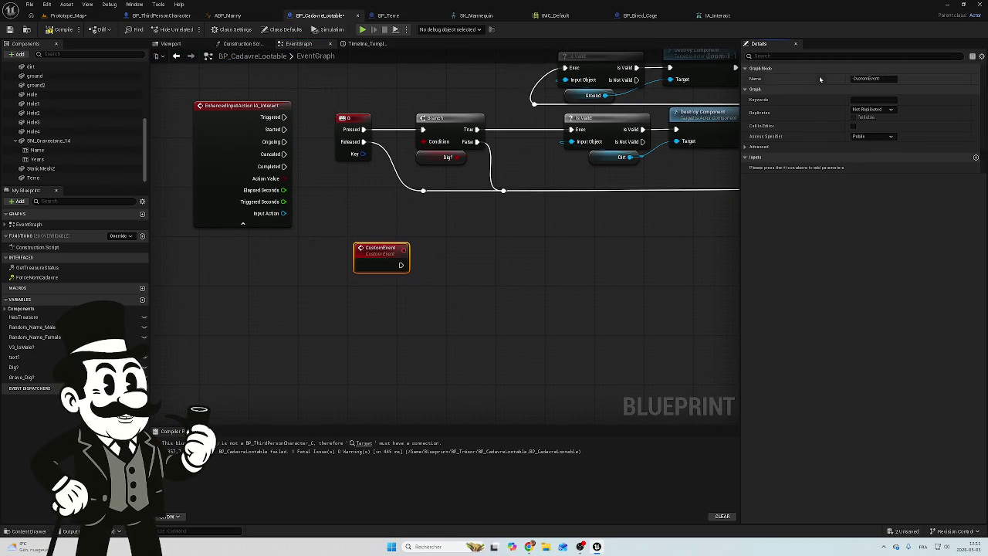
{"action": "double_click", "coordinate": [880, 78]}
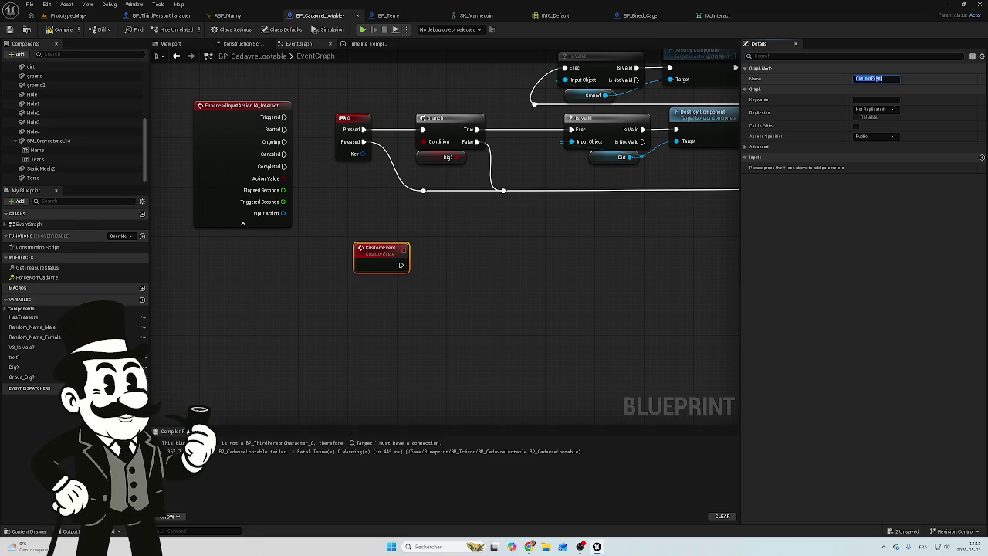
{"action": "type", "text": "Stop_Diggin"}
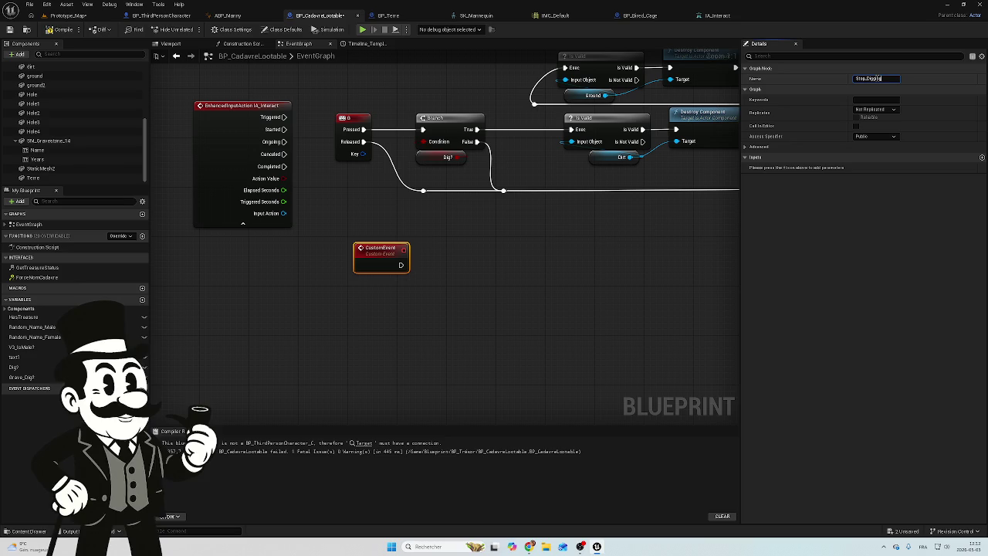
{"action": "type", "text": "g"}
{"action": "left_click", "coordinate": [485, 245]}
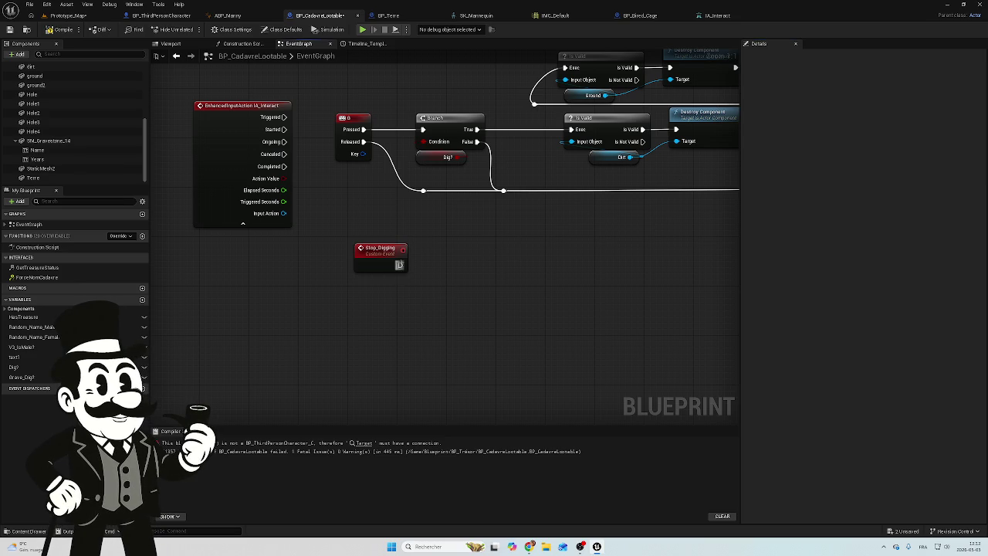
Step: Wire Stop_Digging's exec output into the Released/False reroute line
{"action": "mouse_move", "coordinate": [399, 265]}
{"action": "left_mouse_down"}
{"action": "mouse_move", "coordinate": [498, 244]}
{"action": "mouse_move", "coordinate": [424, 192]}
{"action": "left_mouse_up"}
{"action": "scroll", "coordinate": [430, 205], "scroll_direction": "down", "scroll_amount": 4}
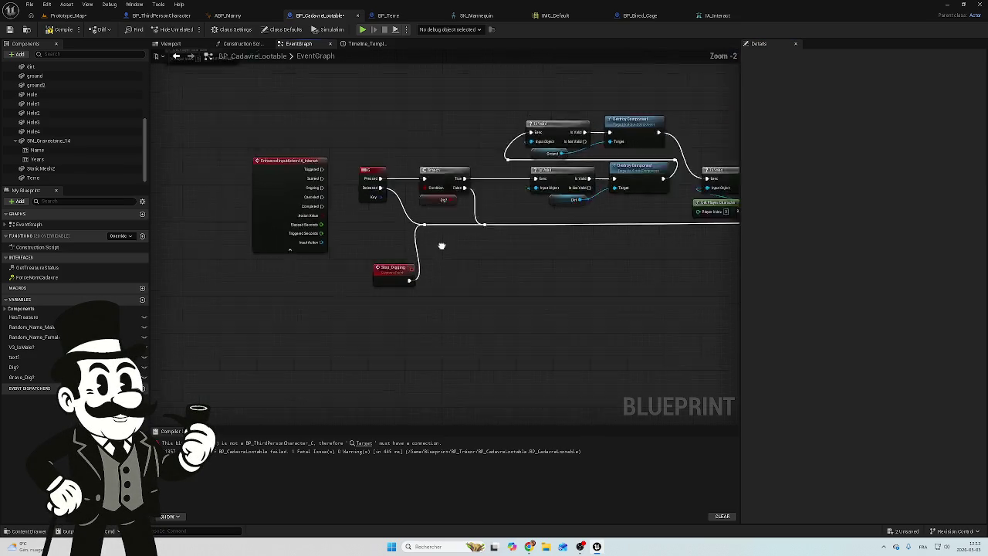
{"action": "left_click_drag", "start_coordinate": [339, 321], "coordinate": [435, 257]}
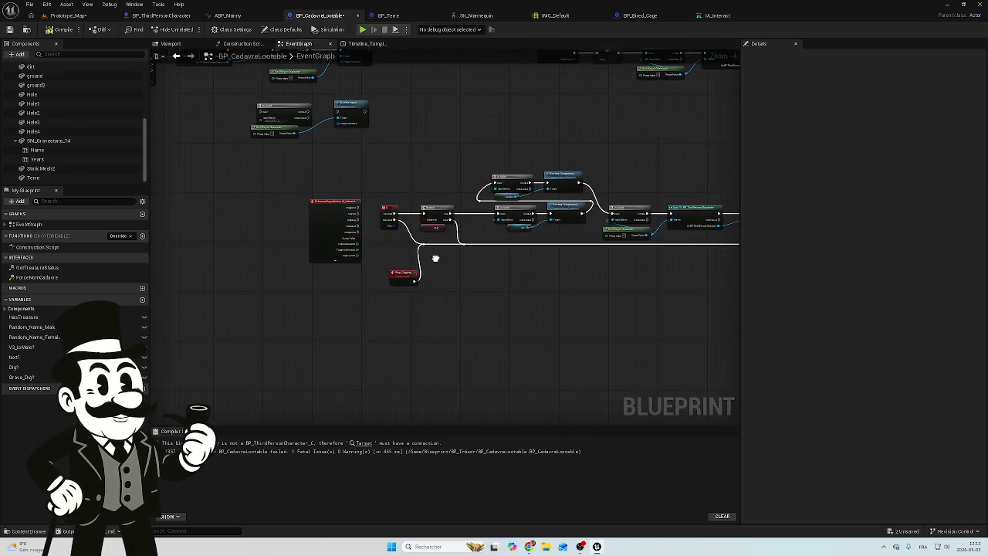
{"action": "left_click_drag", "start_coordinate": [533, 112], "coordinate": [401, 190]}
{"action": "scroll", "coordinate": [430, 176], "scroll_direction": "up", "scroll_amount": 1}
{"action": "scroll", "coordinate": [431, 176], "scroll_direction": "up", "scroll_amount": 4}
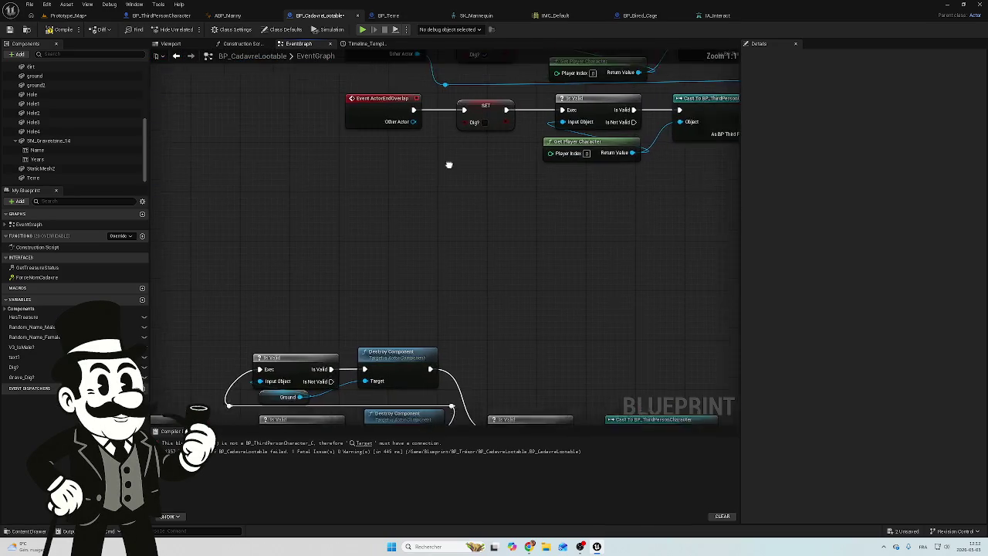
{"action": "mouse_move", "coordinate": [463, 178]}
{"action": "left_mouse_down"}
{"action": "mouse_move", "coordinate": [394, 205]}
{"action": "mouse_move", "coordinate": [306, 205]}
{"action": "mouse_move", "coordinate": [335, 193]}
{"action": "mouse_move", "coordinate": [348, 170]}
{"action": "mouse_move", "coordinate": [304, 152]}
{"action": "mouse_move", "coordinate": [359, 164]}
{"action": "left_mouse_up"}
{"action": "scroll", "coordinate": [384, 206], "scroll_direction": "down", "scroll_amount": 3}
Step: Add a Stop Digging call after ActorEndOverlap and nudge it into place
{"action": "type", "text": "top"}
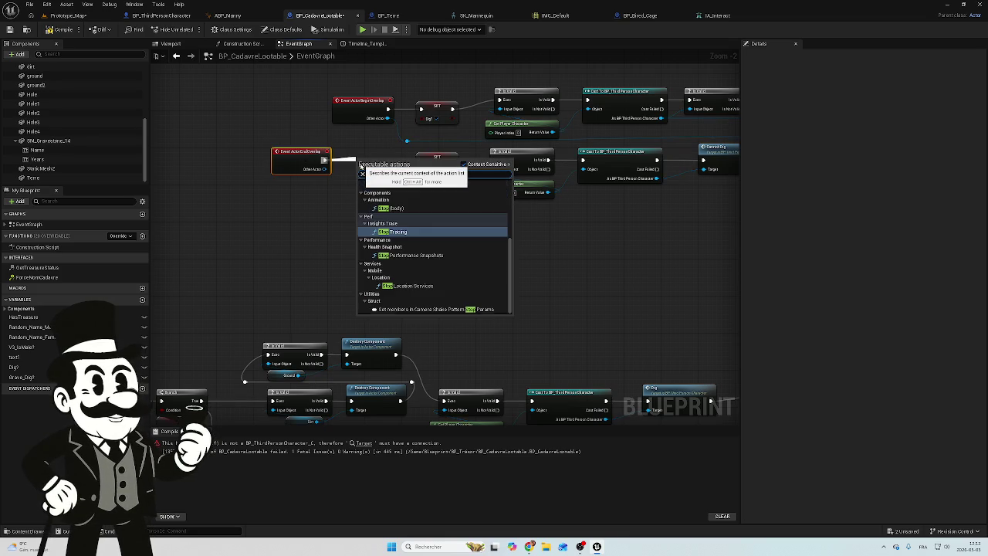
{"action": "type", "text": " d"}
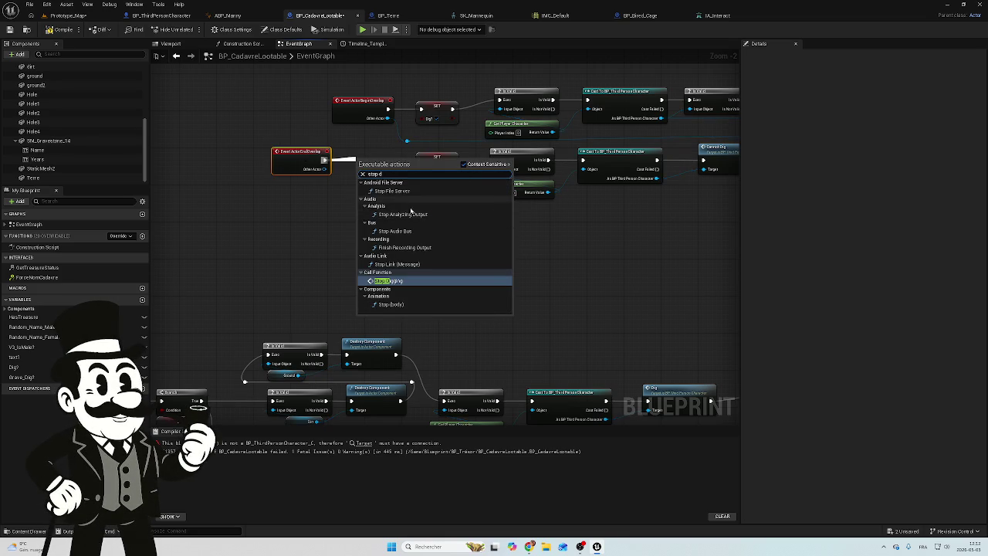
{"action": "left_click", "coordinate": [402, 278]}
{"action": "left_click_drag", "start_coordinate": [385, 163], "coordinate": [379, 152]}
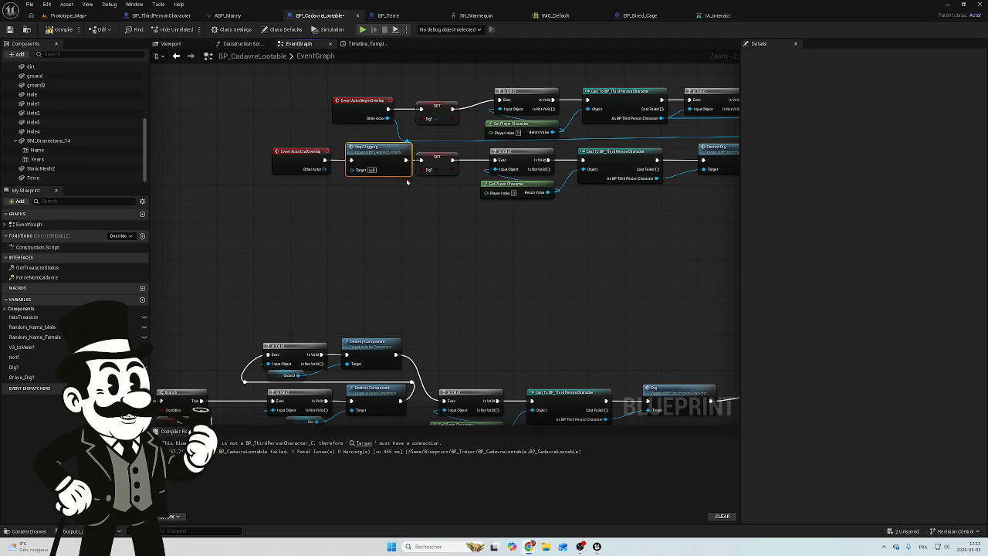
{"action": "left_click_drag", "start_coordinate": [372, 153], "coordinate": [363, 155]}
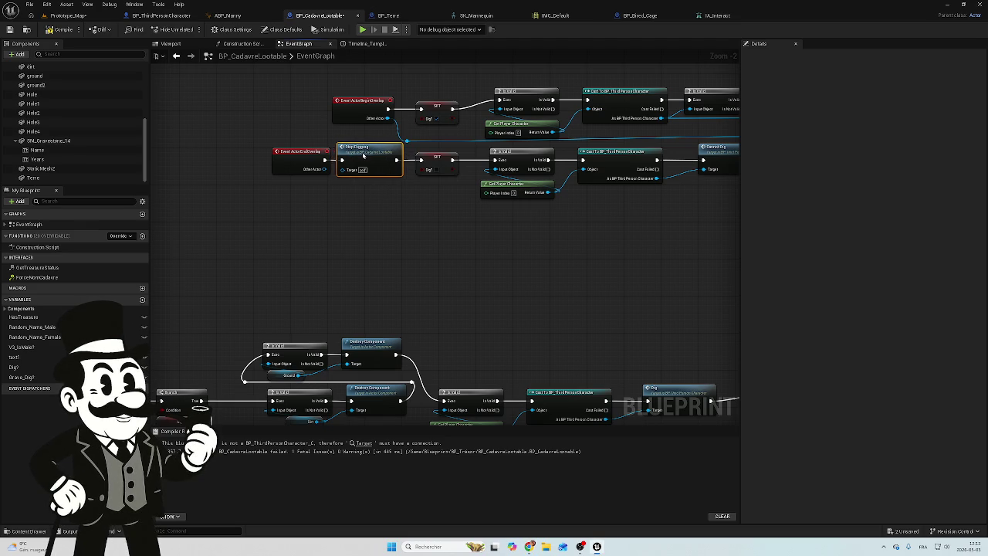
Step: Jump to the Stop_Digging event definition, reposition it, and inspect the B key event
{"action": "key", "text": "alt+g"}
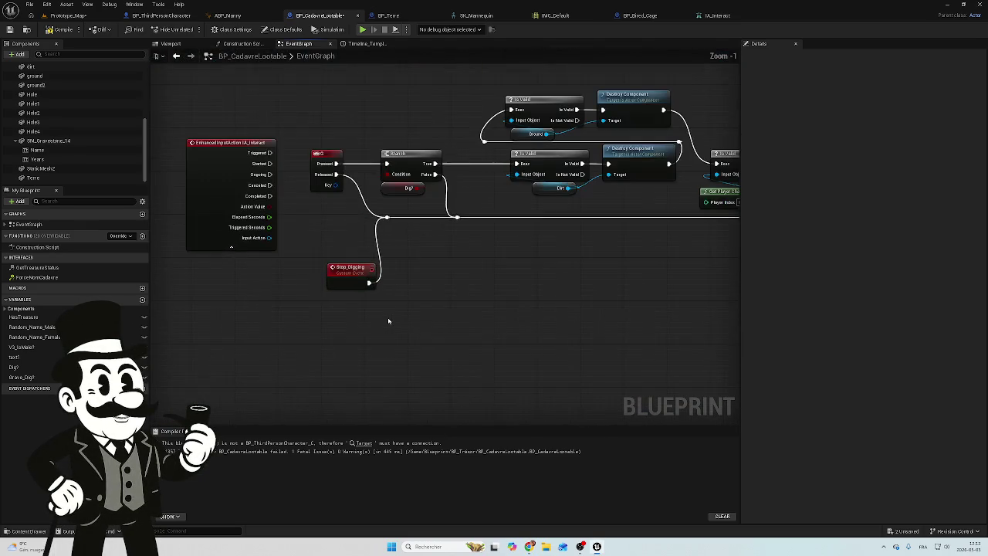
{"action": "left_click_drag", "start_coordinate": [354, 271], "coordinate": [336, 242]}
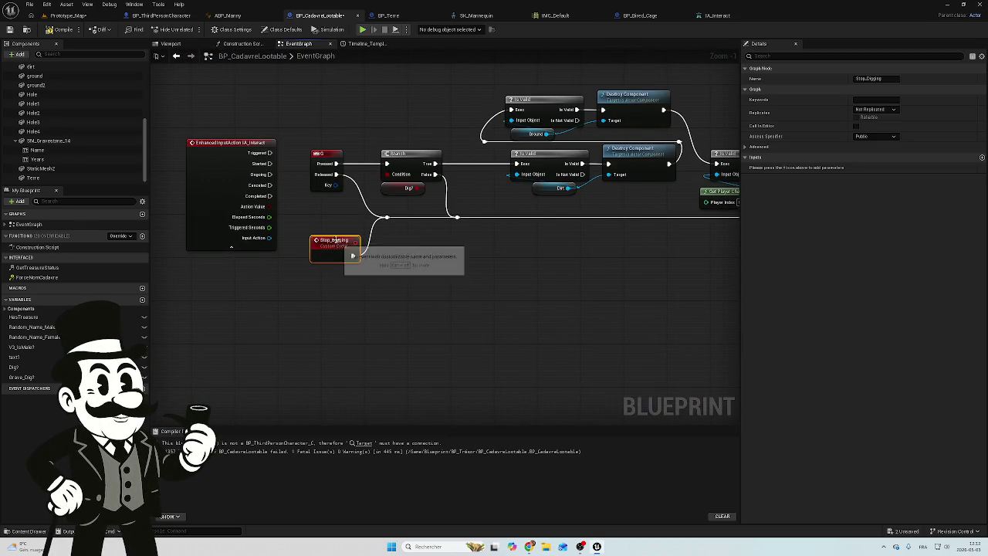
{"action": "scroll", "coordinate": [316, 300], "scroll_direction": "down", "scroll_amount": 5}
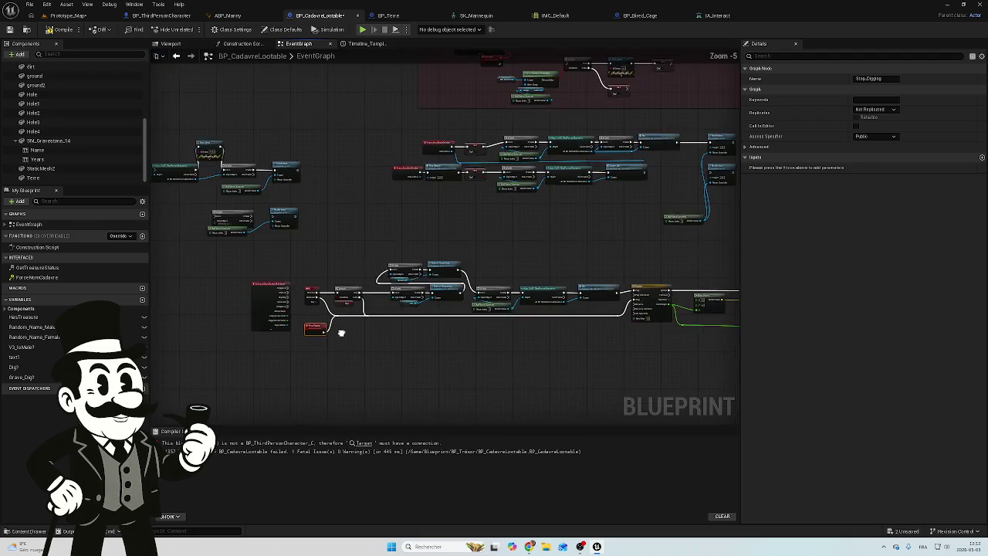
{"action": "scroll", "coordinate": [342, 331], "scroll_direction": "up", "scroll_amount": 4}
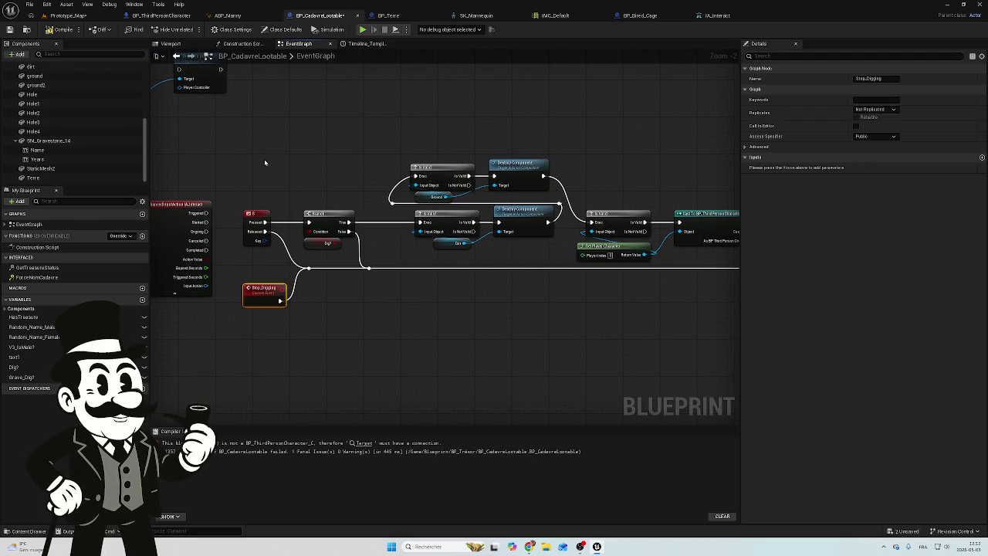
{"action": "left_click", "coordinate": [257, 222]}
{"action": "left_click", "coordinate": [300, 157]}
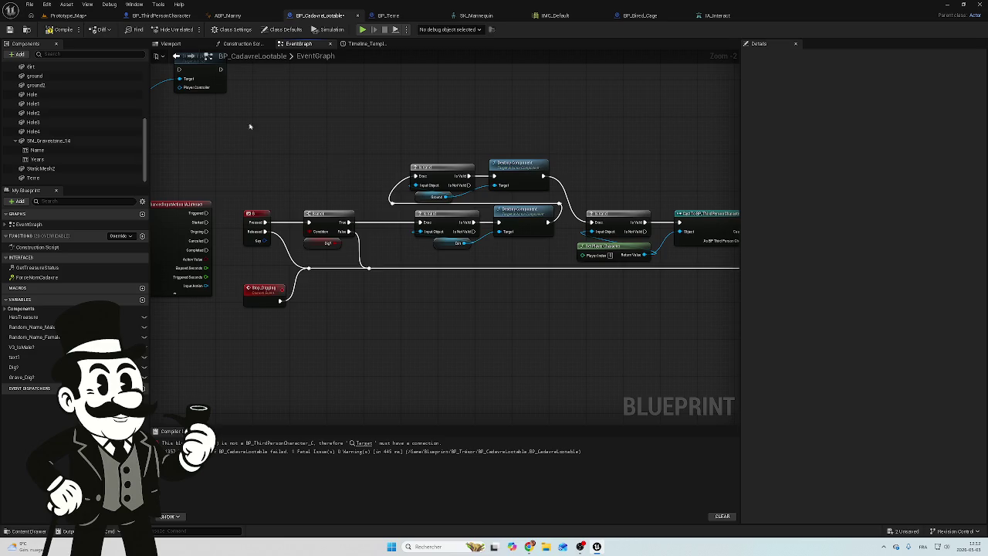
Step: Open the Timeline's Earth_Height curve, then switch to the Prototype_Map level
{"action": "mouse_move", "coordinate": [450, 169]}
{"action": "left_mouse_down"}
{"action": "mouse_move", "coordinate": [250, 143]}
{"action": "mouse_move", "coordinate": [81, 153]}
{"action": "left_mouse_up"}
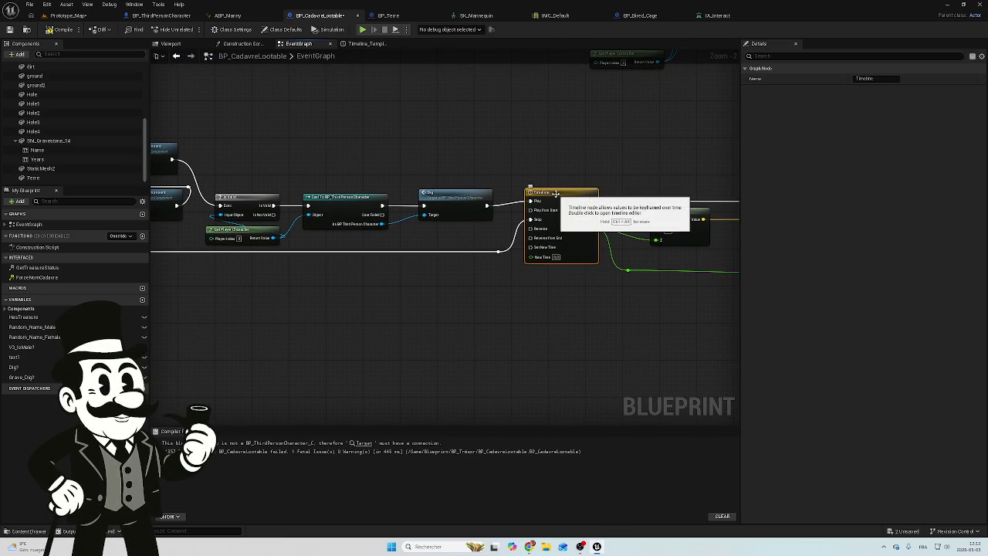
{"action": "double_click", "coordinate": [554, 193]}
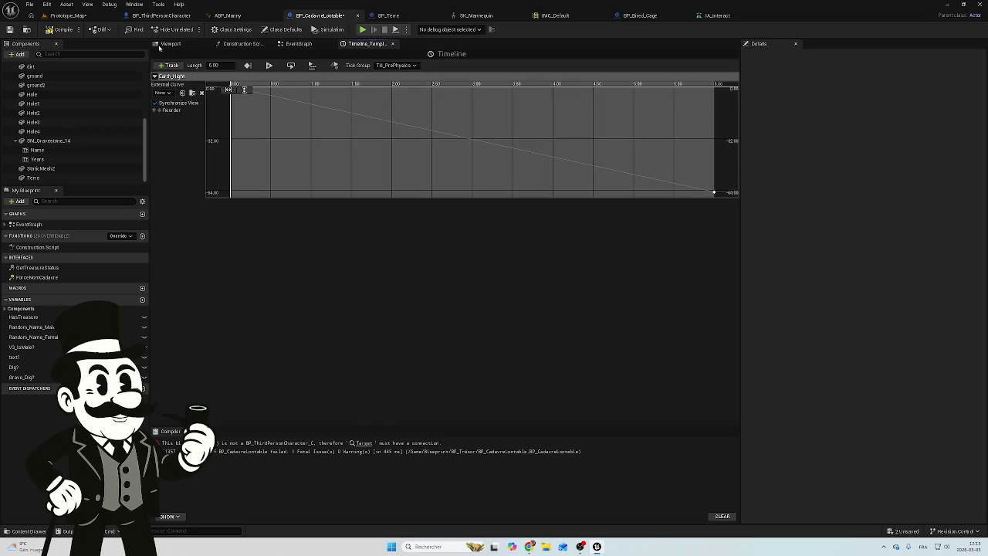
{"action": "left_click", "coordinate": [68, 17]}
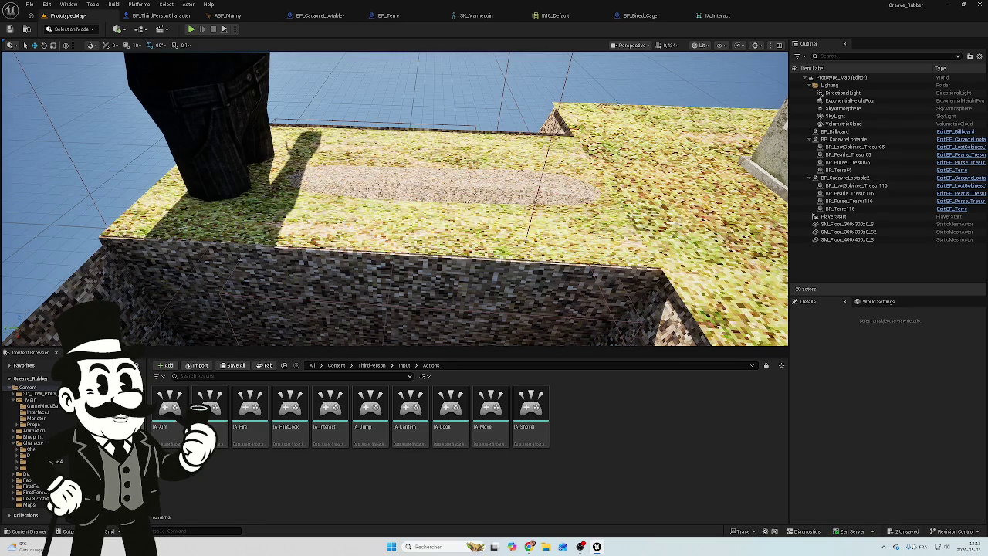
Step: Save BP_CadavreLootable and Prototype_Map, play-test the level, then stop and fly to an overhead view
{"action": "key", "text": "ctrl+shift+s"}
{"action": "left_click", "coordinate": [555, 359]}
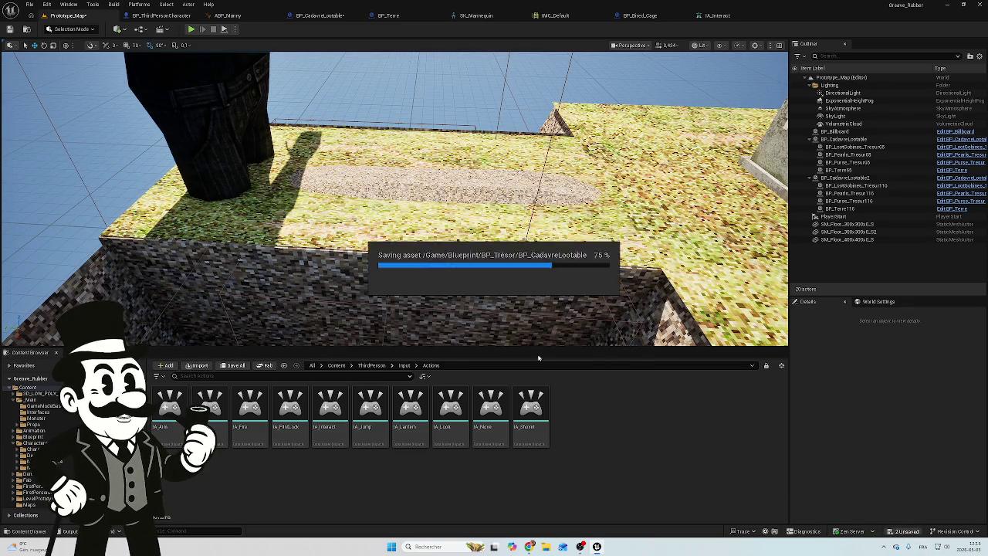
{"action": "key", "text": "alt+p"}
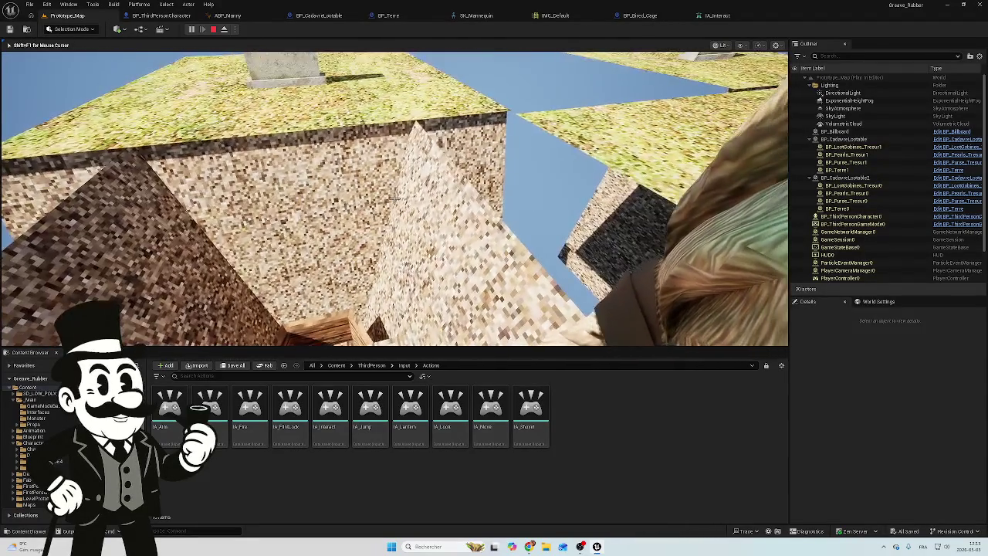
{"action": "key", "text": "Escape"}
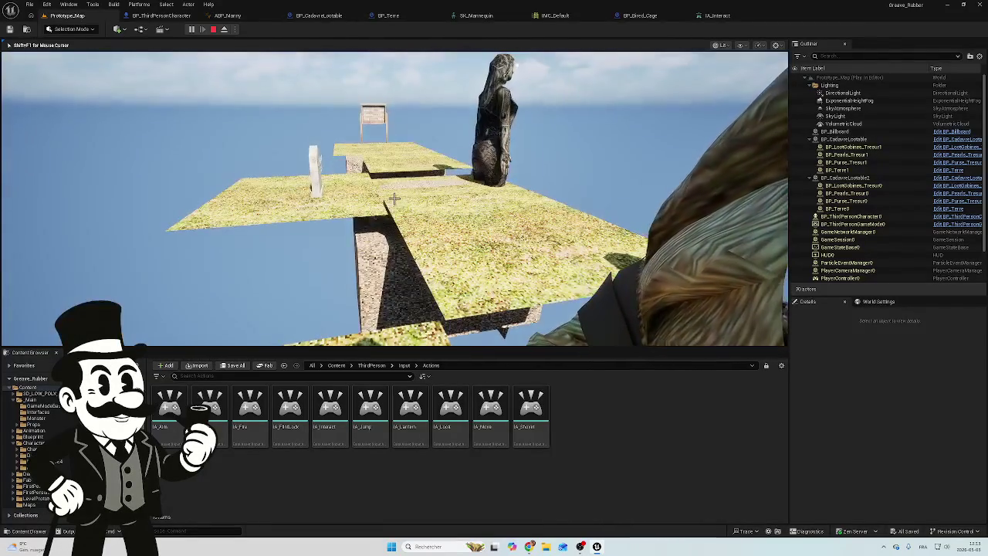
{"action": "key", "text": "Escape"}
{"action": "left_click_drag", "start_coordinate": [378, 85], "coordinate": [324, 123]}
{"action": "left_click_drag", "start_coordinate": [152, 54], "coordinate": [152, 65]}
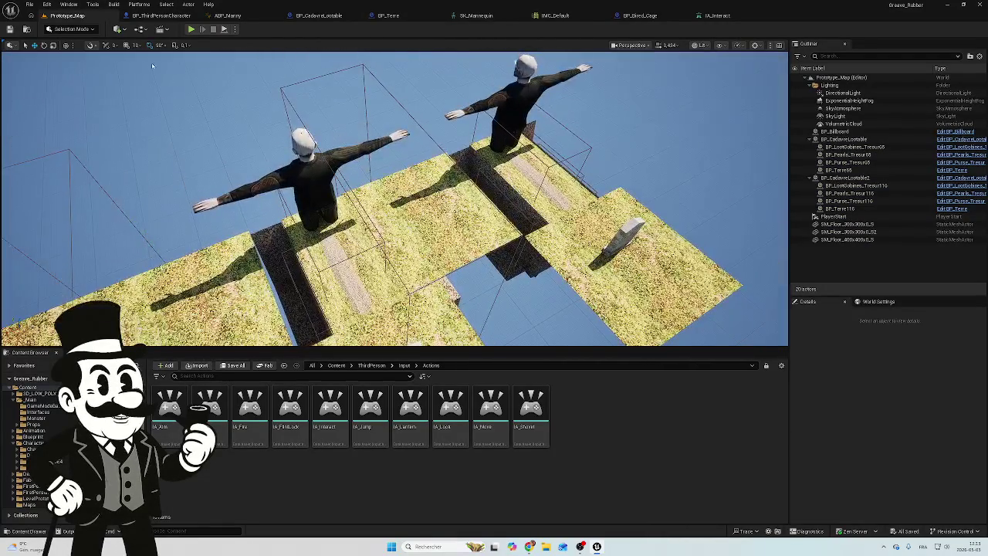
Step: Review the character's interact logic, then frame BP_Terre's overlap and Dig_Hole nodes together
{"action": "left_click", "coordinate": [155, 16]}
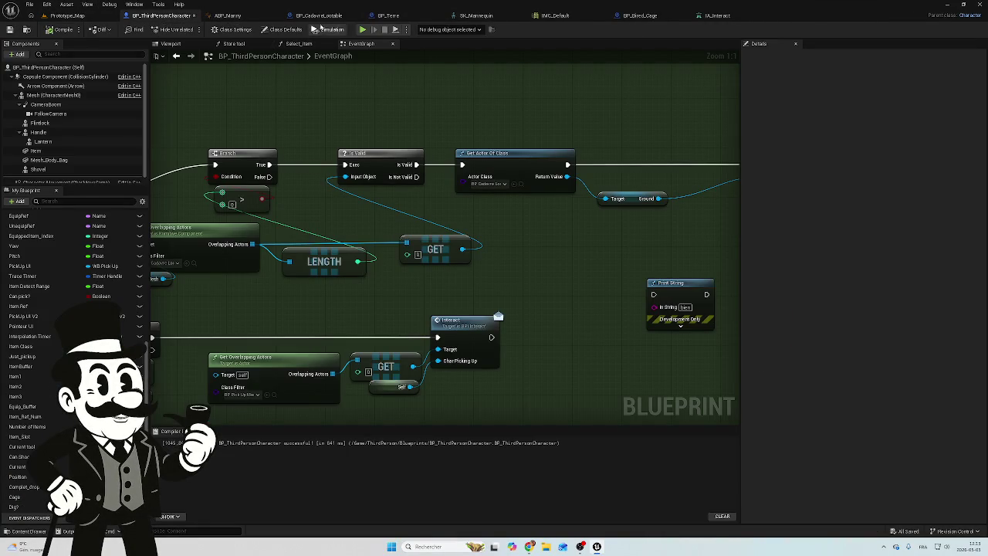
{"action": "mouse_move", "coordinate": [312, 275]}
{"action": "left_mouse_down"}
{"action": "mouse_move", "coordinate": [601, 202]}
{"action": "mouse_move", "coordinate": [479, 180]}
{"action": "mouse_move", "coordinate": [632, 193]}
{"action": "mouse_move", "coordinate": [507, 180]}
{"action": "mouse_move", "coordinate": [567, 224]}
{"action": "left_mouse_up"}
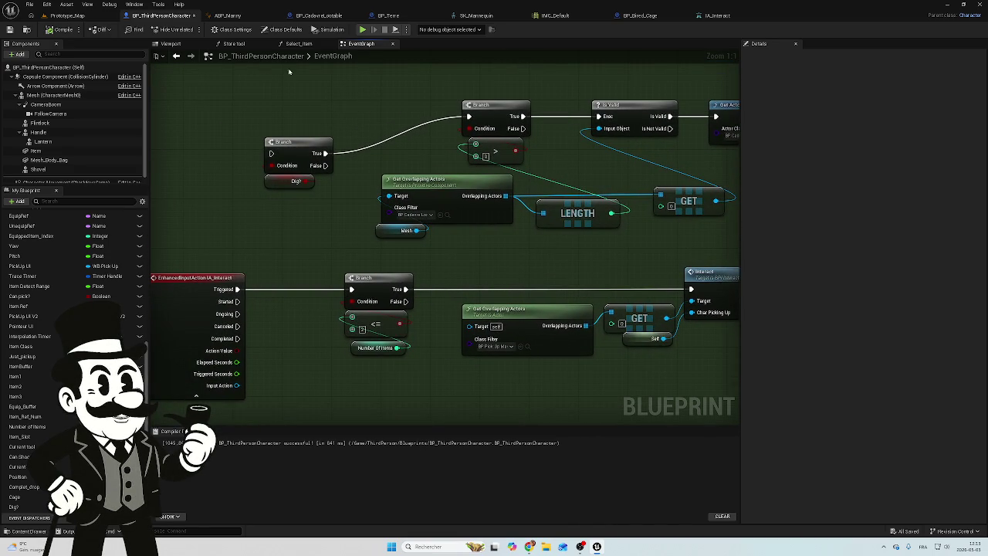
{"action": "left_click", "coordinate": [336, 19]}
{"action": "left_click", "coordinate": [389, 18]}
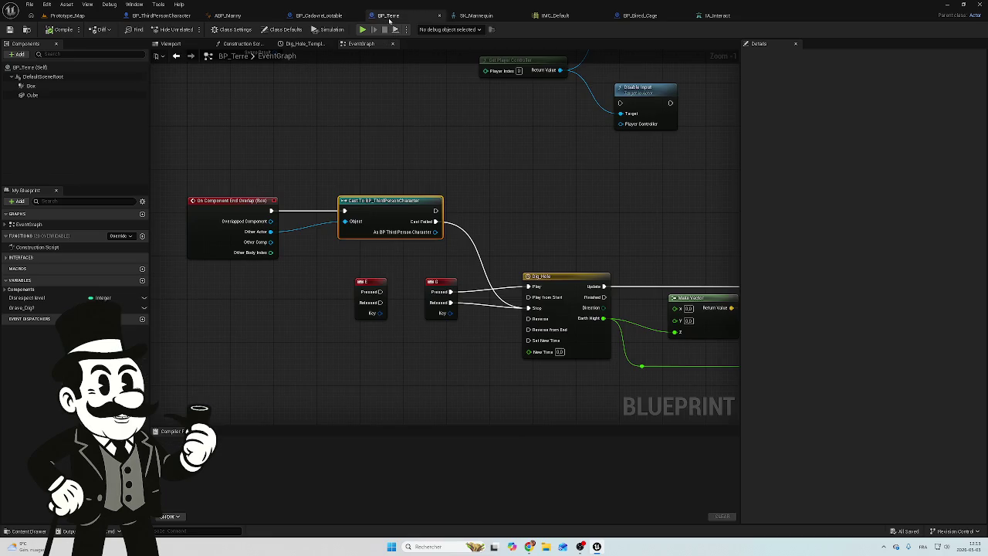
{"action": "mouse_move", "coordinate": [402, 167]}
{"action": "left_mouse_down"}
{"action": "mouse_move", "coordinate": [371, 176]}
{"action": "mouse_move", "coordinate": [259, 149]}
{"action": "left_mouse_up"}
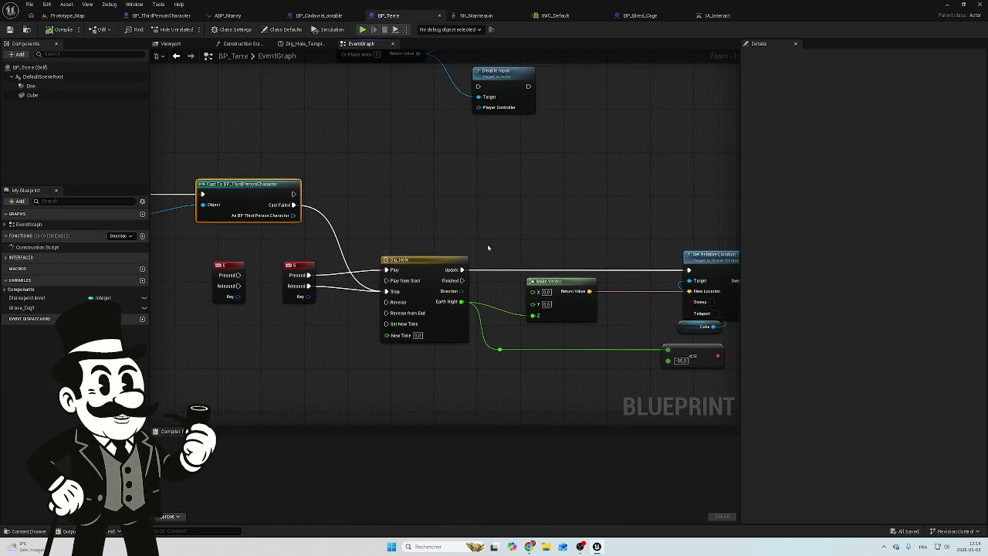
{"action": "mouse_move", "coordinate": [488, 247]}
{"action": "left_mouse_down"}
{"action": "mouse_move", "coordinate": [335, 226]}
{"action": "mouse_move", "coordinate": [554, 253]}
{"action": "mouse_move", "coordinate": [496, 309]}
{"action": "mouse_move", "coordinate": [458, 284]}
{"action": "left_mouse_up"}
{"action": "scroll", "coordinate": [335, 227], "scroll_direction": "down", "scroll_amount": 2}
{"action": "scroll", "coordinate": [556, 254], "scroll_direction": "down", "scroll_amount": 1}
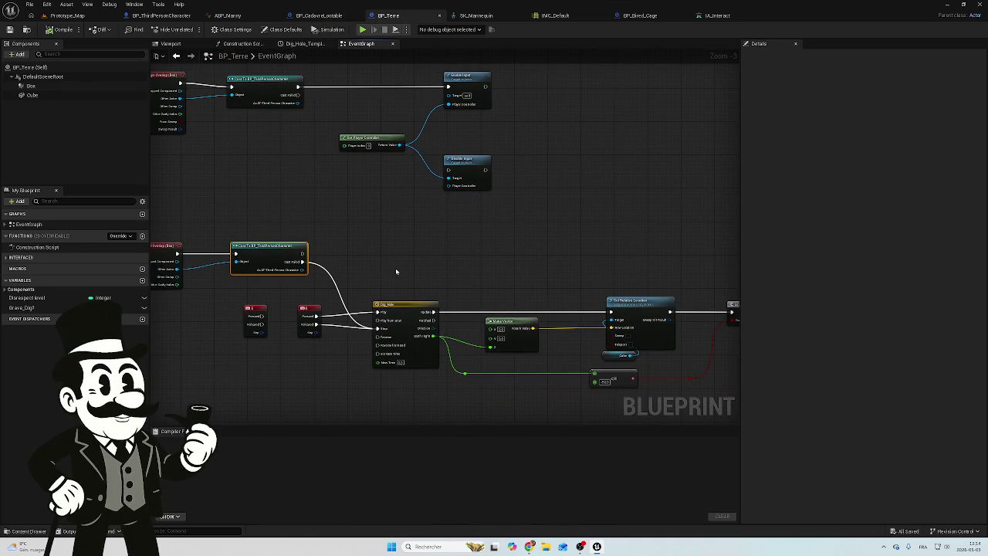
{"action": "left_click_drag", "start_coordinate": [395, 267], "coordinate": [453, 259]}
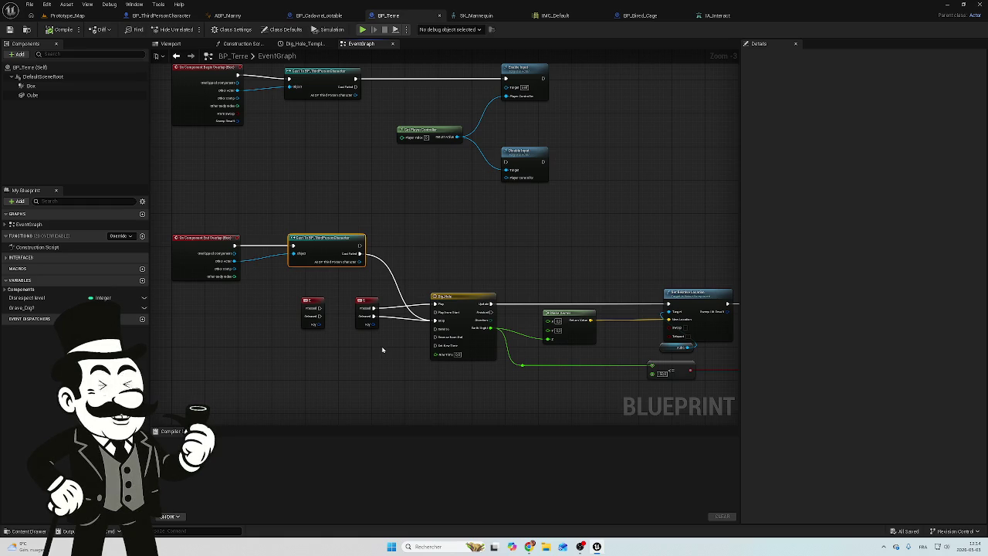
Step: Disconnect the key event's Pressed output from Dig_Hole Stop and compile BP_Terre
{"action": "left_click_drag", "start_coordinate": [382, 346], "coordinate": [351, 304]}
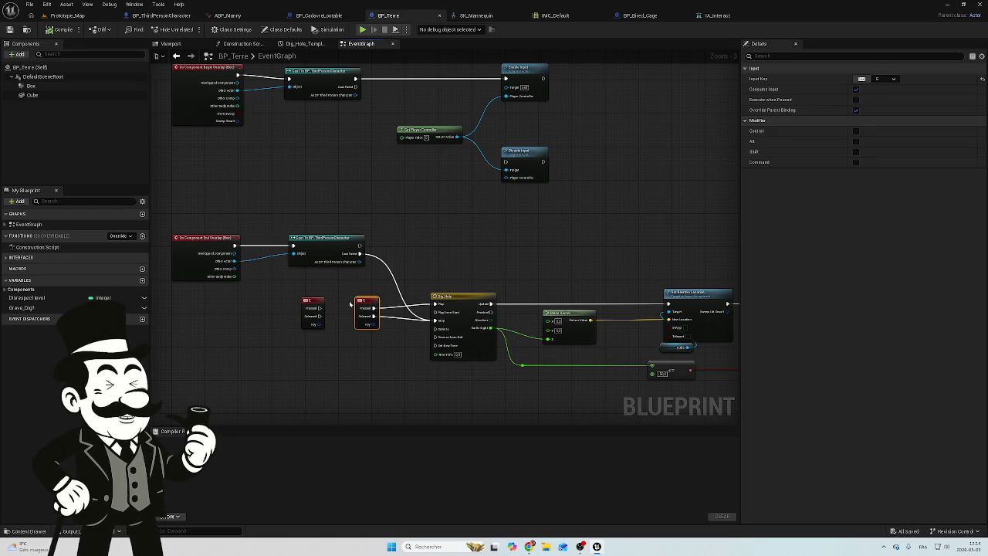
{"action": "left_click", "coordinate": [381, 331]}
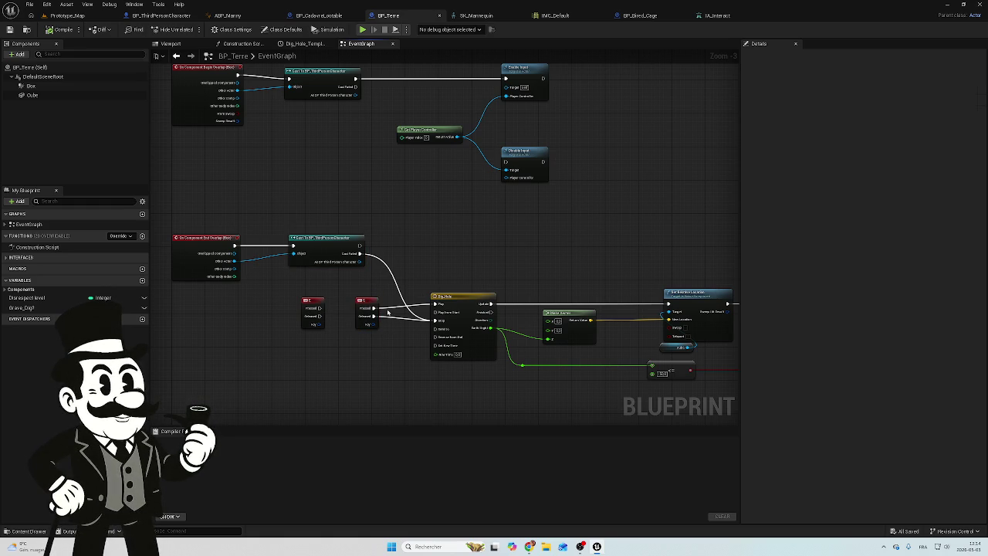
{"action": "left_click", "coordinate": [392, 317], "text": "alt"}
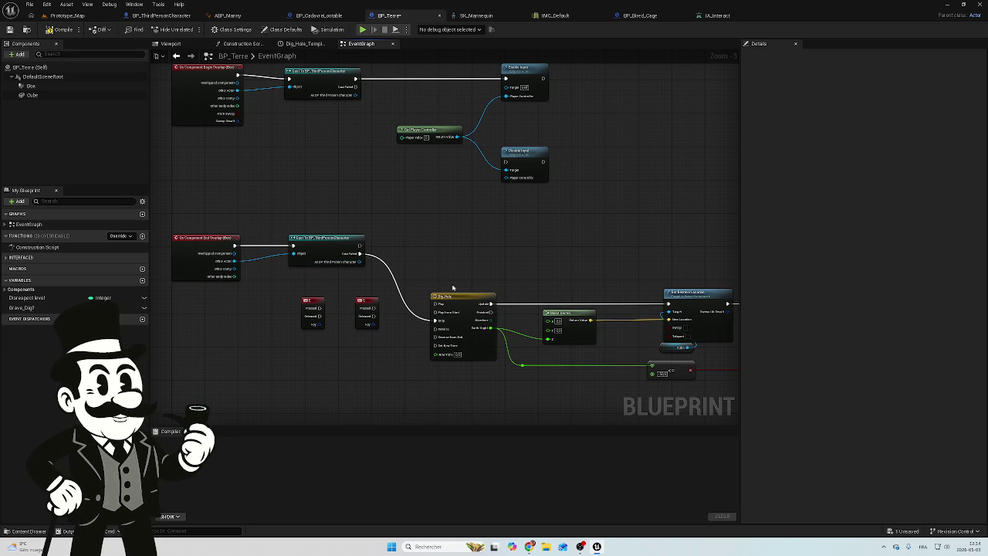
{"action": "mouse_move", "coordinate": [370, 255]}
{"action": "left_mouse_down"}
{"action": "mouse_move", "coordinate": [397, 324]}
{"action": "mouse_move", "coordinate": [375, 303]}
{"action": "left_mouse_up"}
{"action": "left_click", "coordinate": [60, 29]}
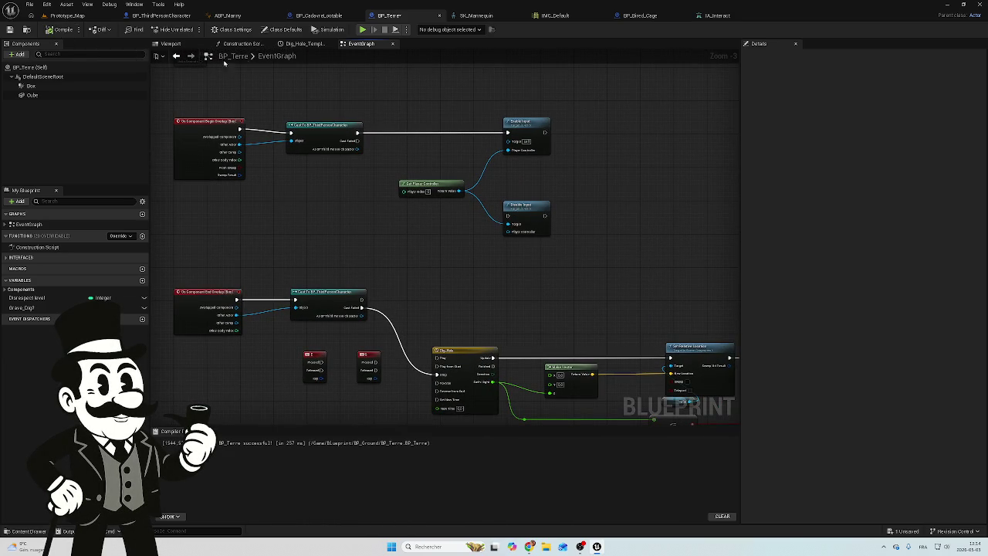
{"action": "left_click", "coordinate": [342, 16]}
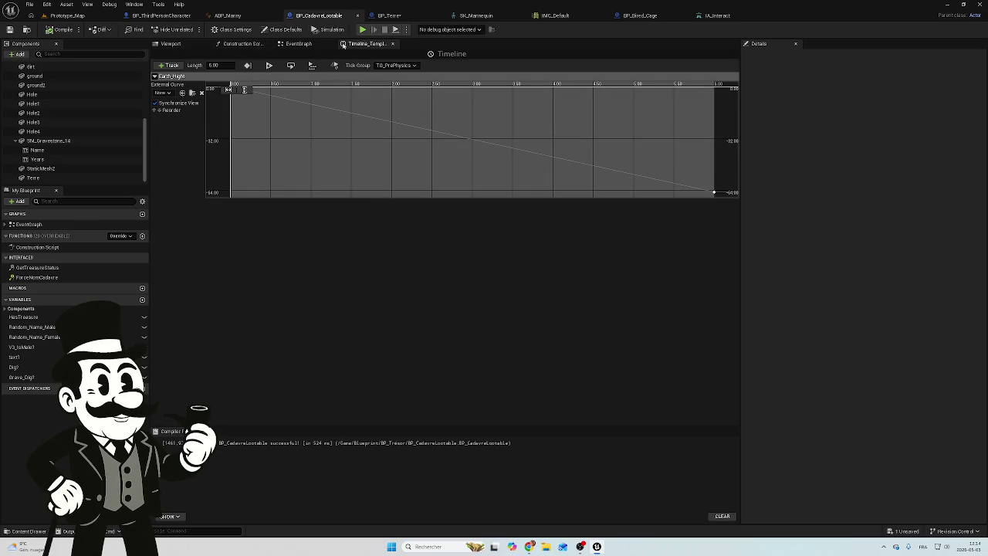
Step: Show BP_CadavreLootable's EventGraph around the Cast and Dig nodes and nudge Get Player Character
{"action": "left_click", "coordinate": [298, 44]}
{"action": "mouse_move", "coordinate": [377, 259]}
{"action": "left_mouse_down"}
{"action": "mouse_move", "coordinate": [545, 260]}
{"action": "mouse_move", "coordinate": [311, 265]}
{"action": "mouse_move", "coordinate": [633, 275]}
{"action": "mouse_move", "coordinate": [392, 236]}
{"action": "mouse_move", "coordinate": [417, 238]}
{"action": "mouse_move", "coordinate": [382, 224]}
{"action": "left_mouse_up"}
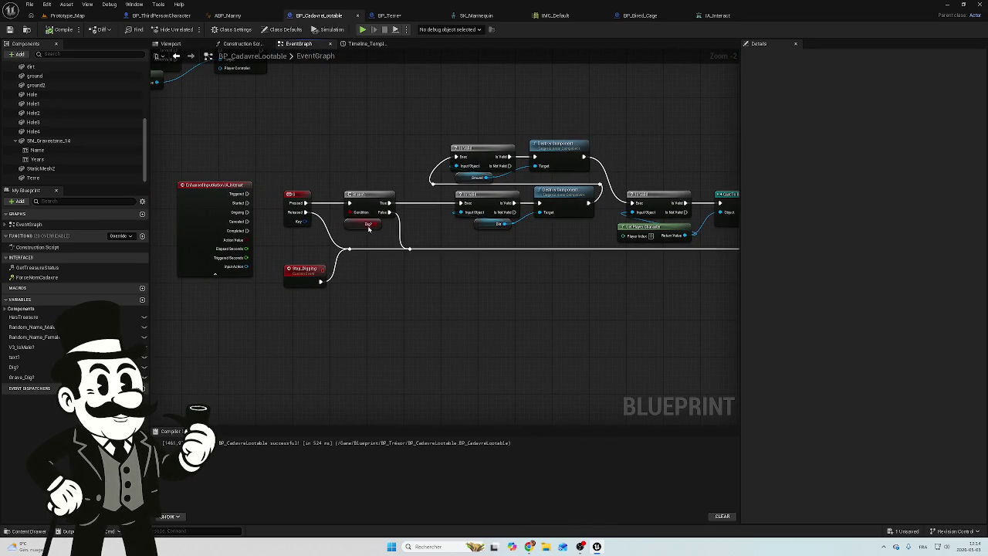
{"action": "scroll", "coordinate": [448, 231], "scroll_direction": "up", "scroll_amount": 3}
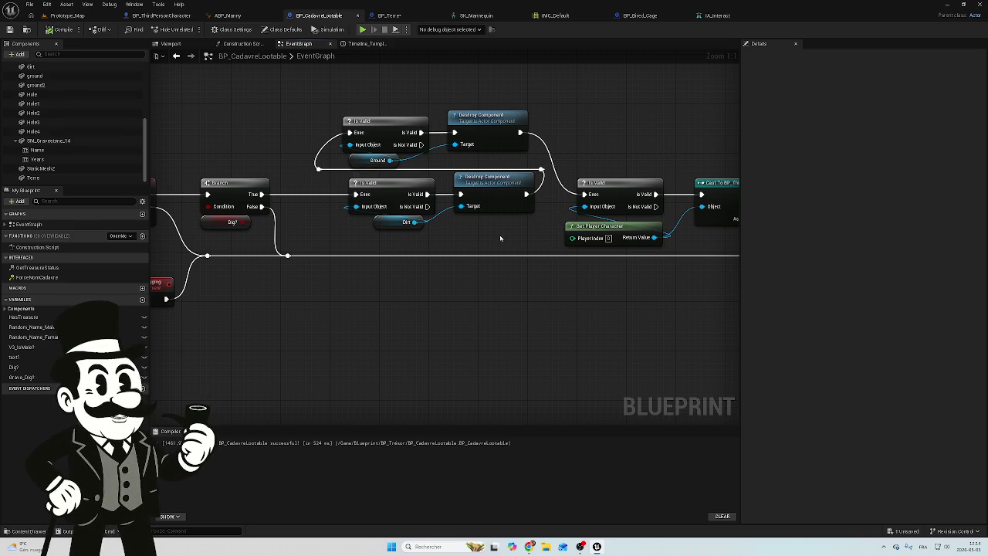
{"action": "mouse_move", "coordinate": [501, 237]}
{"action": "left_mouse_down"}
{"action": "mouse_move", "coordinate": [338, 229]}
{"action": "mouse_move", "coordinate": [290, 211]}
{"action": "left_mouse_up"}
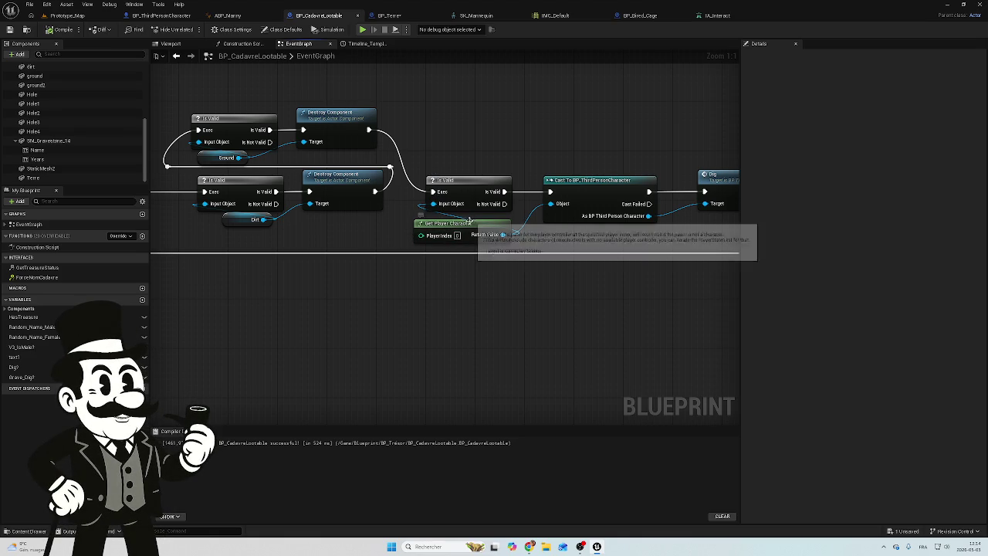
{"action": "left_click_drag", "start_coordinate": [469, 224], "coordinate": [474, 218]}
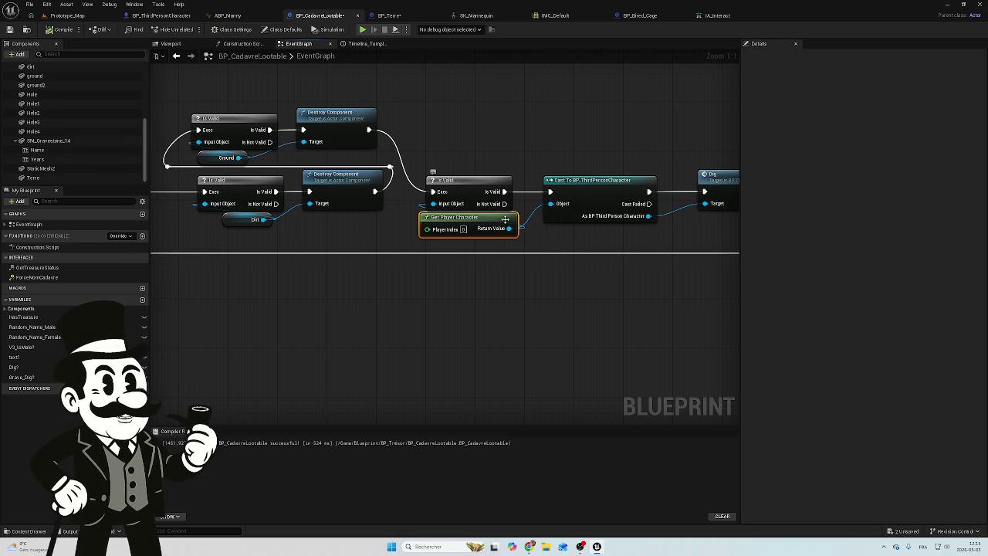
Step: Wire the top Destroy Component's exec output straight to the Timeline's Play pin
{"action": "mouse_move", "coordinate": [566, 246]}
{"action": "left_mouse_down"}
{"action": "mouse_move", "coordinate": [415, 226]}
{"action": "mouse_move", "coordinate": [452, 227]}
{"action": "mouse_move", "coordinate": [434, 226]}
{"action": "left_mouse_up"}
{"action": "scroll", "coordinate": [434, 226], "scroll_direction": "down", "scroll_amount": 1}
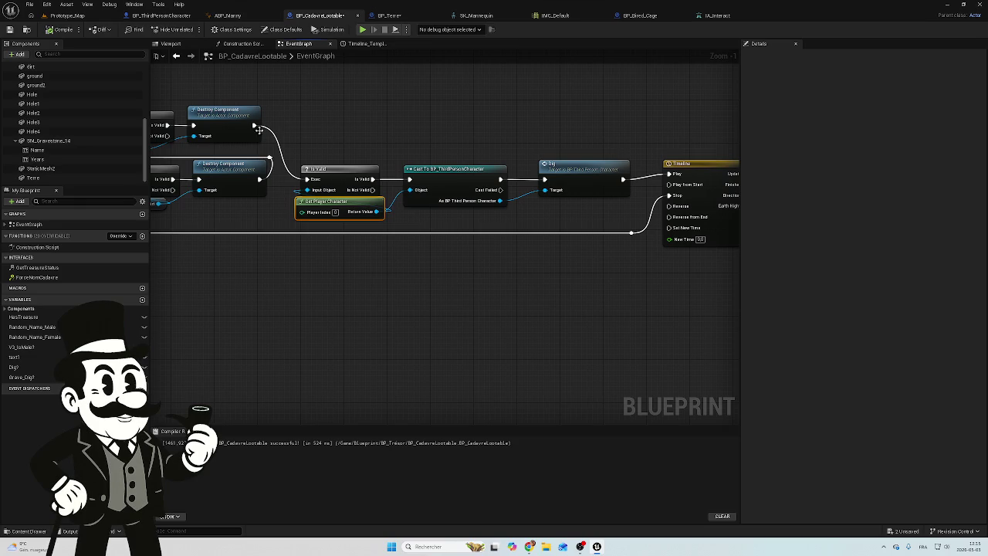
{"action": "mouse_move", "coordinate": [255, 125]}
{"action": "left_mouse_down"}
{"action": "mouse_move", "coordinate": [661, 193]}
{"action": "mouse_move", "coordinate": [668, 175]}
{"action": "left_mouse_up"}
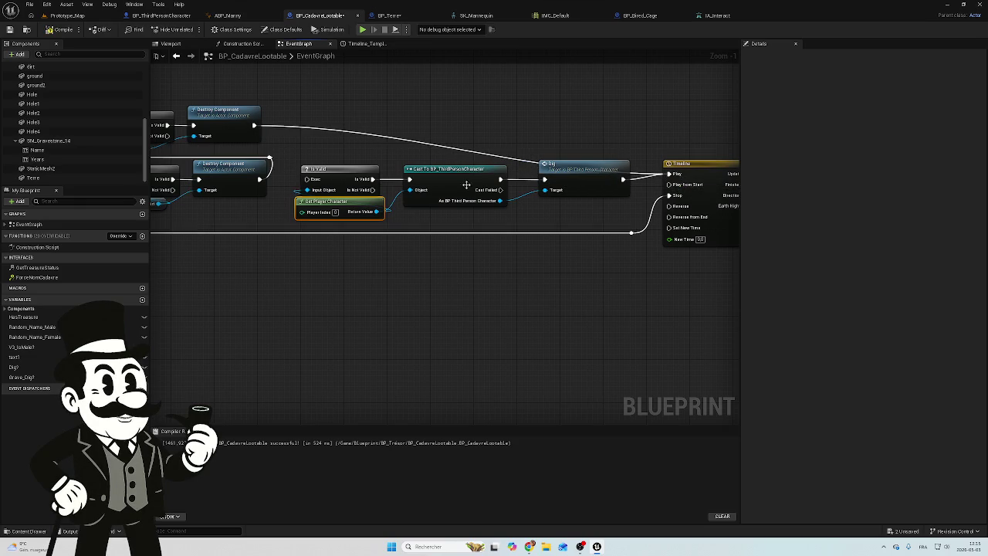
{"action": "left_click_drag", "start_coordinate": [527, 229], "coordinate": [353, 223]}
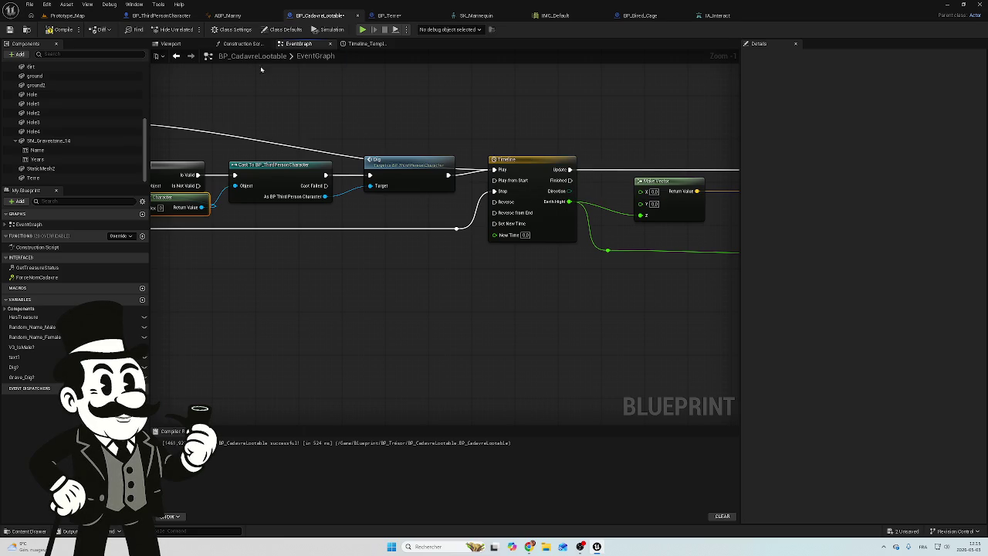
{"action": "mouse_move", "coordinate": [592, 153]}
{"action": "left_mouse_down"}
{"action": "mouse_move", "coordinate": [377, 126]}
{"action": "mouse_move", "coordinate": [348, 136]}
{"action": "left_mouse_up"}
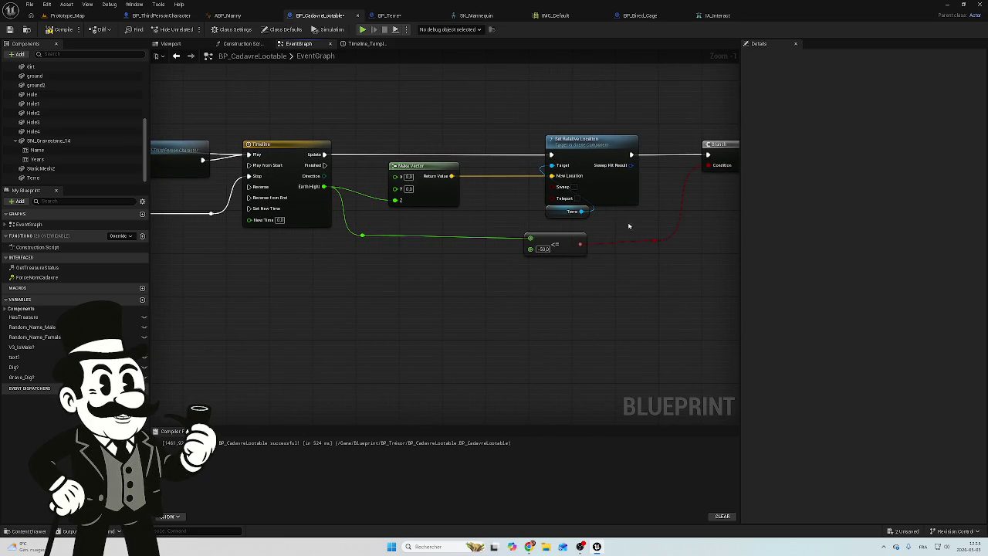
{"action": "scroll", "coordinate": [629, 226], "scroll_direction": "up", "scroll_amount": 1}
{"action": "left_click_drag", "start_coordinate": [615, 222], "coordinate": [549, 221]}
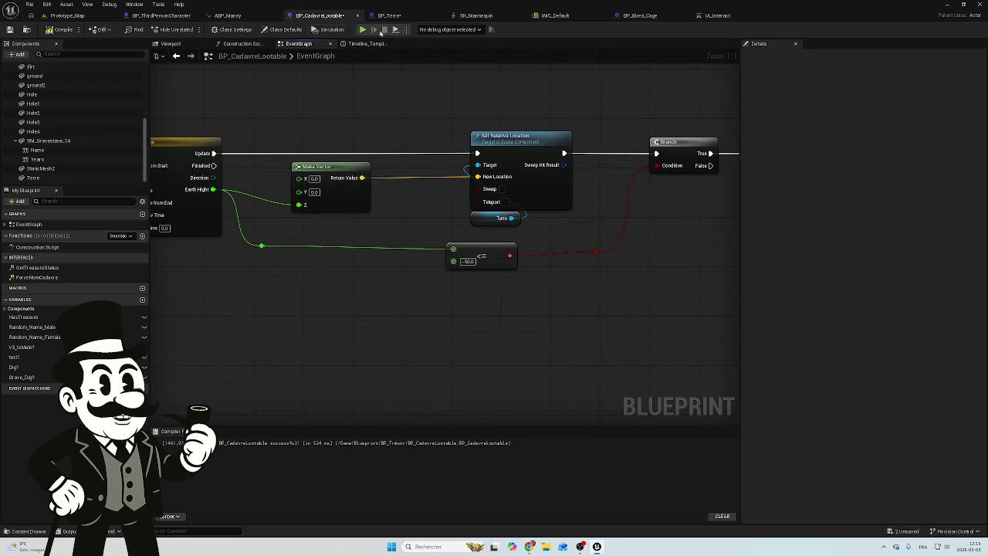
Step: Check BP_Terre's graph, then compile BP_CadavreLootable and return to the Prototype_Map level
{"action": "left_click", "coordinate": [401, 17]}
{"action": "mouse_move", "coordinate": [599, 197]}
{"action": "left_mouse_down"}
{"action": "mouse_move", "coordinate": [379, 139]}
{"action": "mouse_move", "coordinate": [374, 121]}
{"action": "left_mouse_up"}
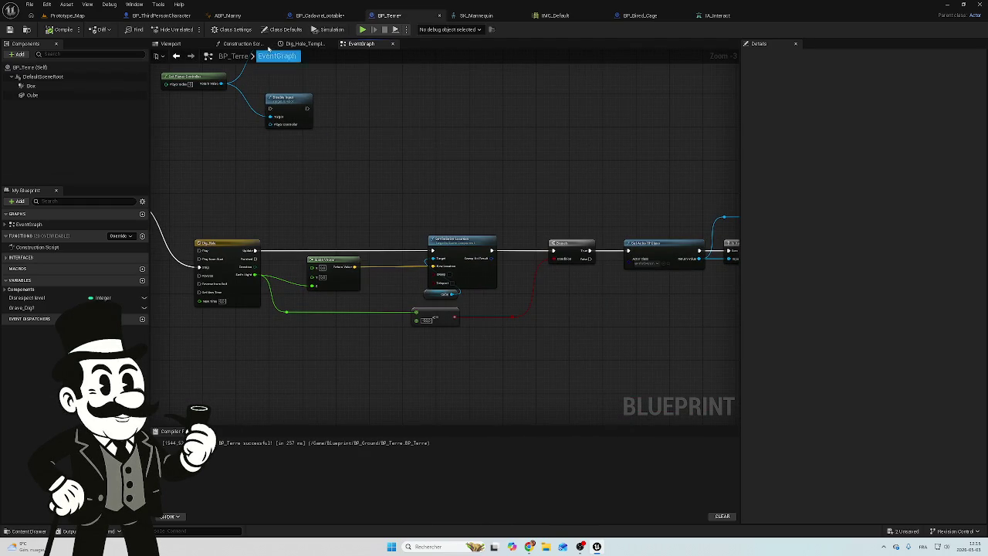
{"action": "left_click", "coordinate": [319, 16]}
{"action": "mouse_move", "coordinate": [496, 108]}
{"action": "left_mouse_down"}
{"action": "mouse_move", "coordinate": [221, 136]}
{"action": "mouse_move", "coordinate": [472, 150]}
{"action": "mouse_move", "coordinate": [362, 159]}
{"action": "mouse_move", "coordinate": [582, 138]}
{"action": "left_mouse_up"}
{"action": "scroll", "coordinate": [213, 138], "scroll_direction": "down", "scroll_amount": 2}
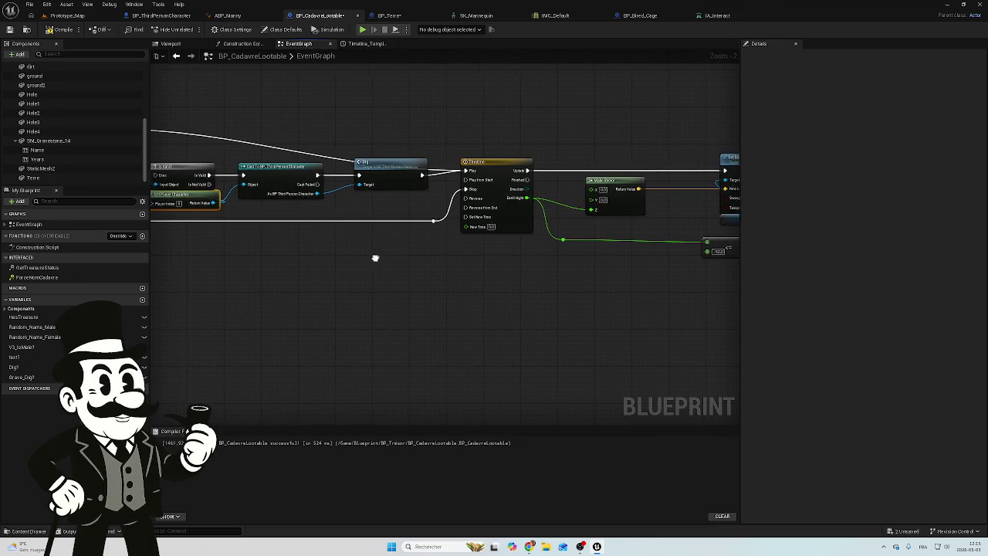
{"action": "mouse_move", "coordinate": [375, 258]}
{"action": "left_mouse_down"}
{"action": "mouse_move", "coordinate": [458, 229]}
{"action": "mouse_move", "coordinate": [585, 240]}
{"action": "left_mouse_up"}
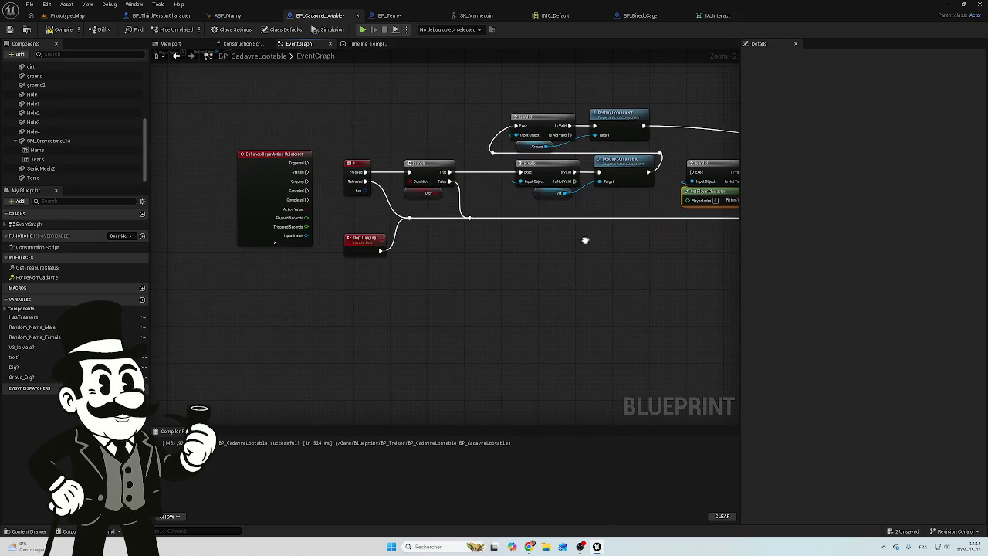
{"action": "left_click", "coordinate": [62, 35]}
{"action": "left_click", "coordinate": [67, 15]}
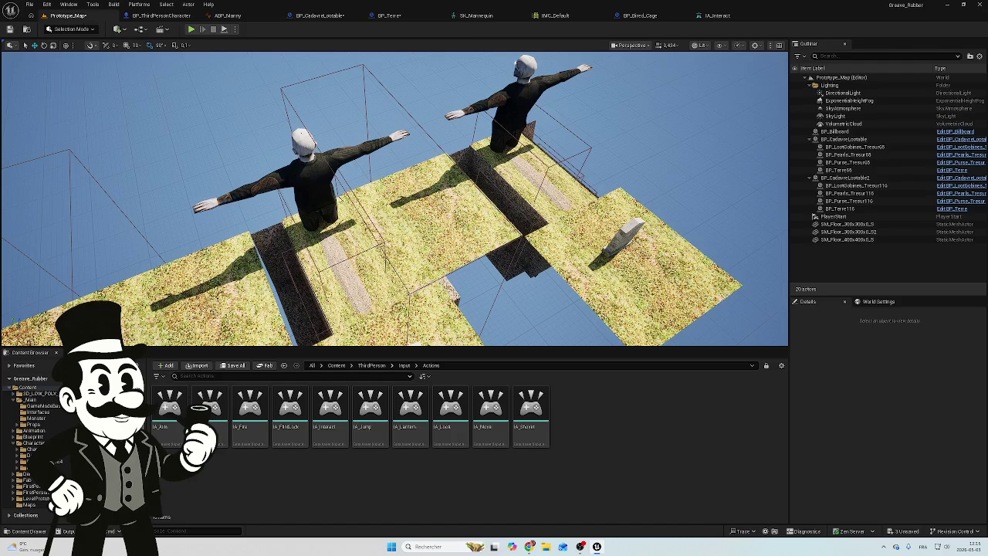
Step: Save BP_CadavreLootable, BP_Terre and Prototype_Map, then play-test the level and stop with Esc
{"action": "left_click", "coordinate": [902, 532]}
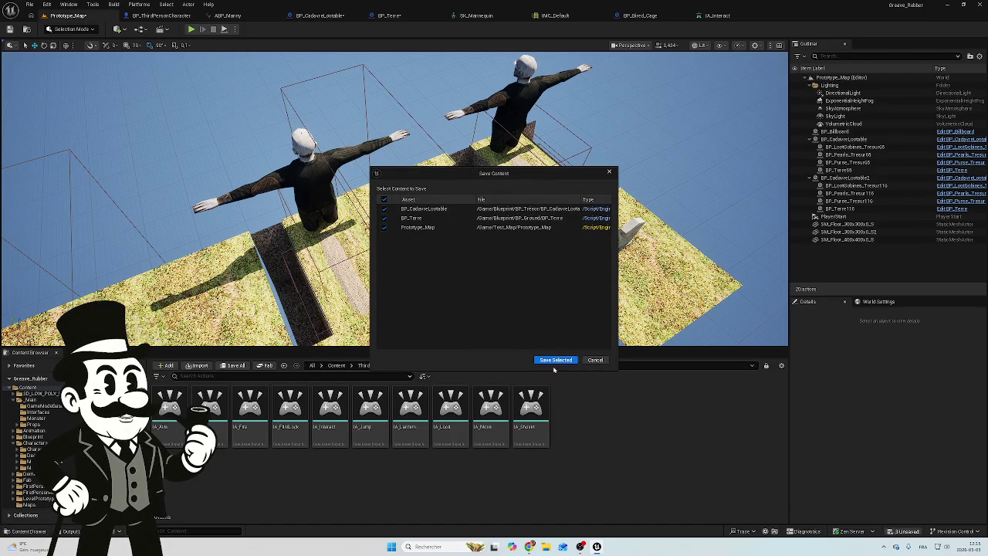
{"action": "left_click", "coordinate": [540, 361]}
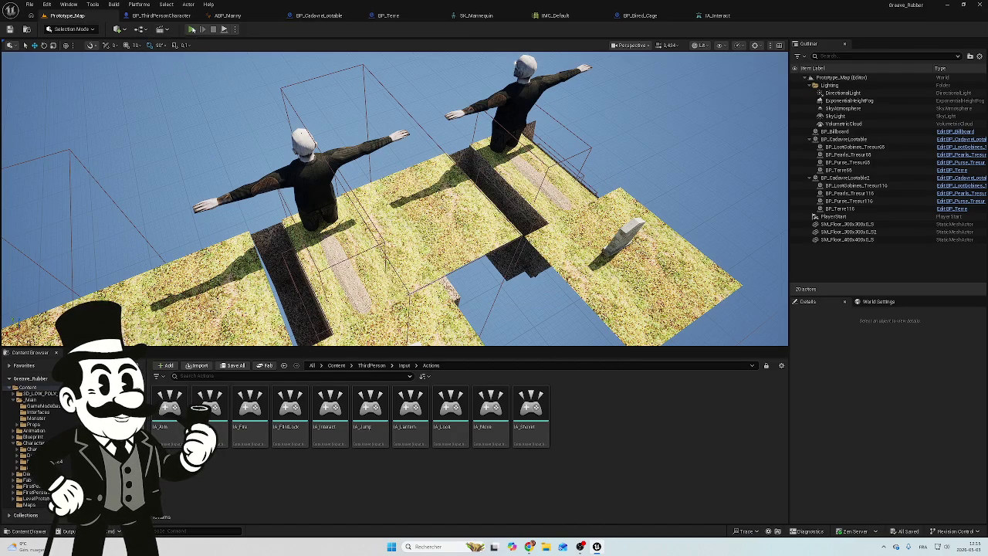
{"action": "left_click", "coordinate": [191, 29]}
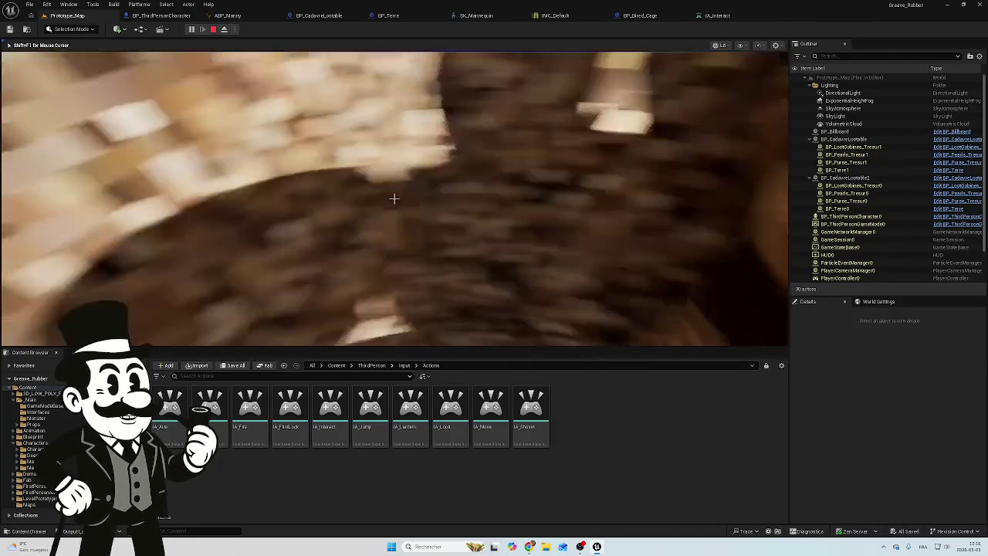
{"action": "key", "text": "Escape"}
{"action": "left_click_drag", "start_coordinate": [336, 178], "coordinate": [527, 213]}
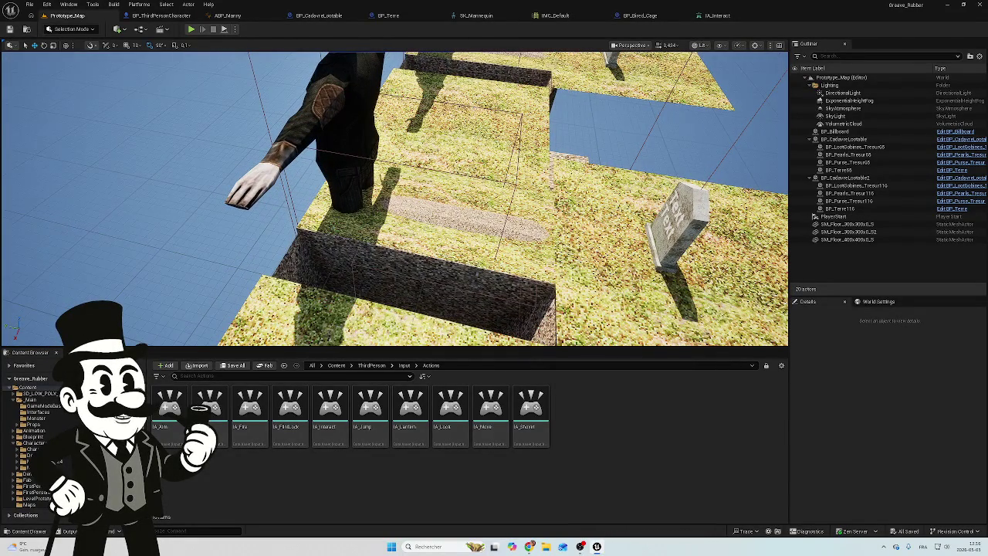
Step: Review the character's Interact logic and open the curve of BP_Terre's Dig_Hole timeline
{"action": "left_click", "coordinate": [148, 17]}
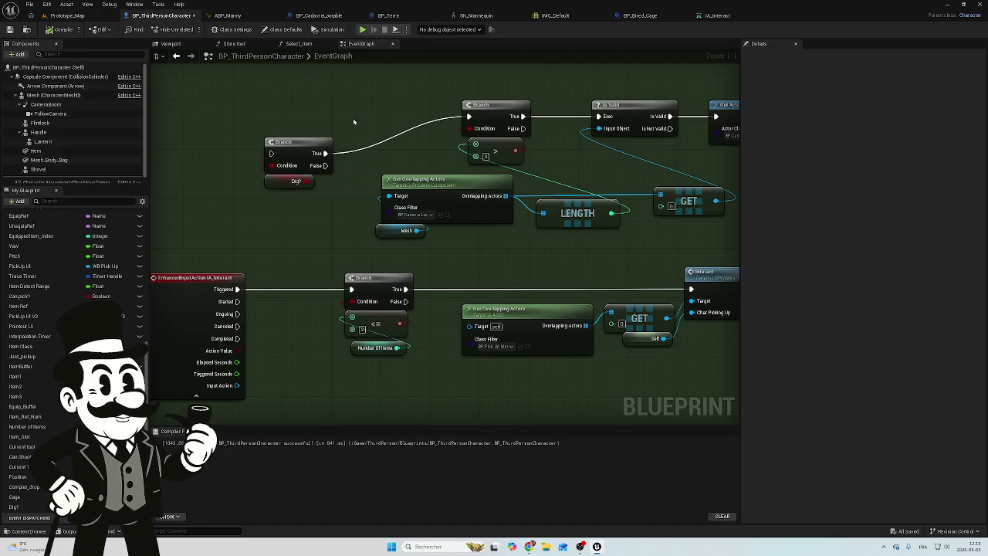
{"action": "mouse_move", "coordinate": [357, 252]}
{"action": "left_mouse_down"}
{"action": "mouse_move", "coordinate": [447, 247]}
{"action": "mouse_move", "coordinate": [379, 187]}
{"action": "mouse_move", "coordinate": [333, 190]}
{"action": "mouse_move", "coordinate": [317, 218]}
{"action": "left_mouse_up"}
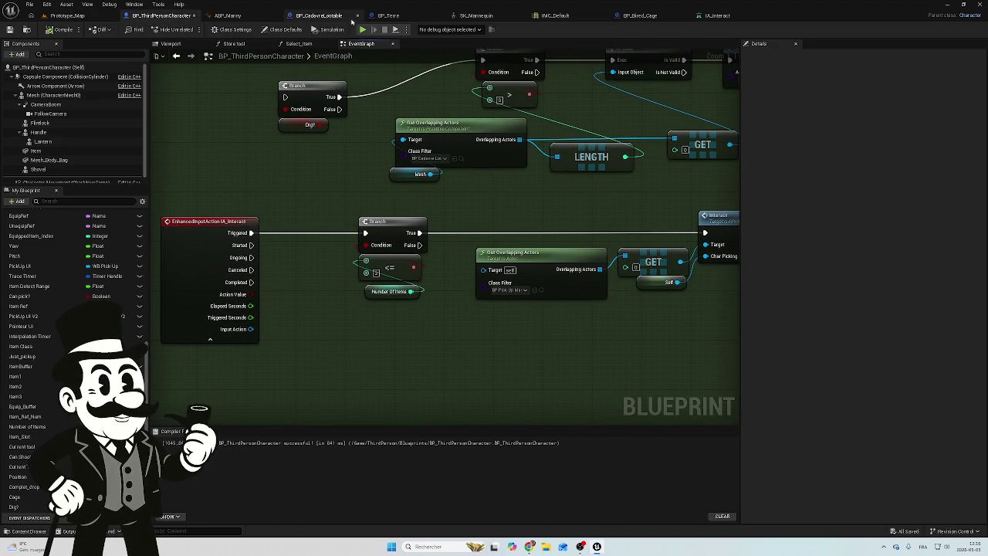
{"action": "left_click", "coordinate": [308, 18]}
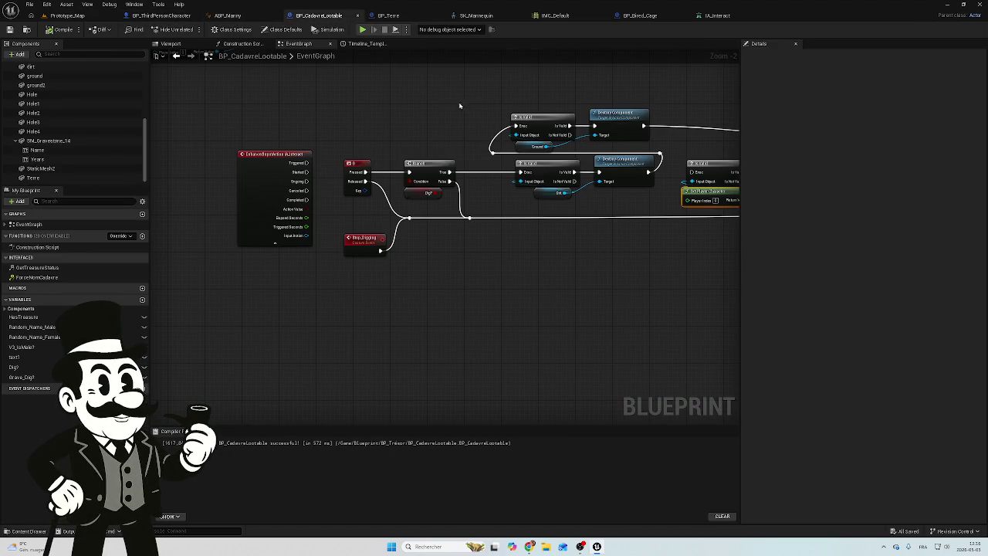
{"action": "left_click", "coordinate": [388, 15]}
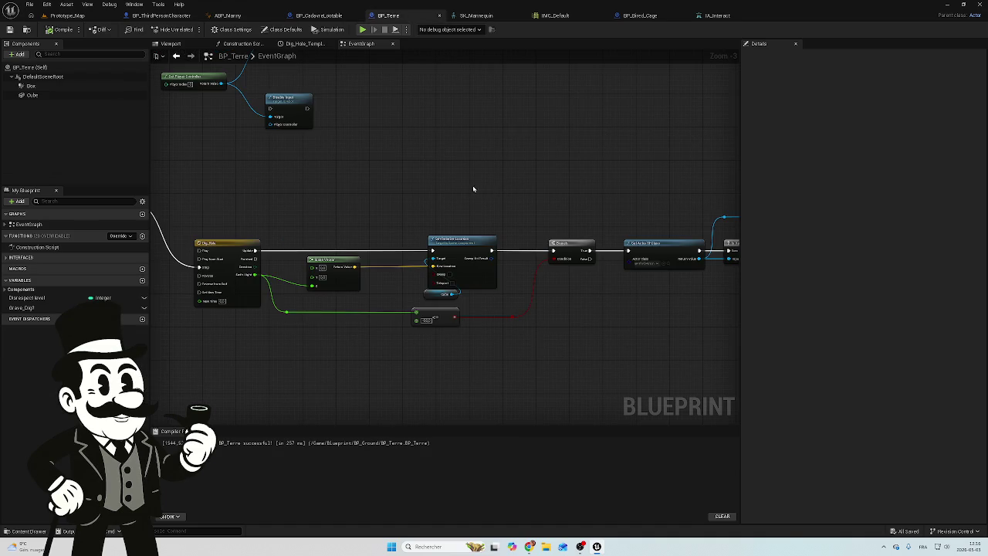
{"action": "left_click_drag", "start_coordinate": [473, 189], "coordinate": [676, 166]}
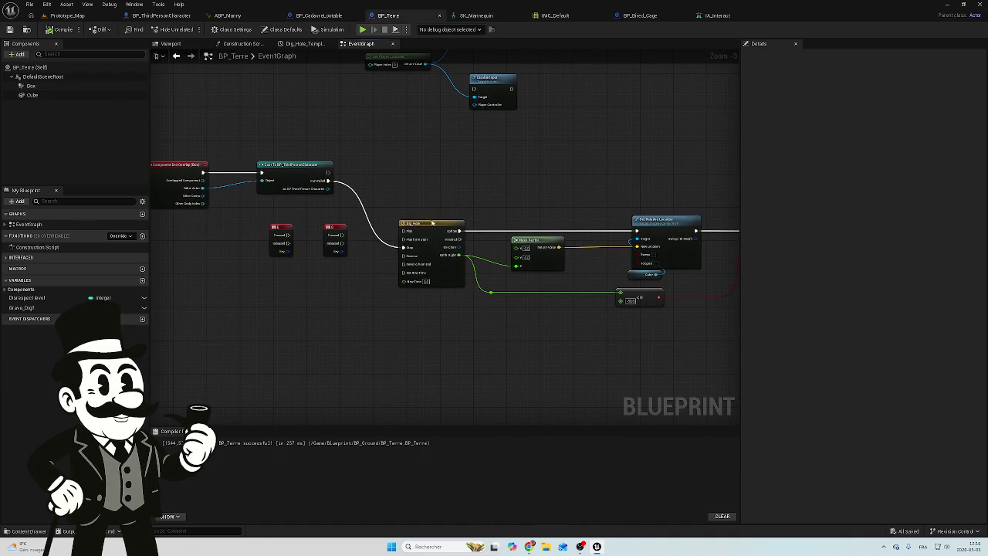
{"action": "double_click", "coordinate": [432, 222]}
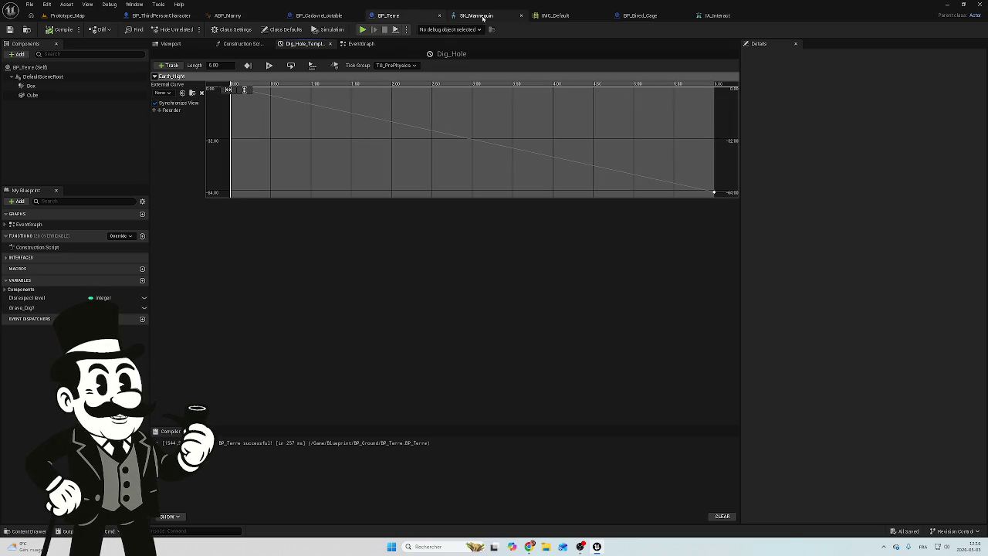
Step: Return to BP_CadavreLootable and frame its Timeline and Make Vector nodes
{"action": "left_click", "coordinate": [322, 15]}
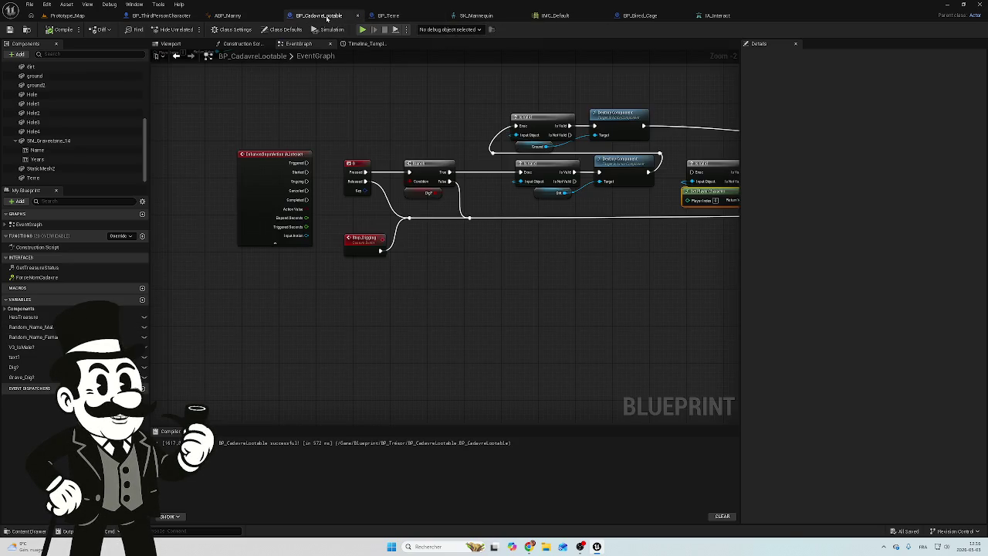
{"action": "scroll", "coordinate": [281, 265], "scroll_direction": "up", "scroll_amount": 2}
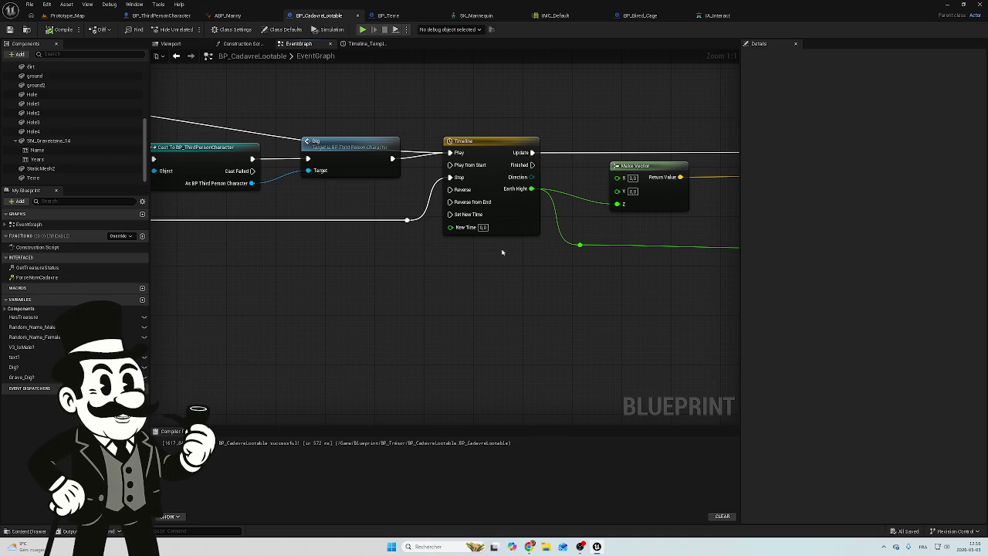
{"action": "mouse_move", "coordinate": [507, 248]}
{"action": "left_mouse_down"}
{"action": "mouse_move", "coordinate": [470, 234]}
{"action": "mouse_move", "coordinate": [453, 242]}
{"action": "left_mouse_up"}
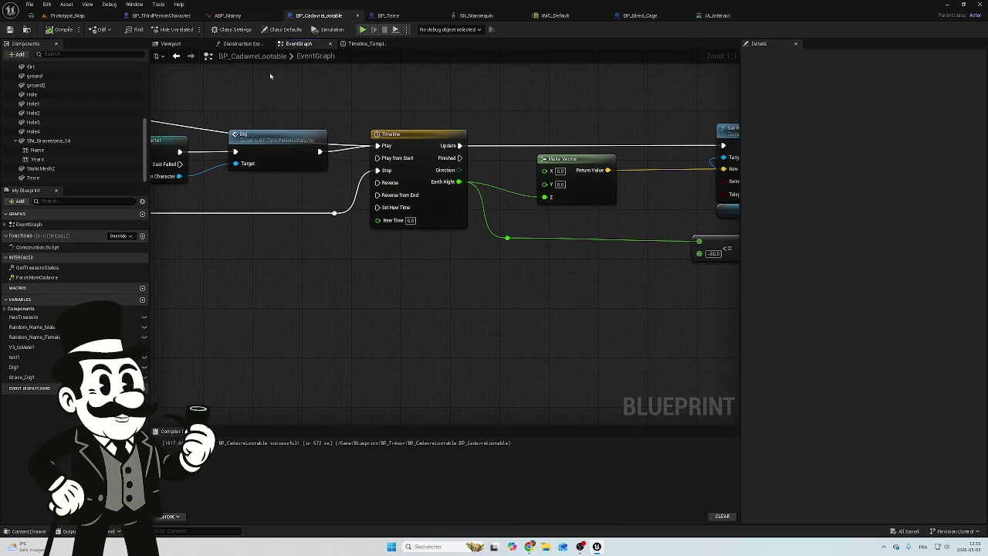
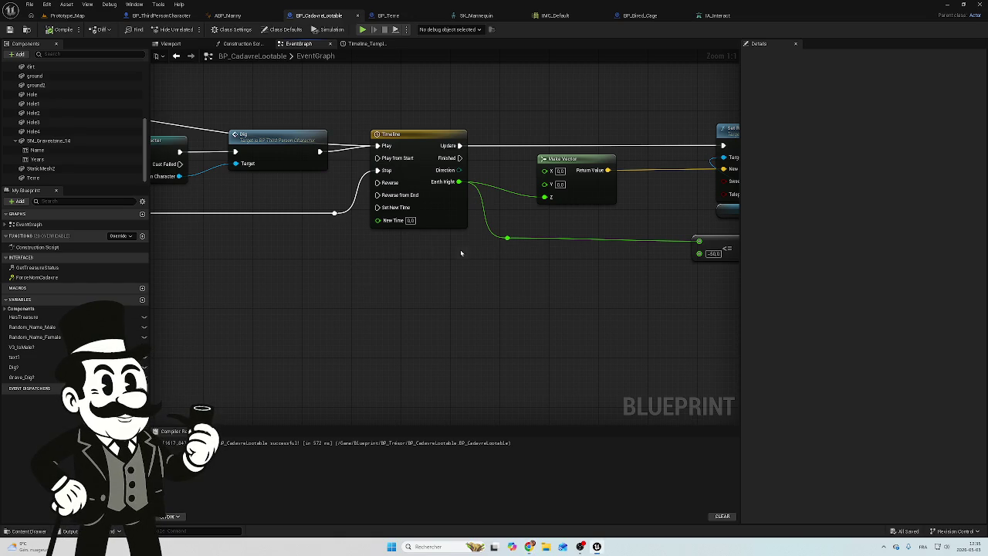
Step: Pan around BP_CadavreLootable's event graph to review the overlap and dig chains, Timeline and Make Vector
{"action": "scroll", "coordinate": [533, 236], "scroll_direction": "down", "scroll_amount": 3}
{"action": "left_click_drag", "start_coordinate": [278, 206], "coordinate": [562, 195]}
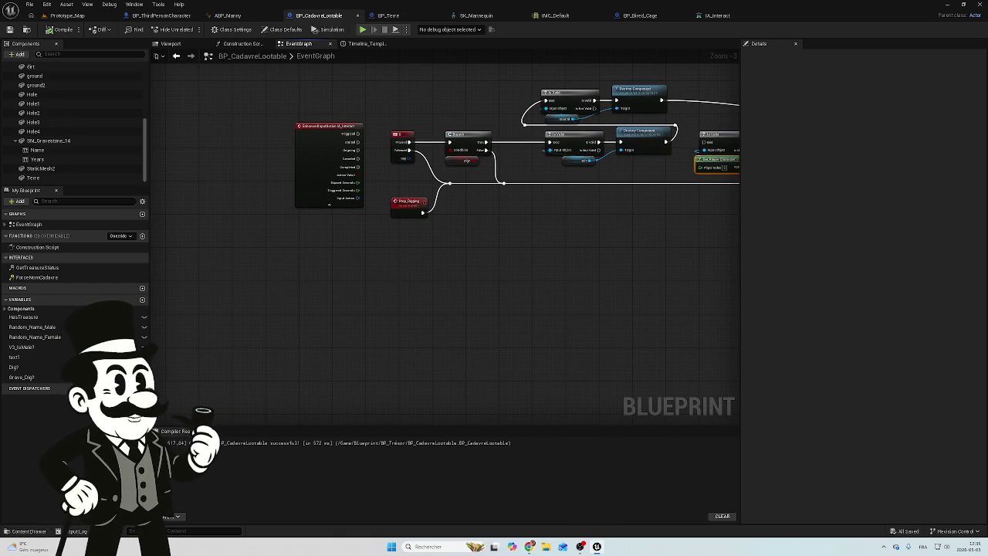
{"action": "left_click_drag", "start_coordinate": [384, 278], "coordinate": [422, 324]}
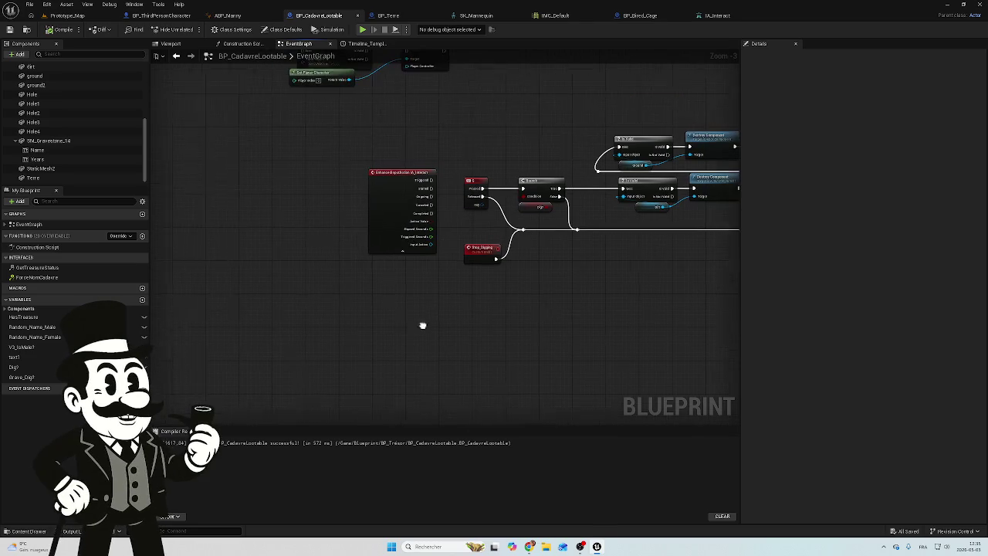
{"action": "mouse_move", "coordinate": [543, 311]}
{"action": "left_mouse_down"}
{"action": "mouse_move", "coordinate": [453, 311]}
{"action": "mouse_move", "coordinate": [428, 233]}
{"action": "left_mouse_up"}
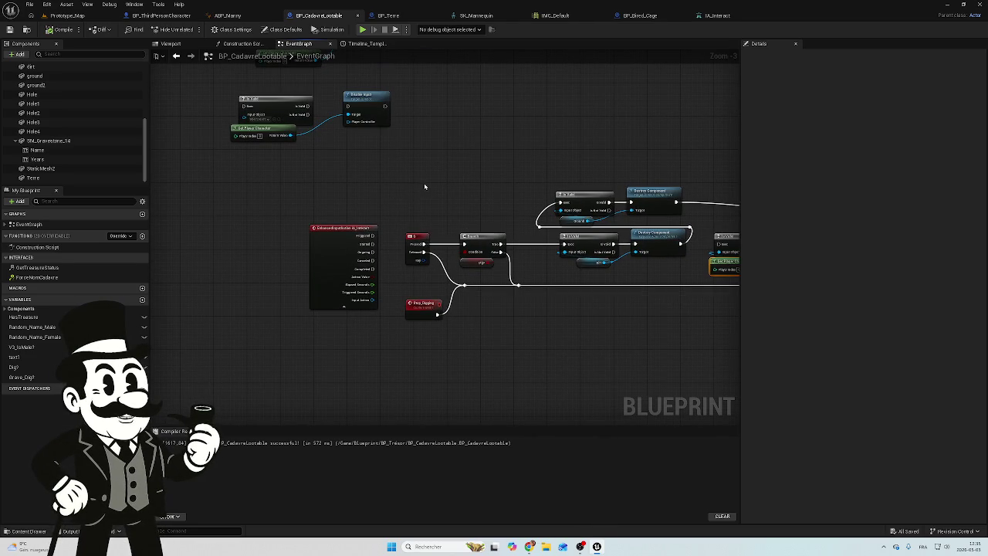
{"action": "left_click_drag", "start_coordinate": [426, 186], "coordinate": [344, 215]}
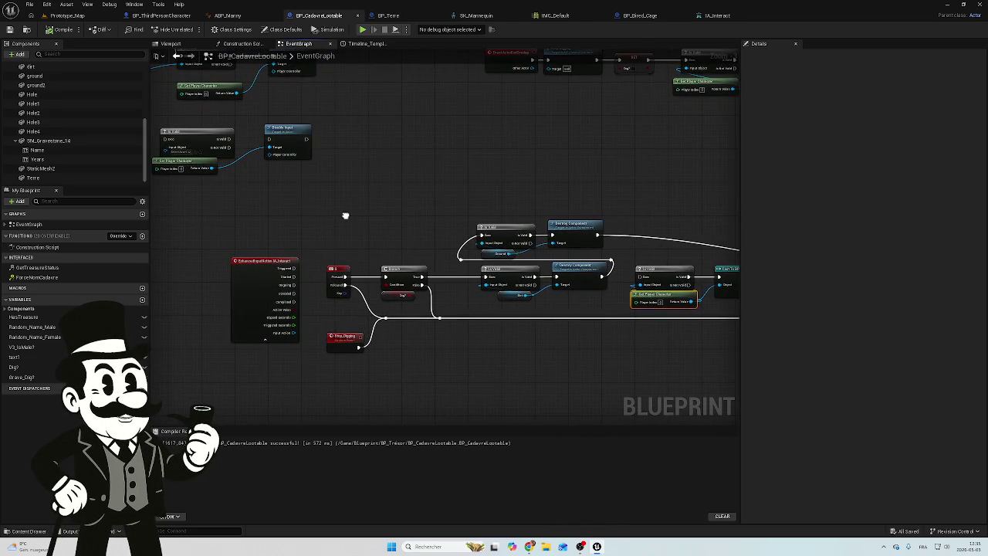
{"action": "scroll", "coordinate": [331, 223], "scroll_direction": "down", "scroll_amount": 2}
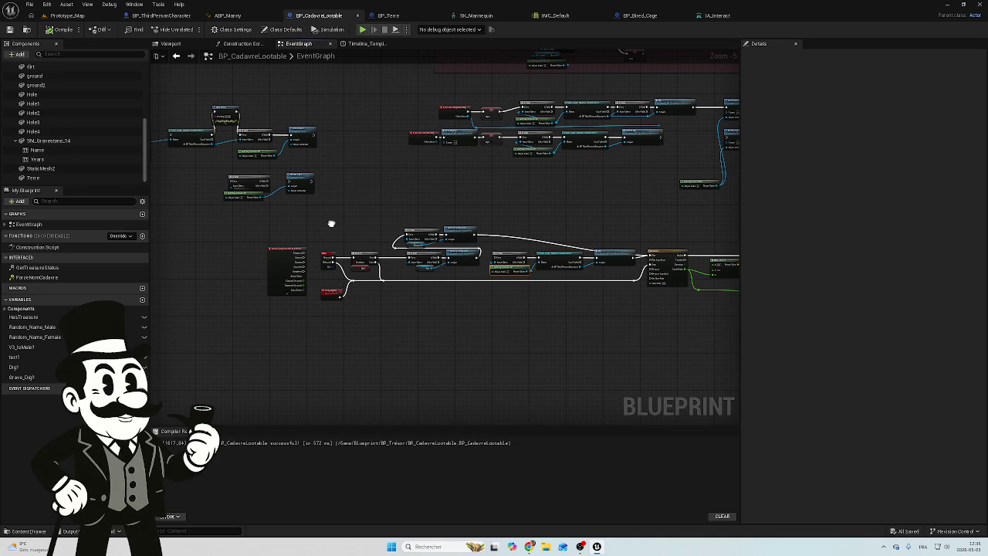
{"action": "scroll", "coordinate": [646, 154], "scroll_direction": "up", "scroll_amount": 2}
{"action": "left_click_drag", "start_coordinate": [646, 154], "coordinate": [509, 177]}
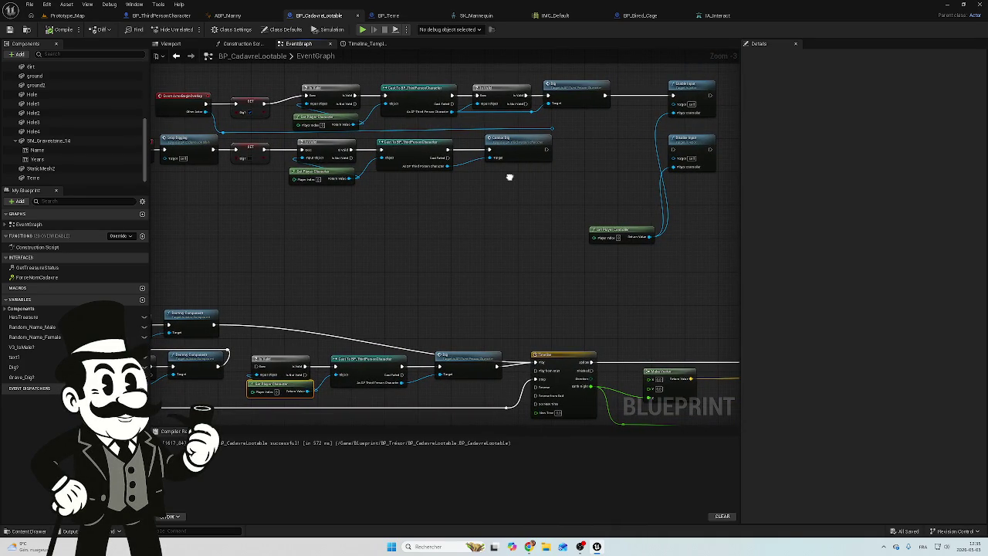
{"action": "left_click_drag", "start_coordinate": [509, 177], "coordinate": [537, 89]}
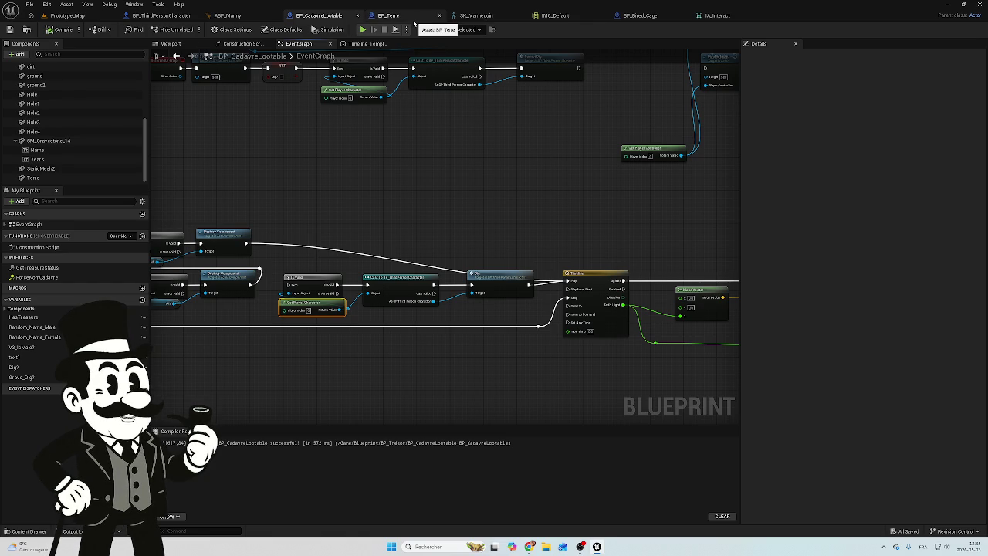
Step: Check BP_Terre's Dig_Hole timeline, then review BP_CadavreLootable's Set Relative Location and Dig nodes
{"action": "left_click", "coordinate": [388, 15]}
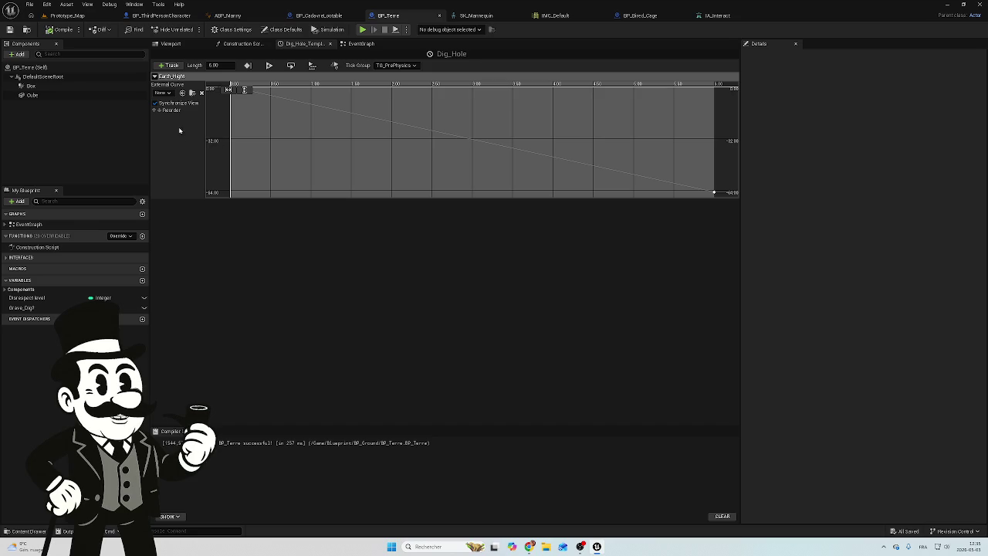
{"action": "left_click", "coordinate": [319, 16]}
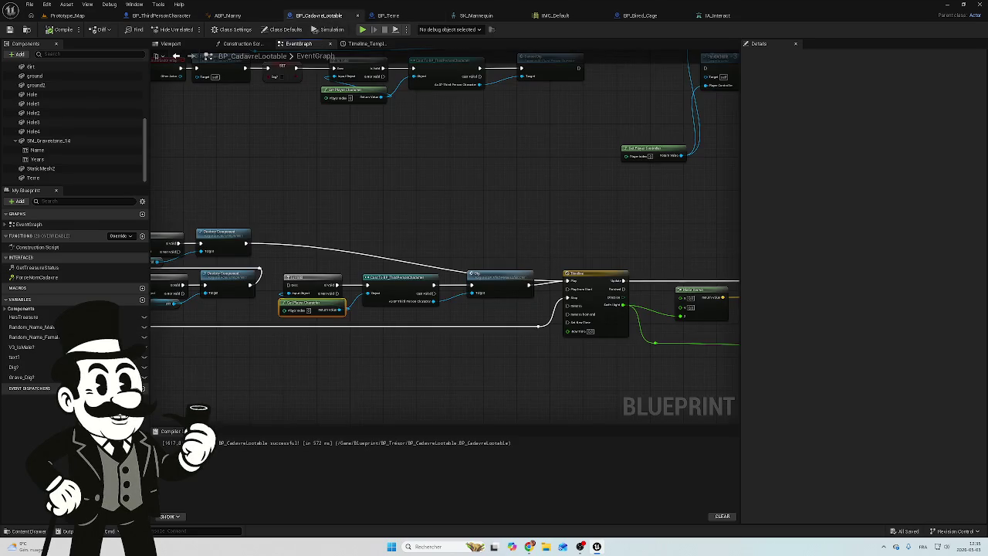
{"action": "scroll", "coordinate": [419, 272], "scroll_direction": "up", "scroll_amount": 3}
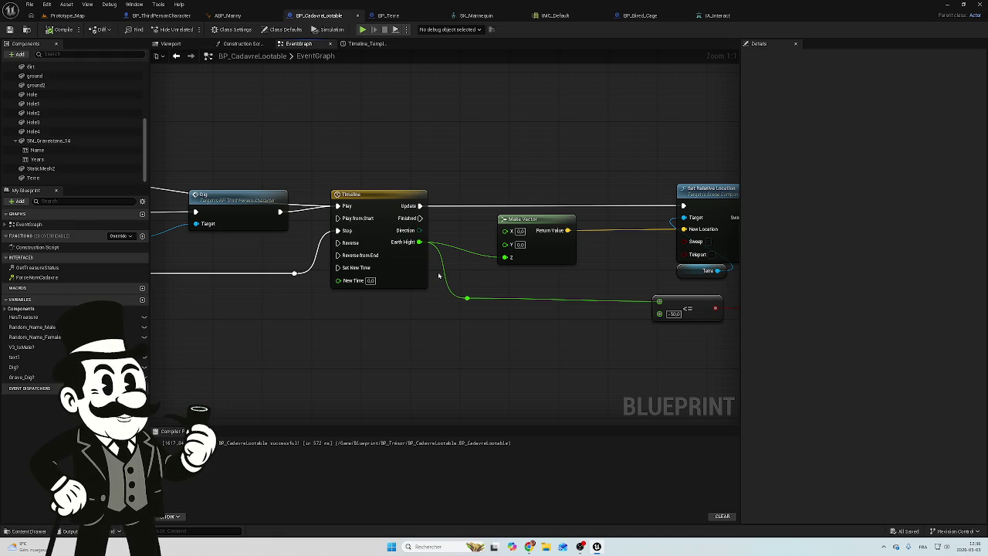
{"action": "left_click_drag", "start_coordinate": [584, 204], "coordinate": [507, 194]}
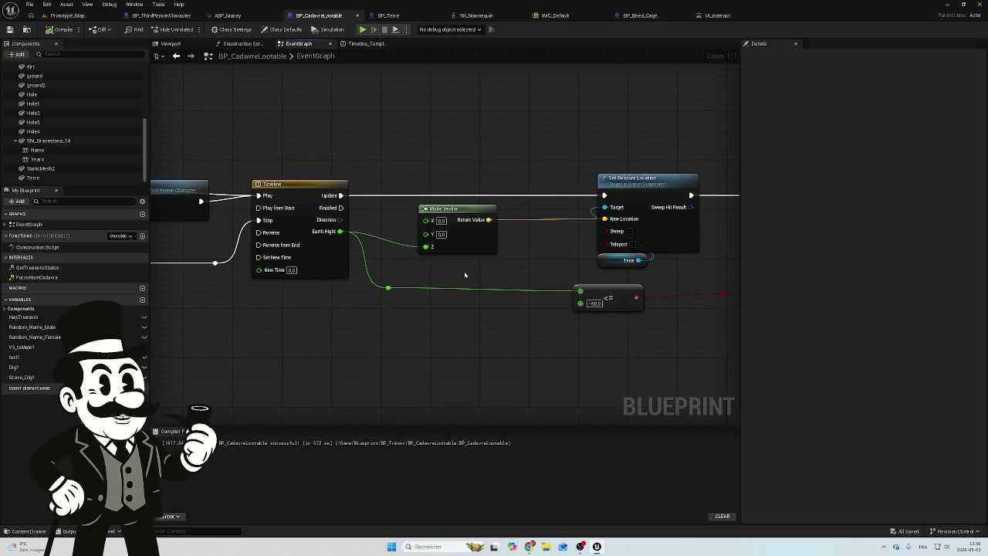
{"action": "left_click_drag", "start_coordinate": [289, 317], "coordinate": [421, 319]}
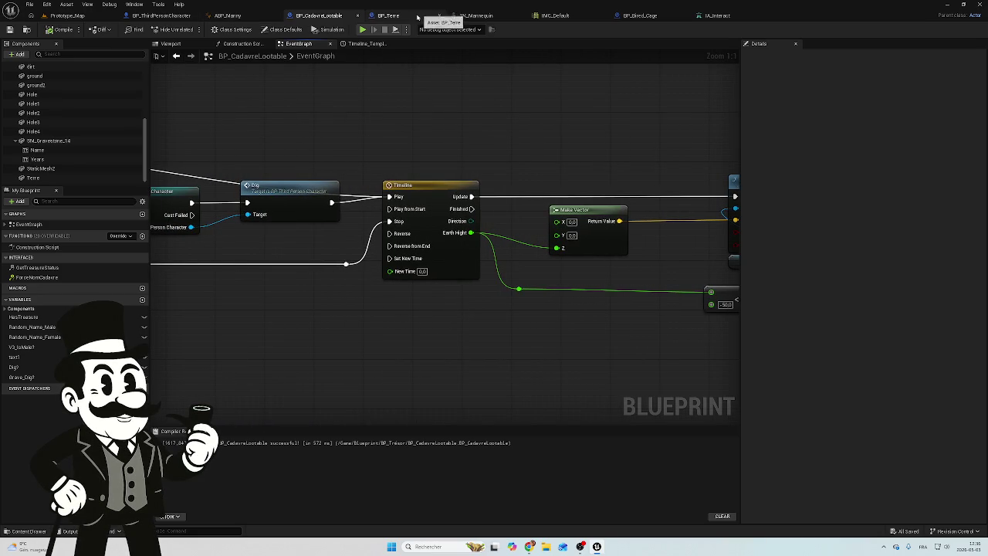
Step: Recheck BP_Terre's Dig_Hole timeline and show BP_CadavreLootable's 3D viewport
{"action": "left_click", "coordinate": [388, 15]}
{"action": "left_click", "coordinate": [319, 16]}
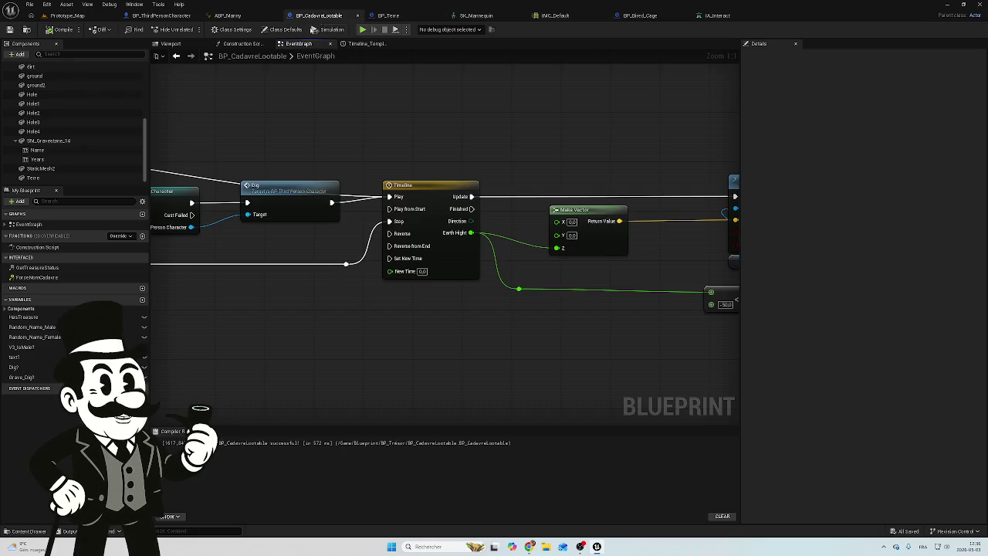
{"action": "left_click", "coordinate": [170, 43]}
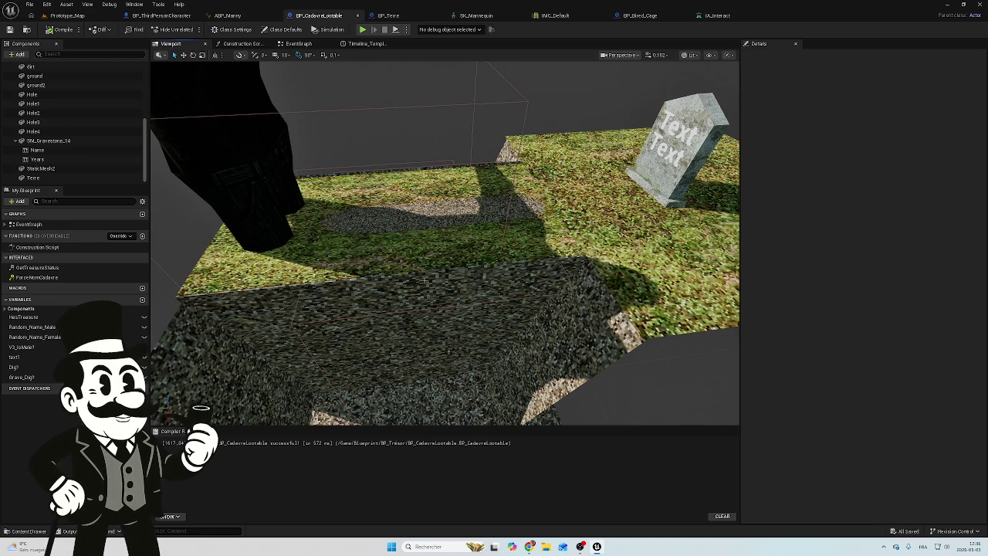
Step: Select the Terre dirt mesh and inspect its X and Z location values in Details
{"action": "left_click", "coordinate": [290, 332]}
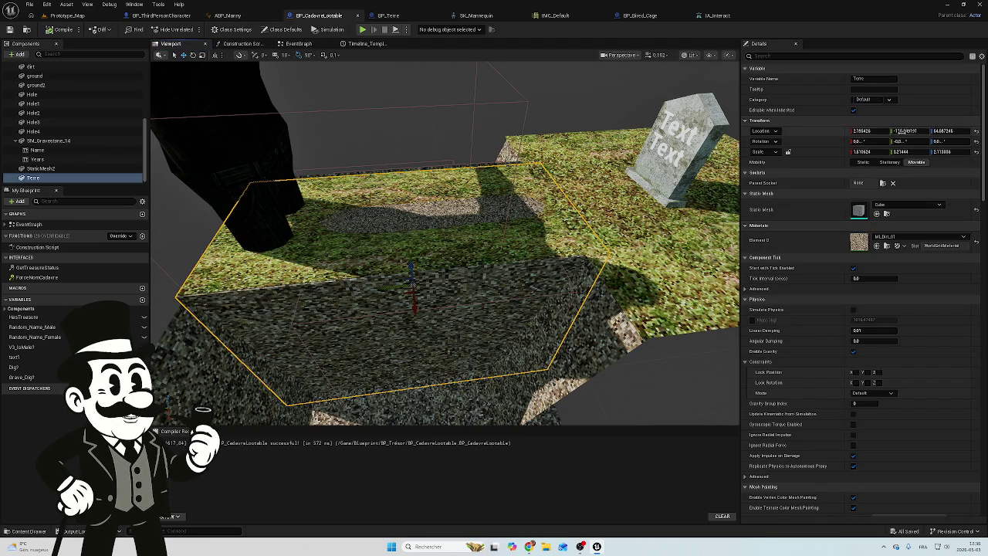
{"action": "left_click", "coordinate": [861, 131]}
{"action": "left_click", "coordinate": [934, 131]}
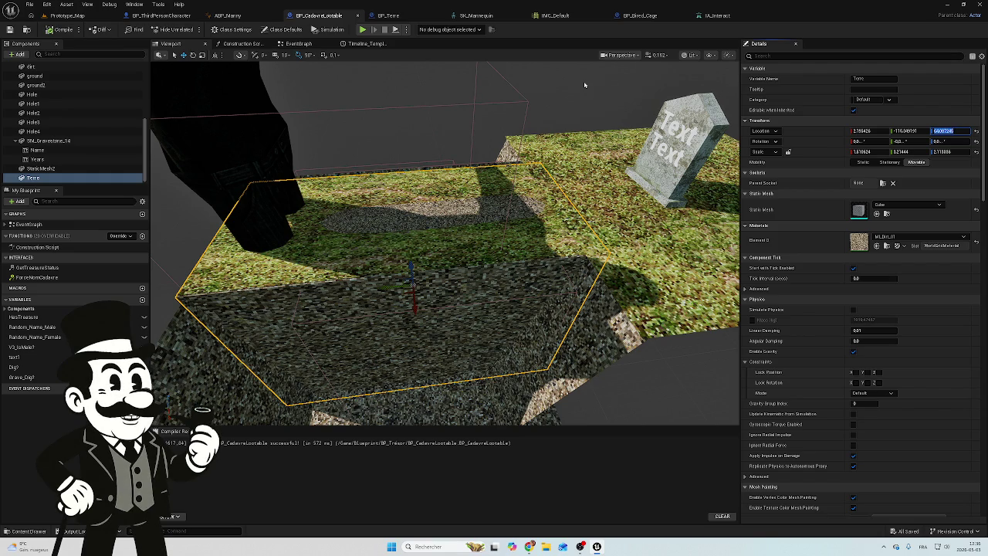
Step: Glance at BP_ThirdPersonCharacter's interact logic, then return to BP_CadavreLootable's Earth_Hight timeline curve
{"action": "left_click", "coordinate": [149, 16]}
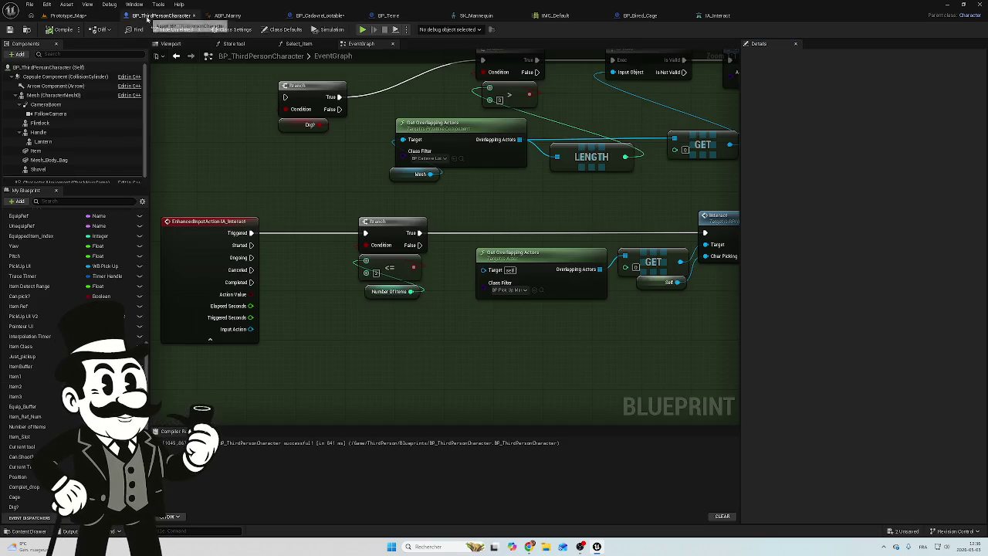
{"action": "mouse_move", "coordinate": [298, 165]}
{"action": "left_mouse_down"}
{"action": "mouse_move", "coordinate": [359, 181]}
{"action": "mouse_move", "coordinate": [353, 227]}
{"action": "left_mouse_up"}
{"action": "left_click", "coordinate": [319, 15]}
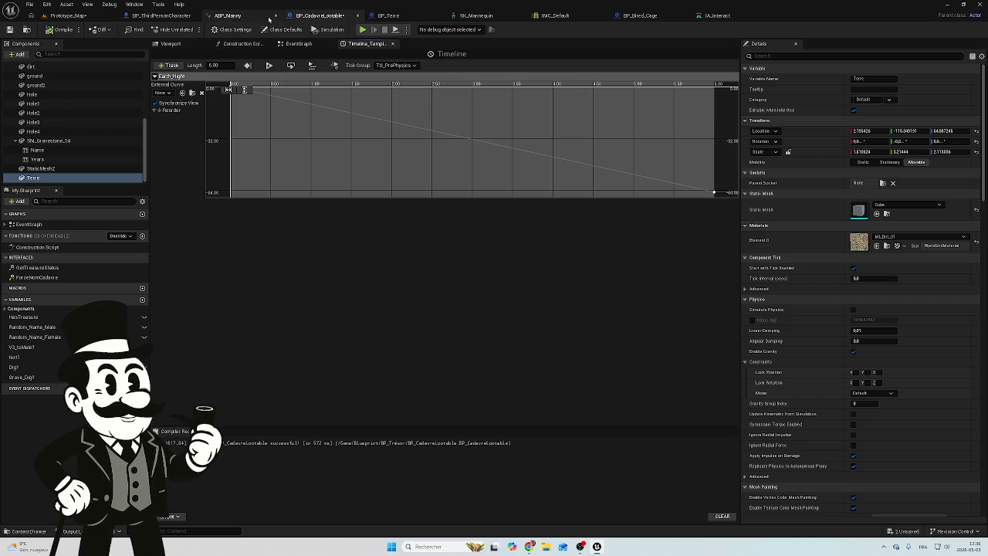
Step: Review BP_Terre's Dig_Hole chain and On Component End Overlap node in its event graph
{"action": "left_click", "coordinate": [299, 43]}
{"action": "left_click", "coordinate": [386, 15]}
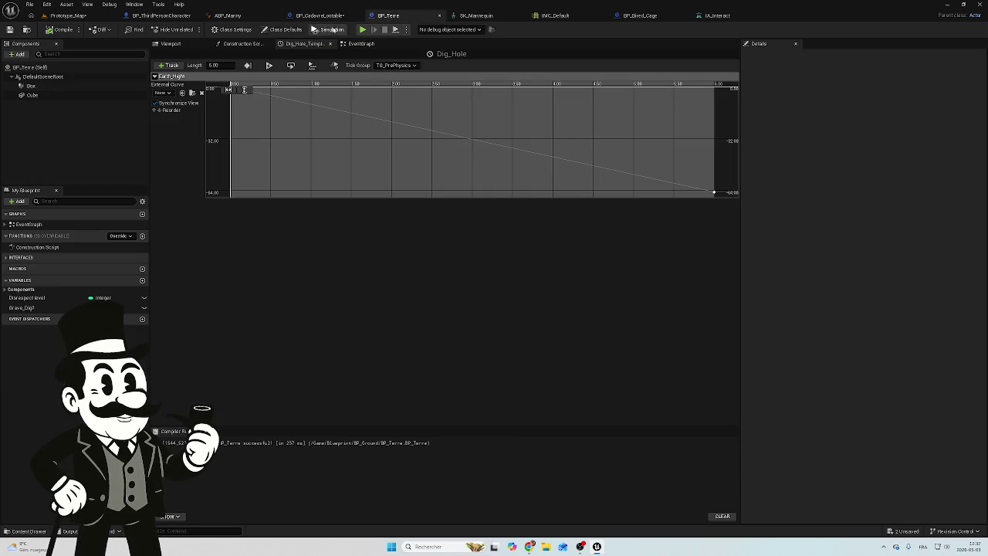
{"action": "left_click", "coordinate": [362, 44]}
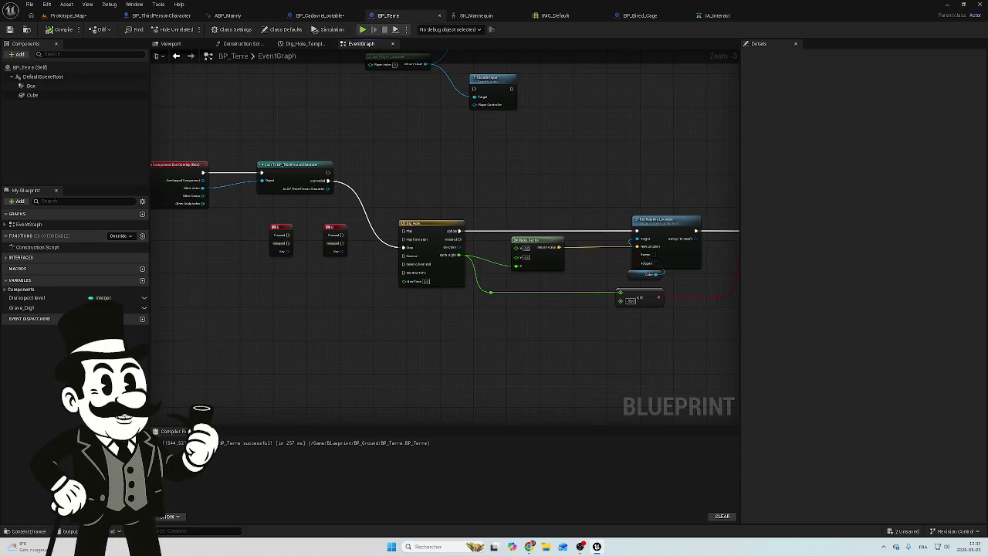
{"action": "left_click_drag", "start_coordinate": [419, 182], "coordinate": [520, 173]}
{"action": "scroll", "coordinate": [455, 265], "scroll_direction": "up", "scroll_amount": 3}
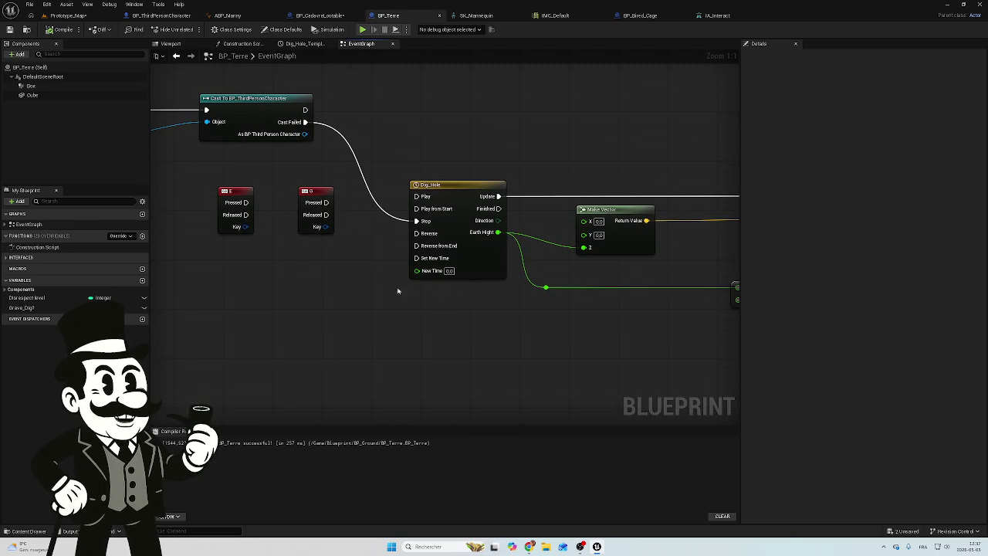
{"action": "mouse_move", "coordinate": [399, 287]}
{"action": "left_mouse_down"}
{"action": "mouse_move", "coordinate": [576, 304]}
{"action": "mouse_move", "coordinate": [416, 322]}
{"action": "left_mouse_up"}
{"action": "scroll", "coordinate": [485, 314], "scroll_direction": "down", "scroll_amount": 4}
{"action": "scroll", "coordinate": [416, 322], "scroll_direction": "up", "scroll_amount": 4}
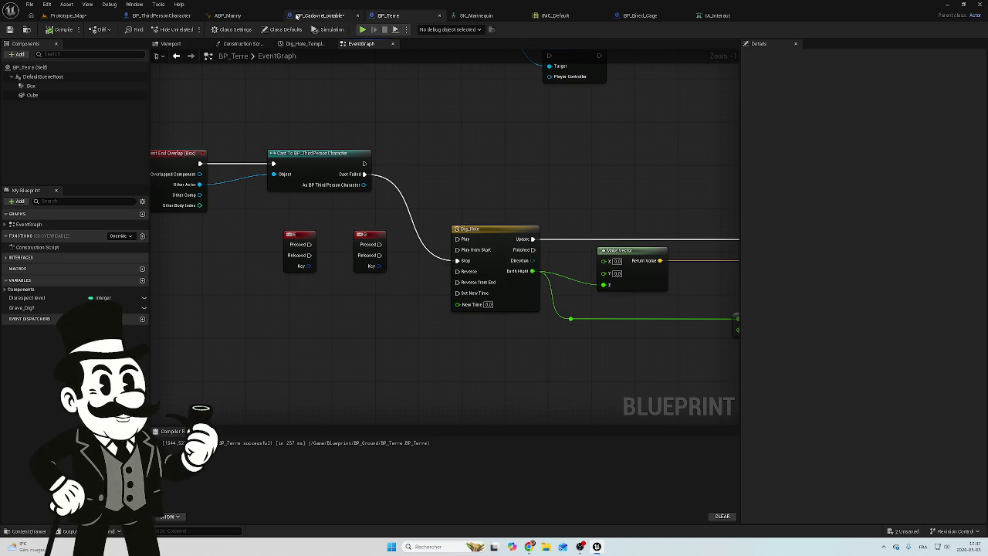
Step: Compare BP_CadavreLootable's Timeline node with BP_Terre's, then marquee-select the nodes following it
{"action": "left_click", "coordinate": [320, 15]}
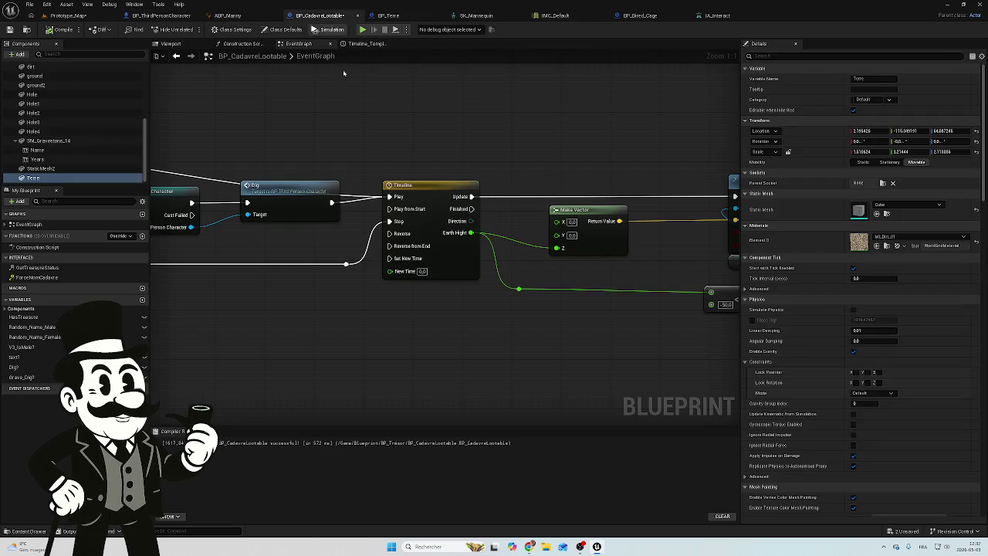
{"action": "scroll", "coordinate": [576, 306], "scroll_direction": "down", "scroll_amount": 6}
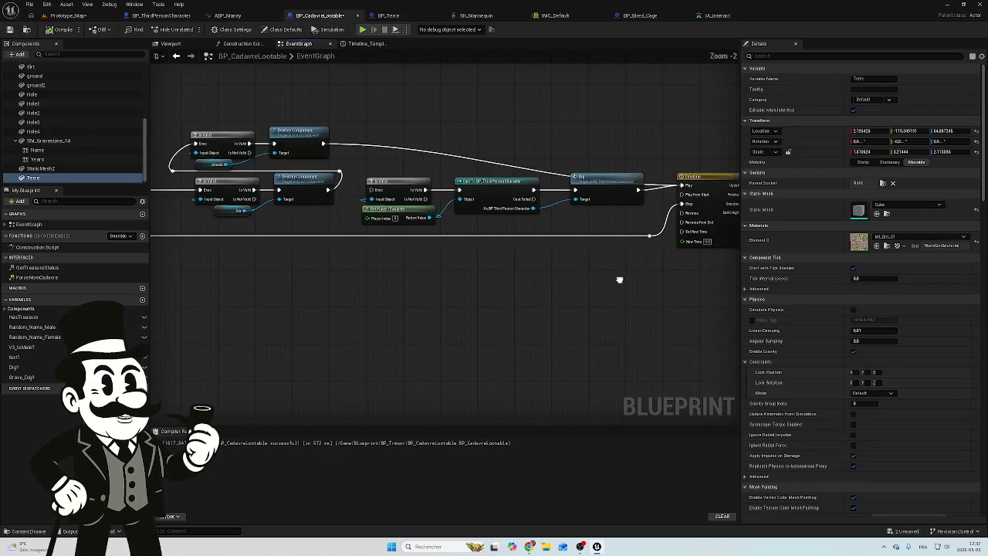
{"action": "left_click", "coordinate": [669, 219]}
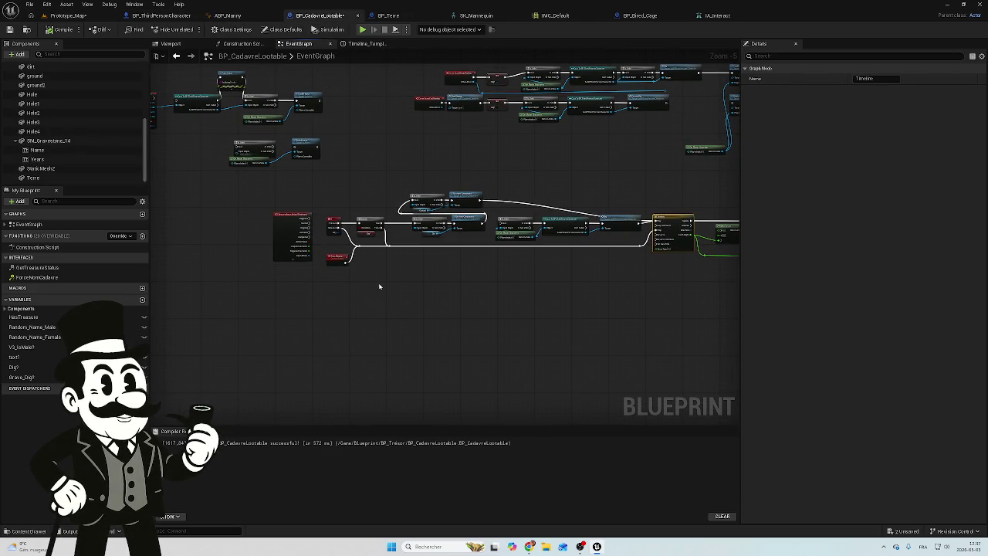
{"action": "mouse_move", "coordinate": [409, 282]}
{"action": "left_mouse_down"}
{"action": "mouse_move", "coordinate": [452, 284]}
{"action": "mouse_move", "coordinate": [347, 282]}
{"action": "left_mouse_up"}
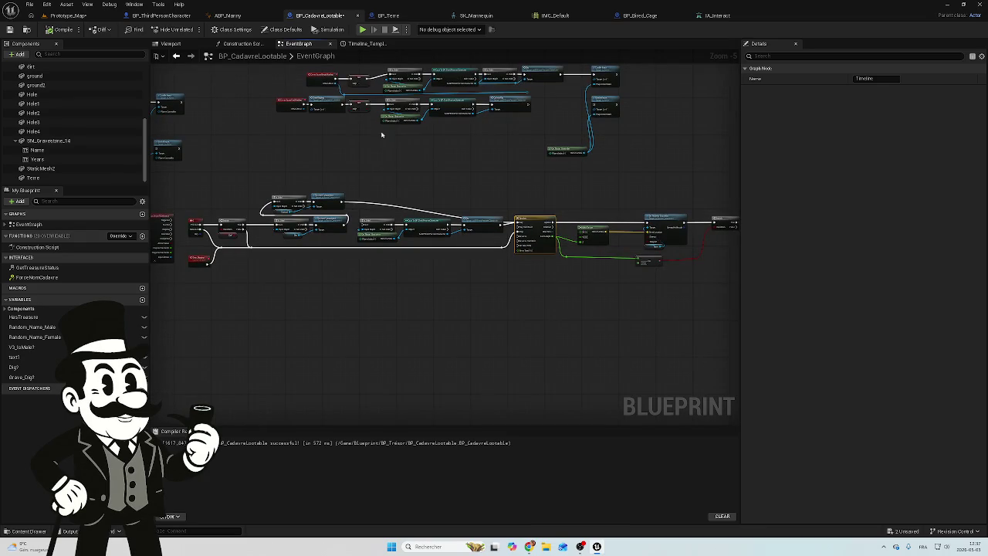
{"action": "left_click", "coordinate": [384, 17]}
{"action": "mouse_move", "coordinate": [447, 187]}
{"action": "left_mouse_down"}
{"action": "mouse_move", "coordinate": [260, 161]}
{"action": "mouse_move", "coordinate": [426, 151]}
{"action": "left_mouse_up"}
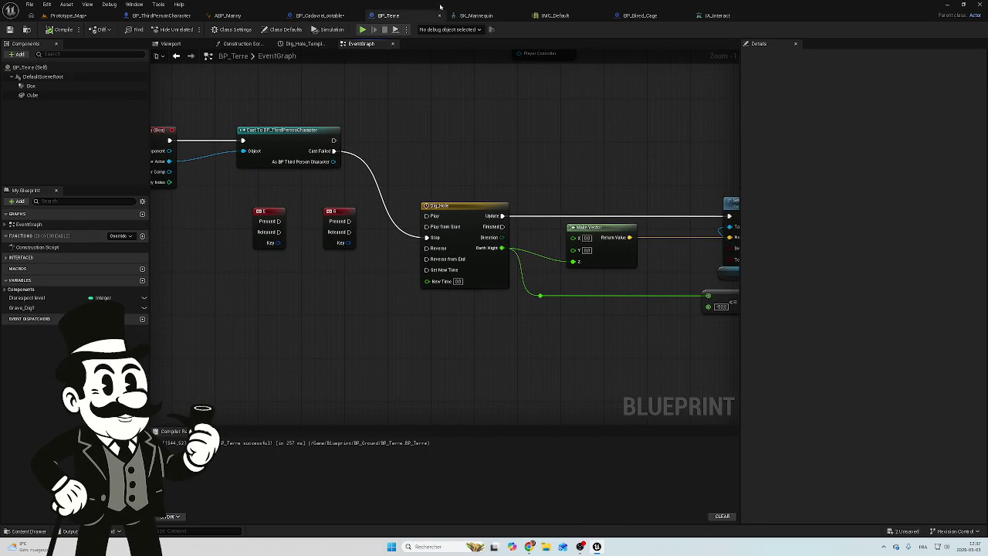
{"action": "left_click", "coordinate": [320, 16]}
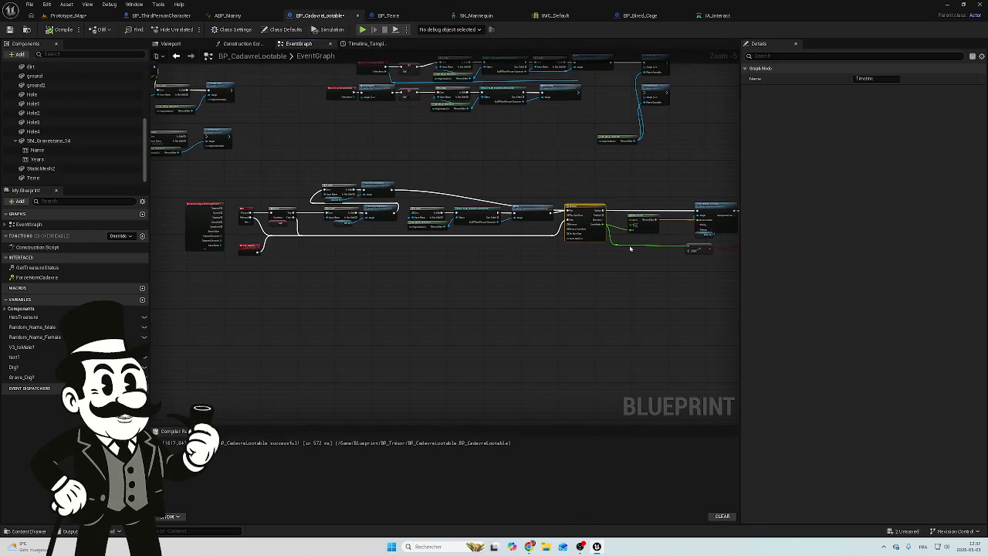
{"action": "mouse_move", "coordinate": [711, 186]}
{"action": "left_mouse_down"}
{"action": "mouse_move", "coordinate": [666, 235]}
{"action": "mouse_move", "coordinate": [596, 240]}
{"action": "left_mouse_up"}
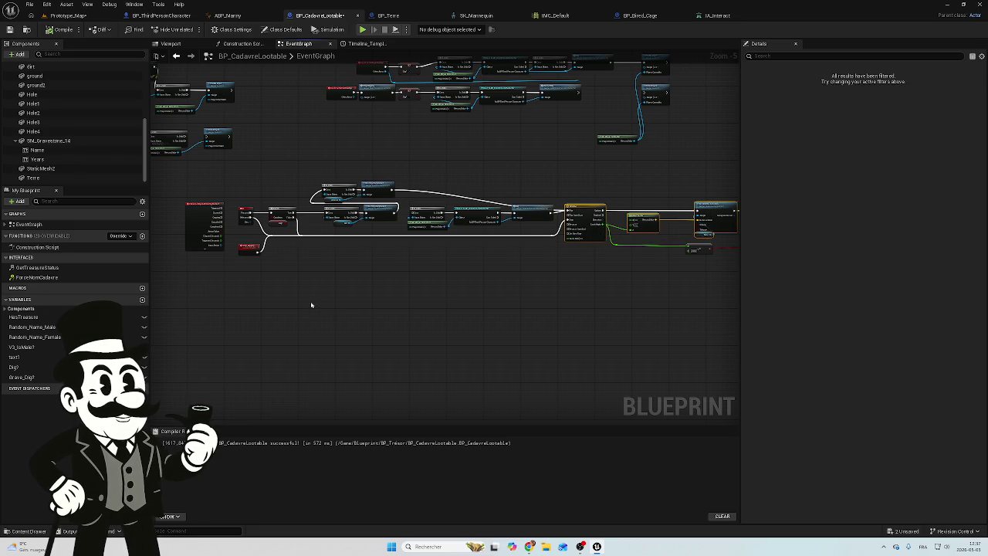
Step: Duplicate the timeline nodes and wire the G key's Pressed to Play and Released to Stop on Timeline_0
{"action": "key", "text": "ctrl+c"}
{"action": "key", "text": "ctrl+v"}
{"action": "left_click_drag", "start_coordinate": [314, 266], "coordinate": [351, 265]}
{"action": "scroll", "coordinate": [351, 265], "scroll_direction": "up", "scroll_amount": 5}
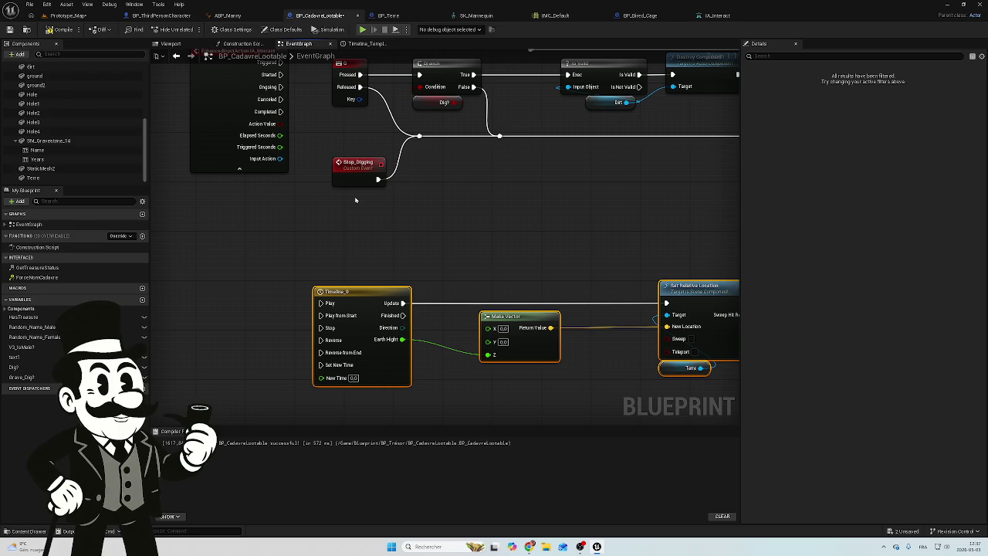
{"action": "mouse_move", "coordinate": [358, 211]}
{"action": "left_mouse_down"}
{"action": "mouse_move", "coordinate": [483, 214]}
{"action": "mouse_move", "coordinate": [457, 228]}
{"action": "left_mouse_up"}
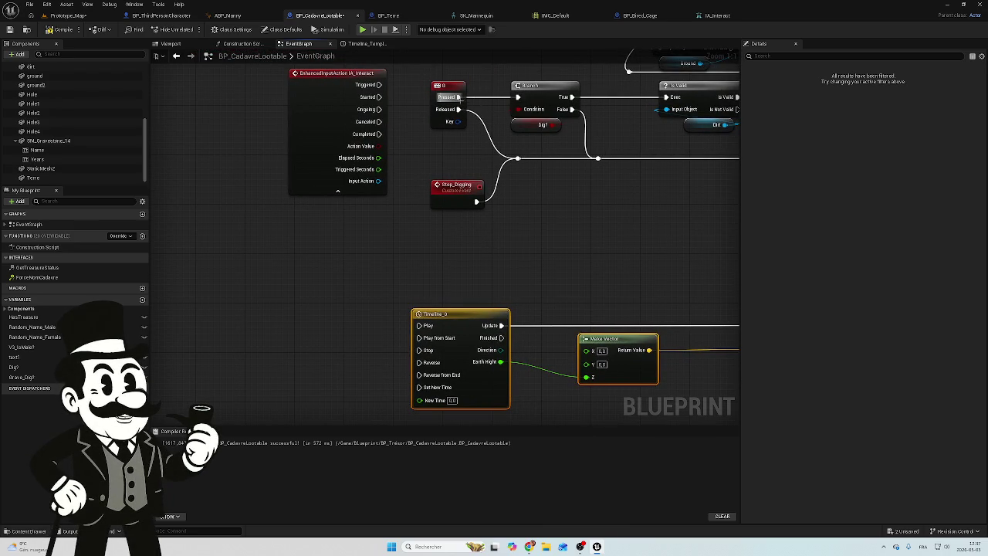
{"action": "mouse_move", "coordinate": [459, 96]}
{"action": "left_mouse_down"}
{"action": "mouse_move", "coordinate": [410, 316]}
{"action": "mouse_move", "coordinate": [419, 324]}
{"action": "left_mouse_up"}
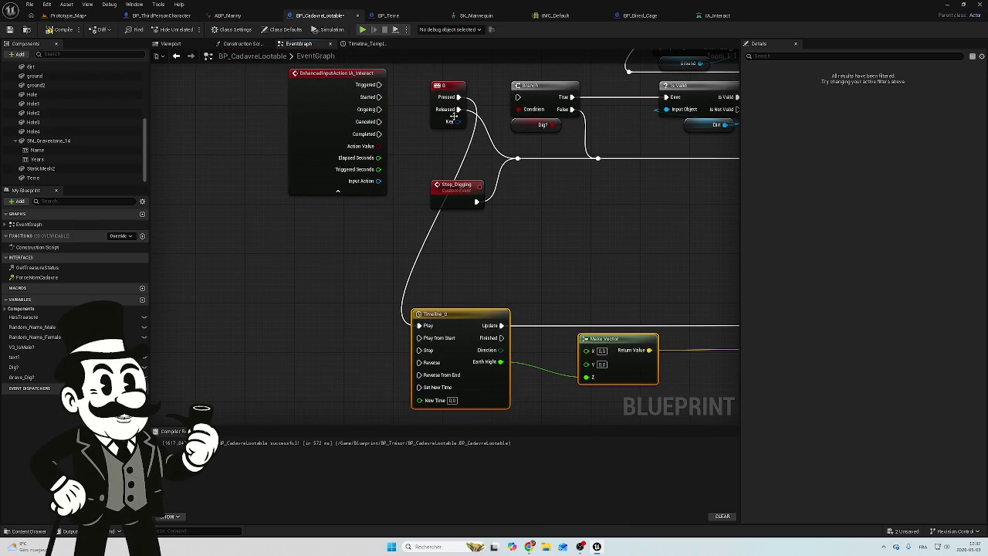
{"action": "mouse_move", "coordinate": [458, 109]}
{"action": "left_mouse_down"}
{"action": "mouse_move", "coordinate": [370, 369]}
{"action": "mouse_move", "coordinate": [419, 350]}
{"action": "left_mouse_up"}
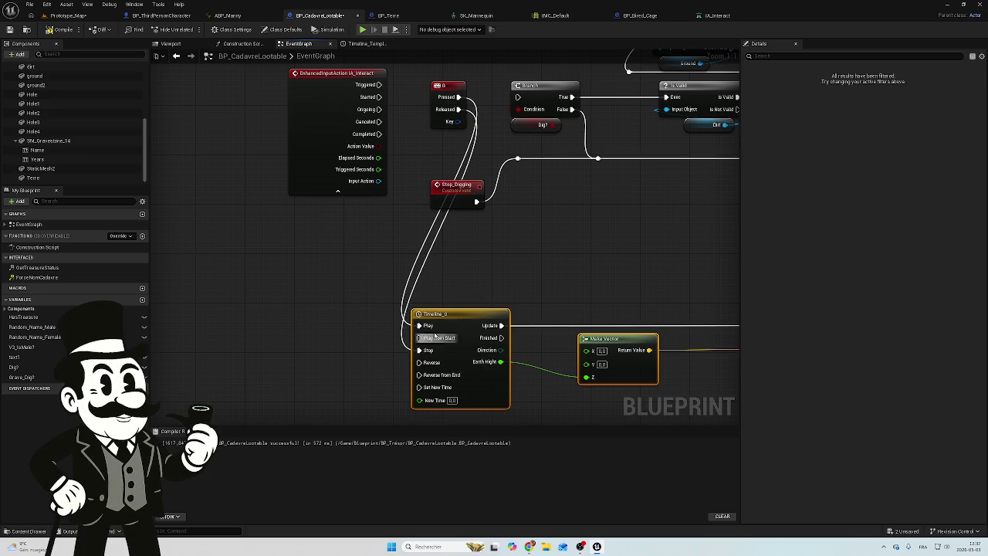
{"action": "left_click_drag", "start_coordinate": [573, 244], "coordinate": [509, 243]}
Step: Compare the Set Relative Location logic against BP_Terre, BP_ThirdPersonCharacter and ABP_Manny graphs
{"action": "left_click_drag", "start_coordinate": [416, 234], "coordinate": [249, 209]}
{"action": "scroll", "coordinate": [233, 203], "scroll_direction": "down", "scroll_amount": 2}
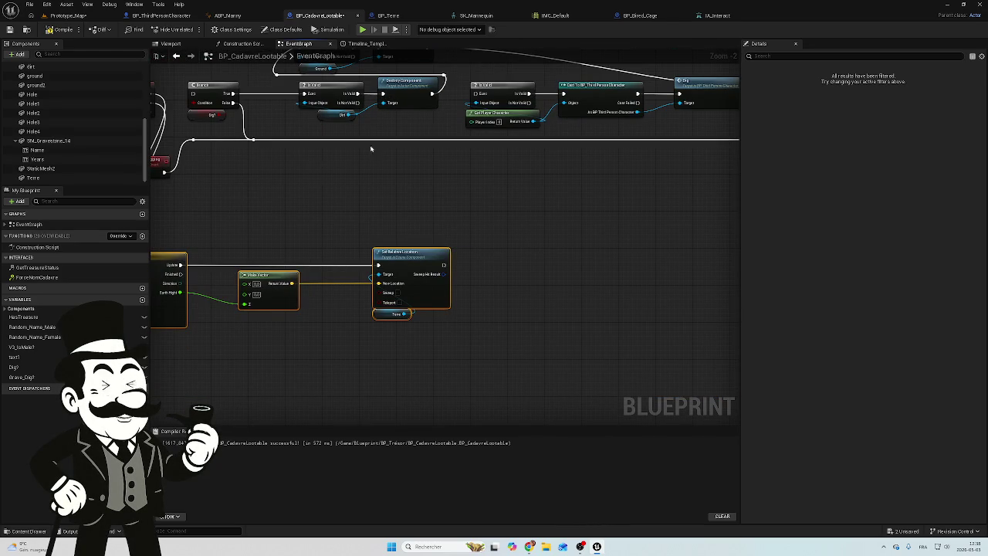
{"action": "left_click", "coordinate": [388, 16]}
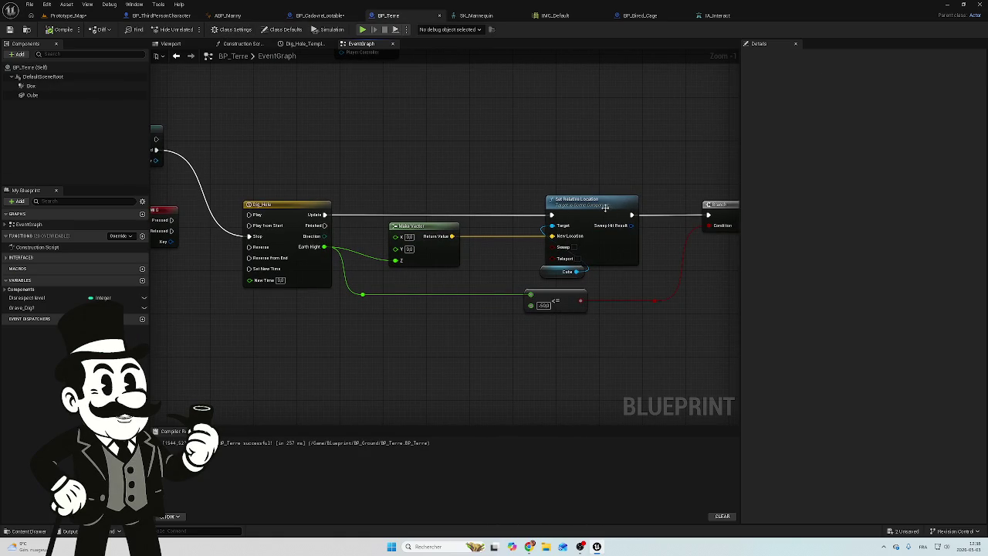
{"action": "left_click", "coordinate": [162, 16]}
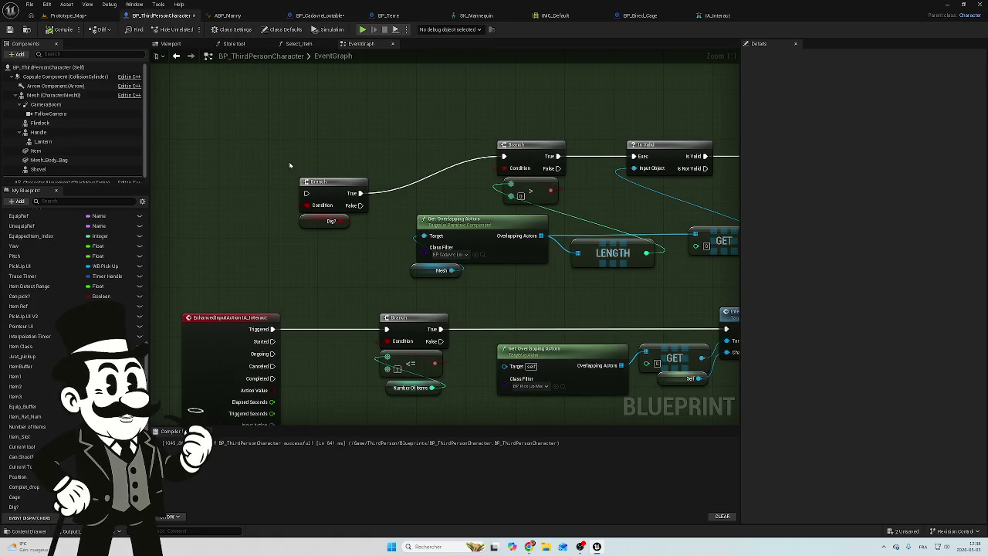
{"action": "left_click", "coordinate": [234, 17]}
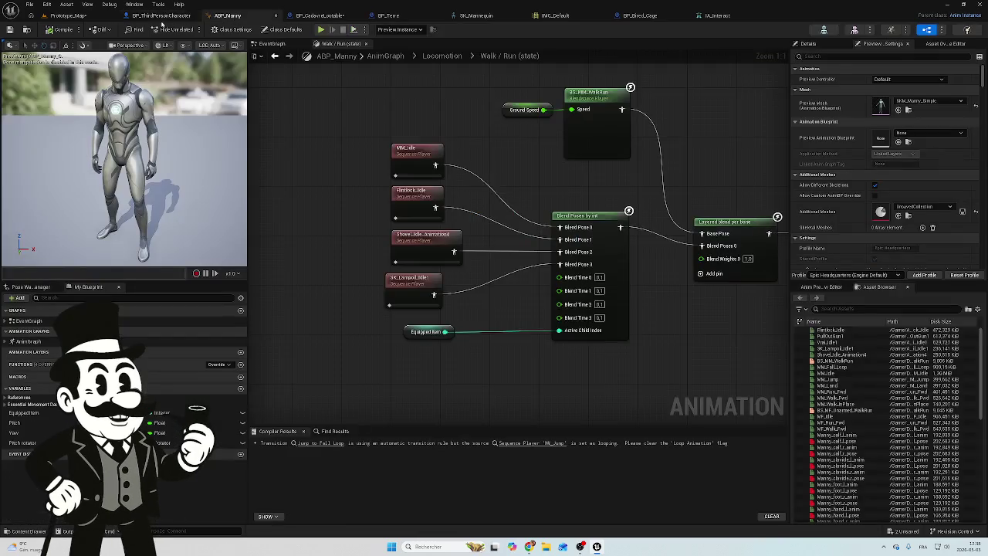
{"action": "left_click", "coordinate": [81, 17]}
{"action": "left_click", "coordinate": [162, 16]}
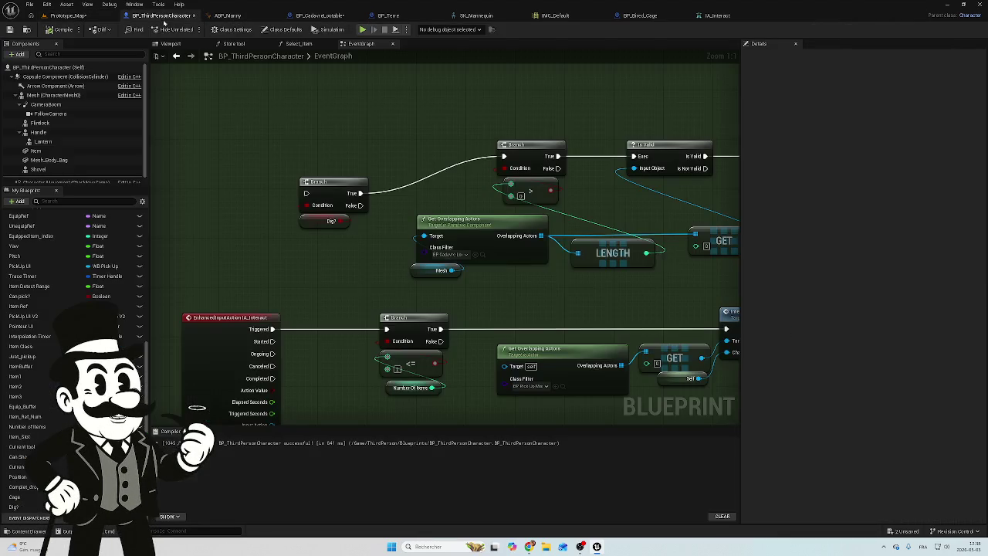
{"action": "left_click", "coordinate": [318, 17]}
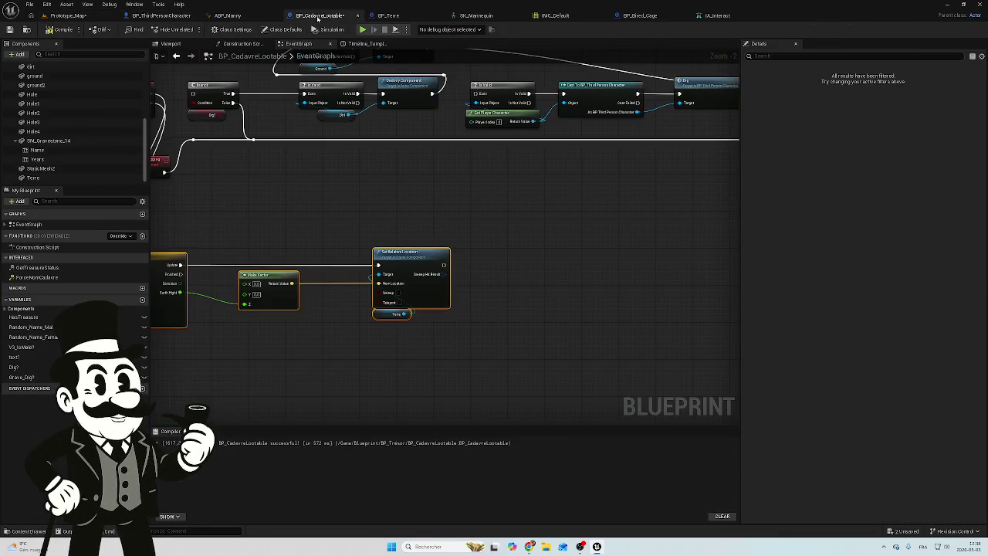
{"action": "left_click_drag", "start_coordinate": [308, 233], "coordinate": [524, 203]}
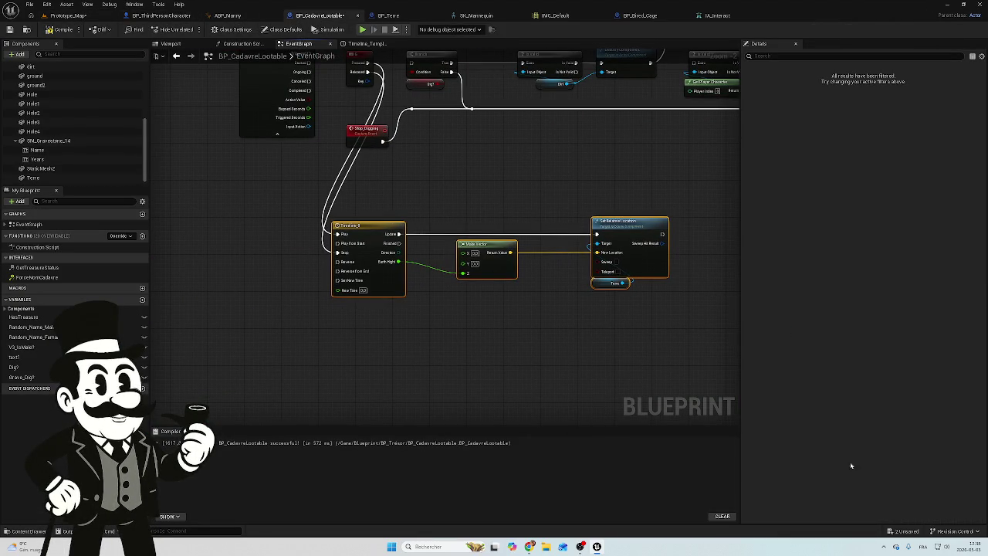
Step: Save the unsaved assets and compile BP_CadavreLootable
{"action": "left_click", "coordinate": [907, 531]}
{"action": "left_click", "coordinate": [556, 358]}
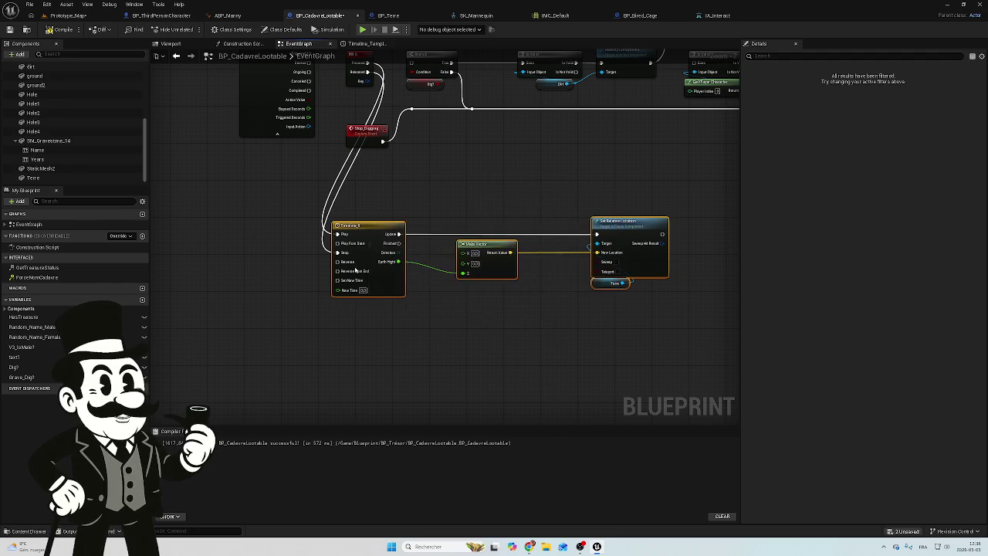
{"action": "scroll", "coordinate": [362, 247], "scroll_direction": "up", "scroll_amount": 2}
{"action": "mouse_move", "coordinate": [399, 196]}
{"action": "left_mouse_down"}
{"action": "mouse_move", "coordinate": [418, 340]}
{"action": "mouse_move", "coordinate": [425, 262]}
{"action": "mouse_move", "coordinate": [398, 267]}
{"action": "left_mouse_up"}
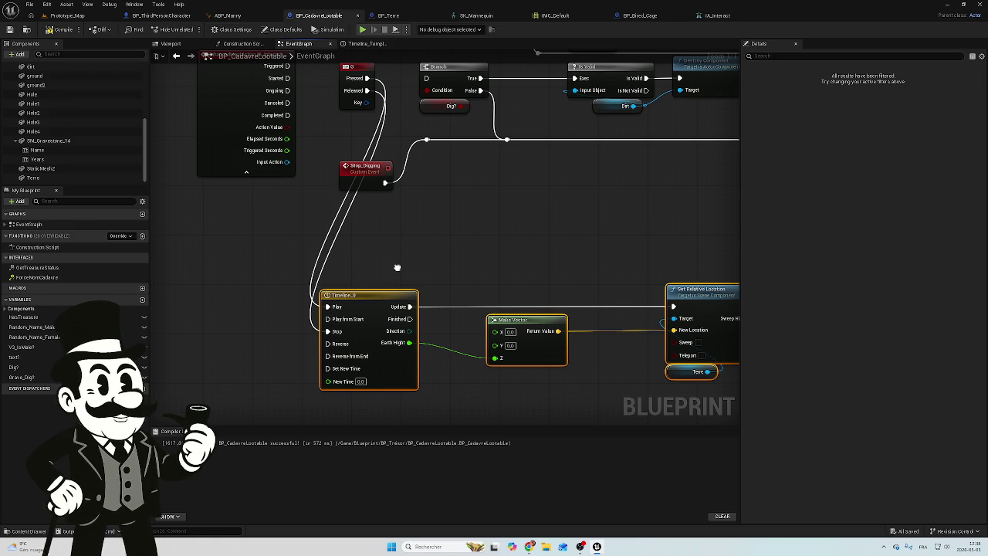
{"action": "left_click", "coordinate": [51, 30]}
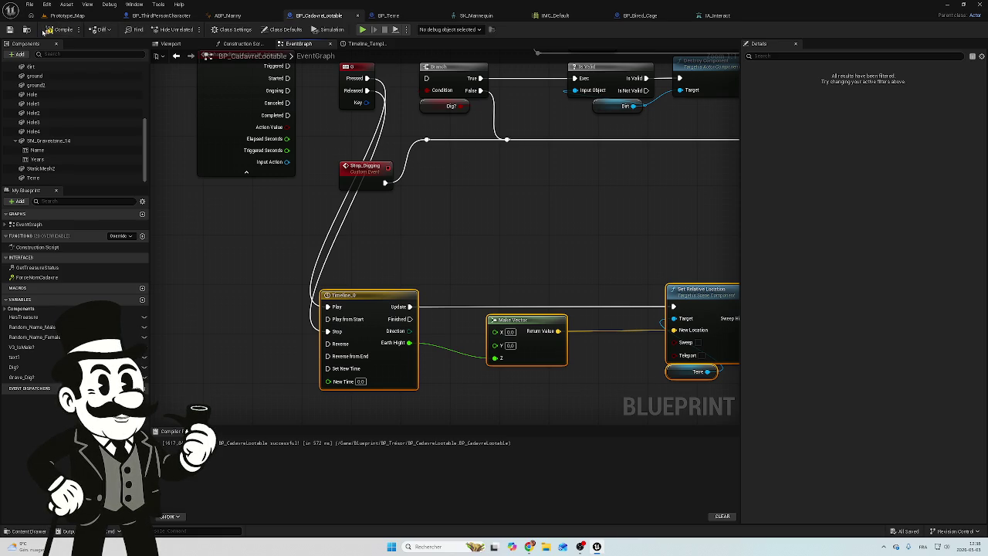
Step: Save the modified Prototype_Map level
{"action": "left_click", "coordinate": [66, 16]}
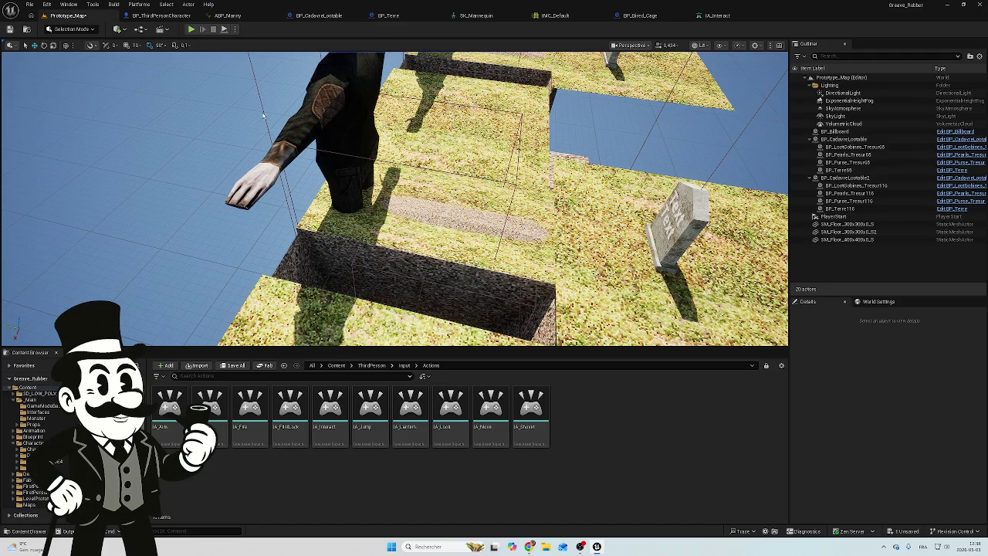
{"action": "left_click", "coordinate": [907, 531]}
{"action": "left_click", "coordinate": [554, 359]}
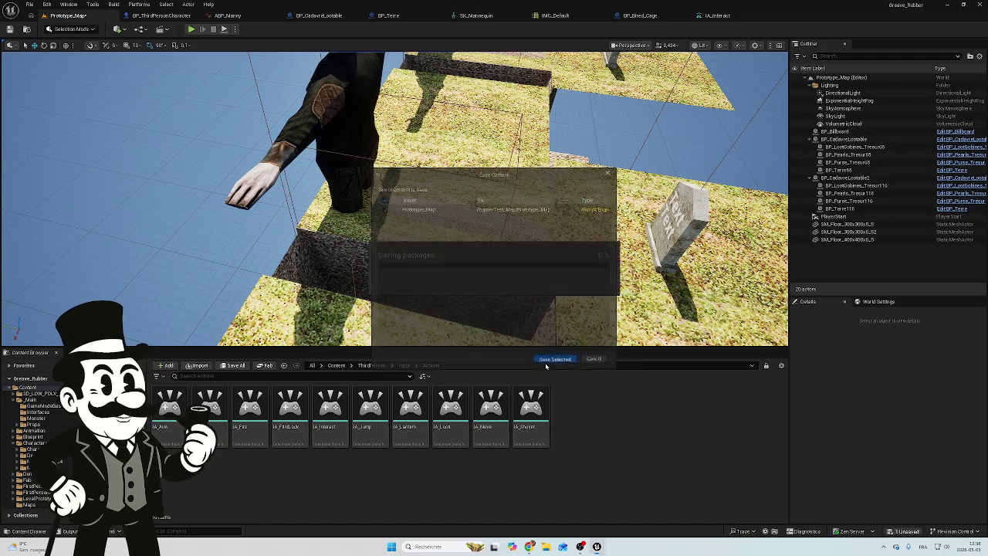
Step: Playtest the level twice, then return to the BP_CadavreLootable blueprint
{"action": "left_click", "coordinate": [190, 31]}
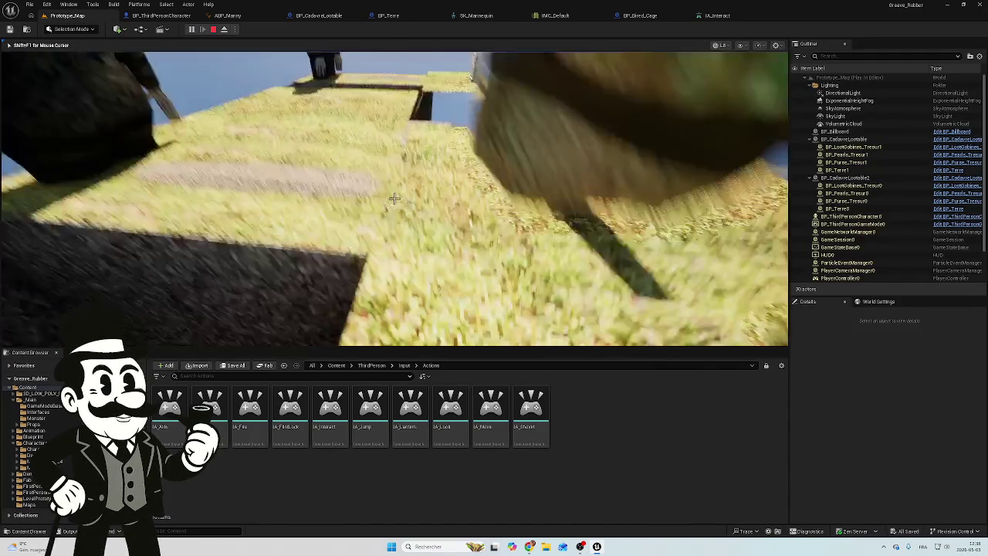
{"action": "key", "text": "Escape"}
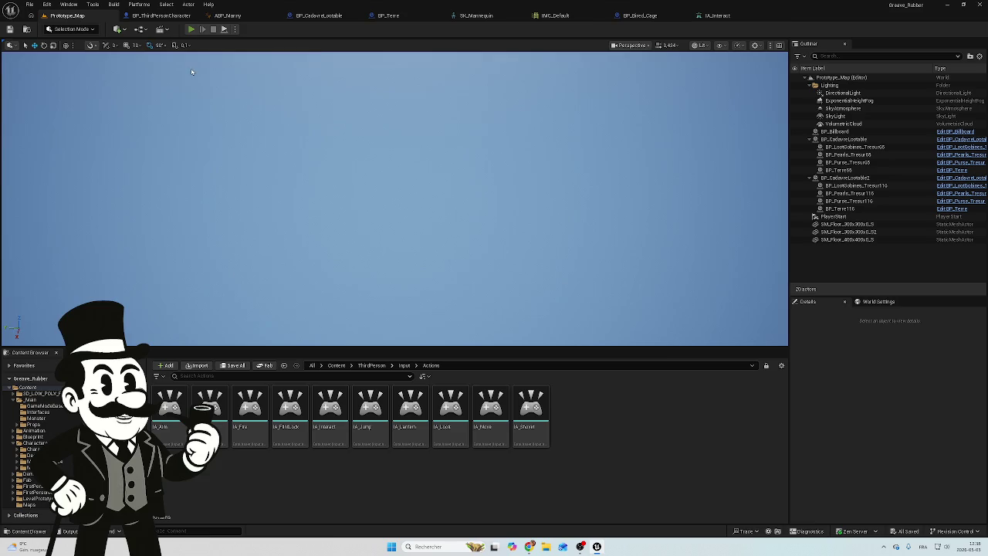
{"action": "left_click", "coordinate": [190, 29]}
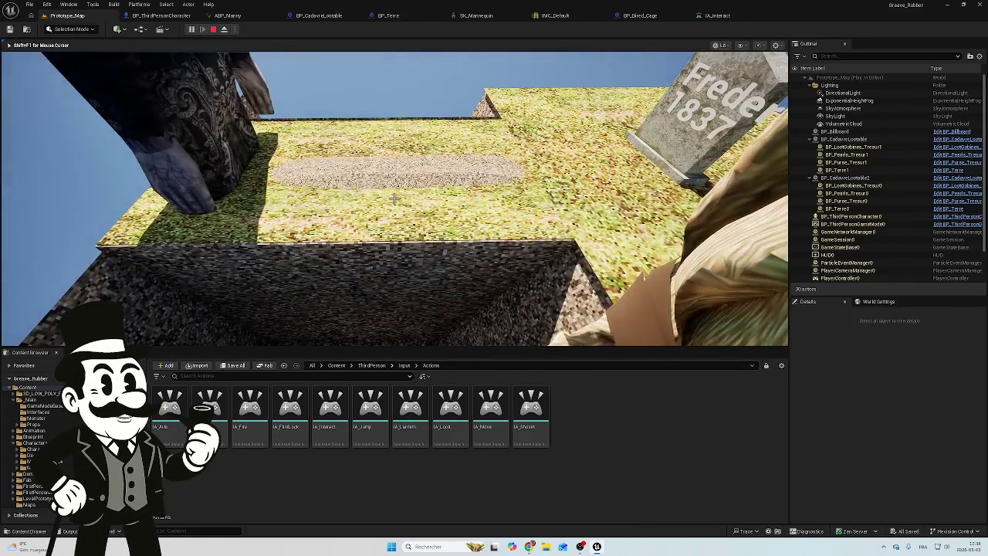
{"action": "key", "text": "Escape"}
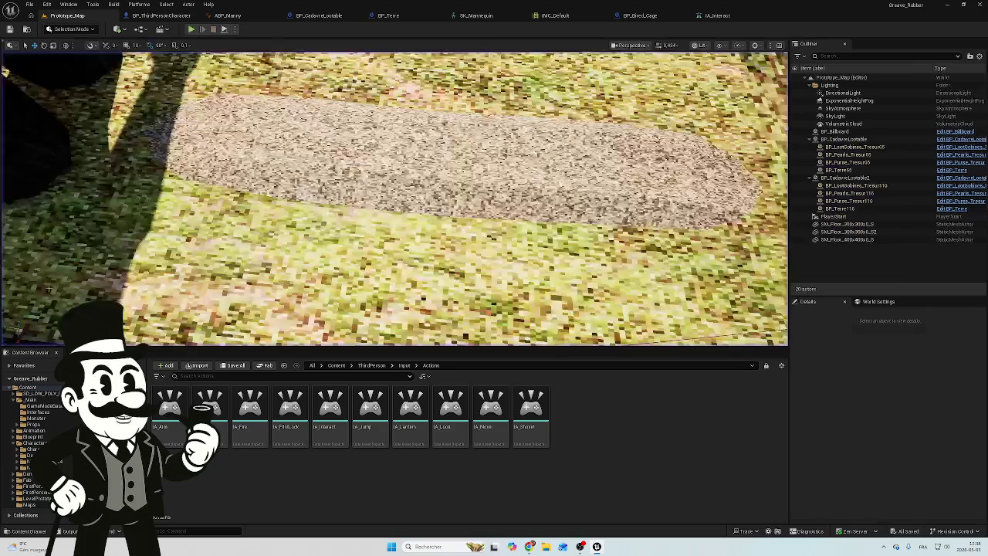
{"action": "left_click", "coordinate": [320, 17]}
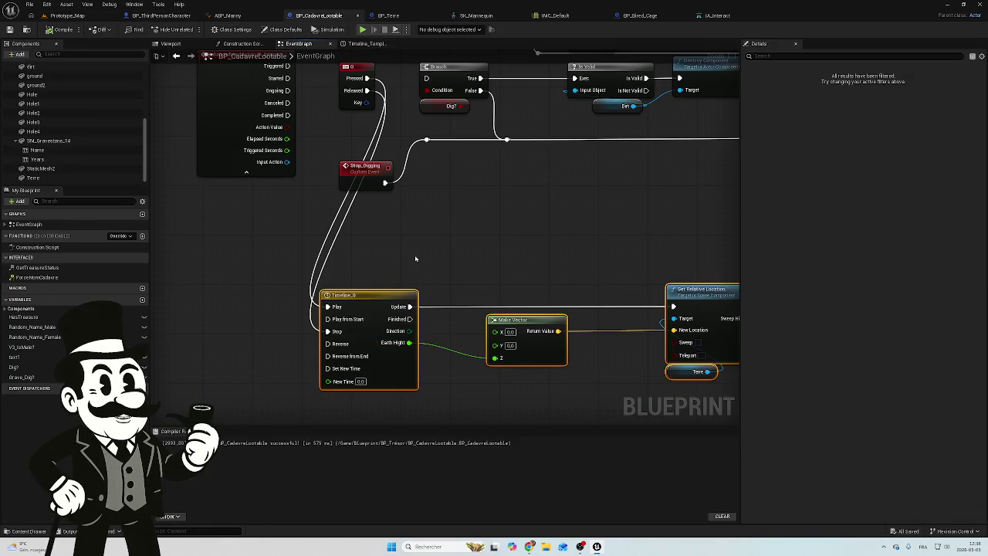
Step: Select the ground and dirt meshes in BP_CadavreLootable's 3D preview
{"action": "mouse_move", "coordinate": [415, 259]}
{"action": "left_mouse_down"}
{"action": "mouse_move", "coordinate": [357, 305]}
{"action": "mouse_move", "coordinate": [278, 311]}
{"action": "left_mouse_up"}
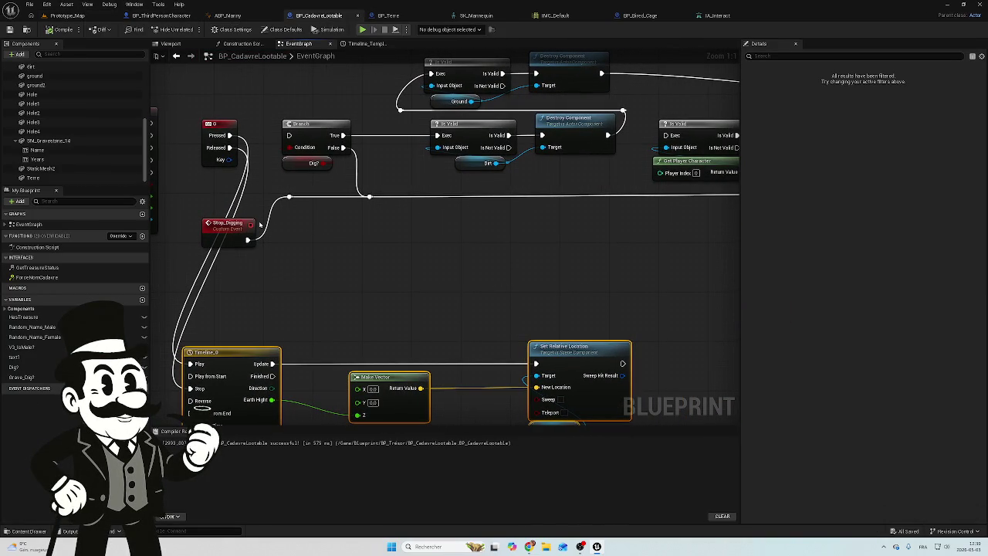
{"action": "left_click", "coordinate": [173, 45]}
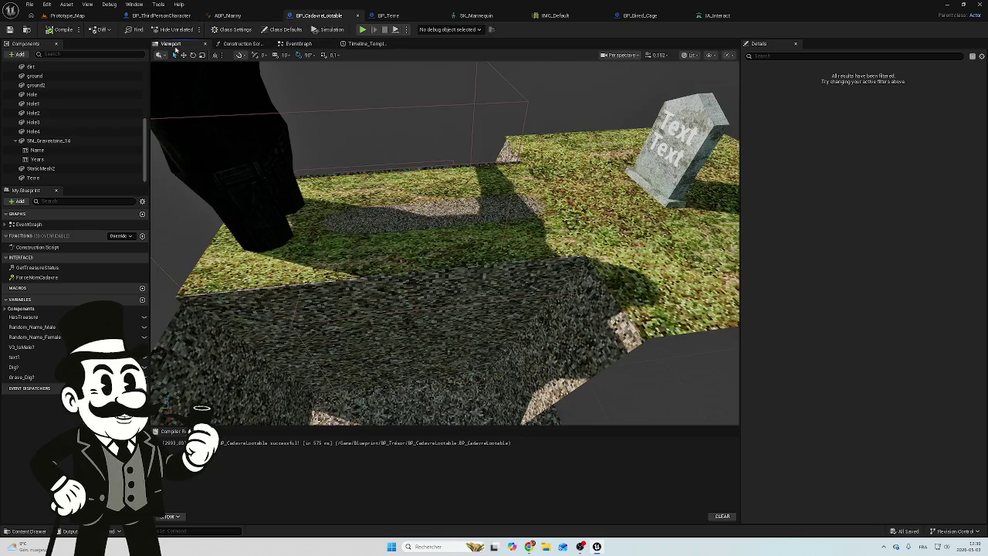
{"action": "left_click", "coordinate": [365, 237]}
{"action": "left_click", "coordinate": [380, 219], "text": "ctrl"}
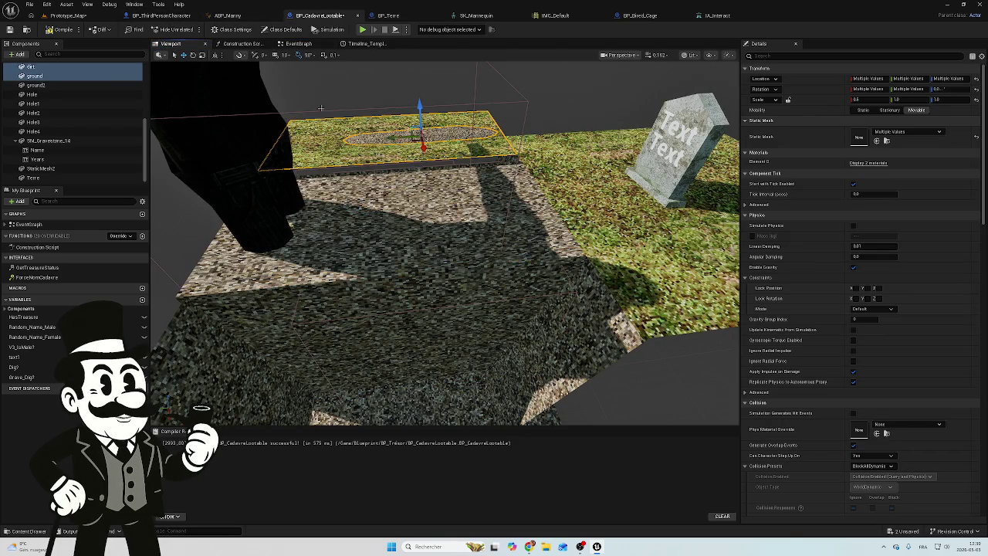
Step: Playtest the digging in Prototype_Map, then switch to BP_ThirdPersonCharacter
{"action": "left_click", "coordinate": [68, 16]}
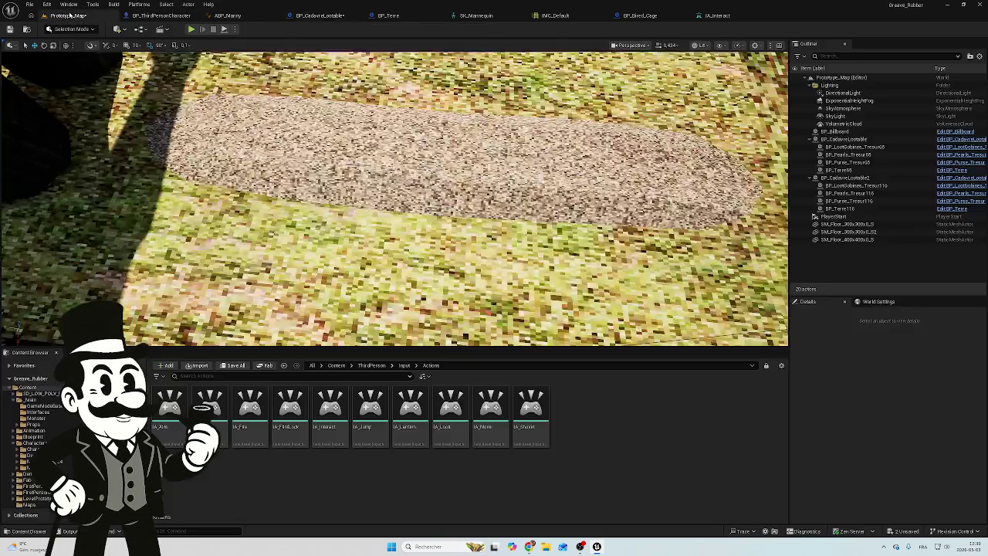
{"action": "left_click", "coordinate": [192, 30]}
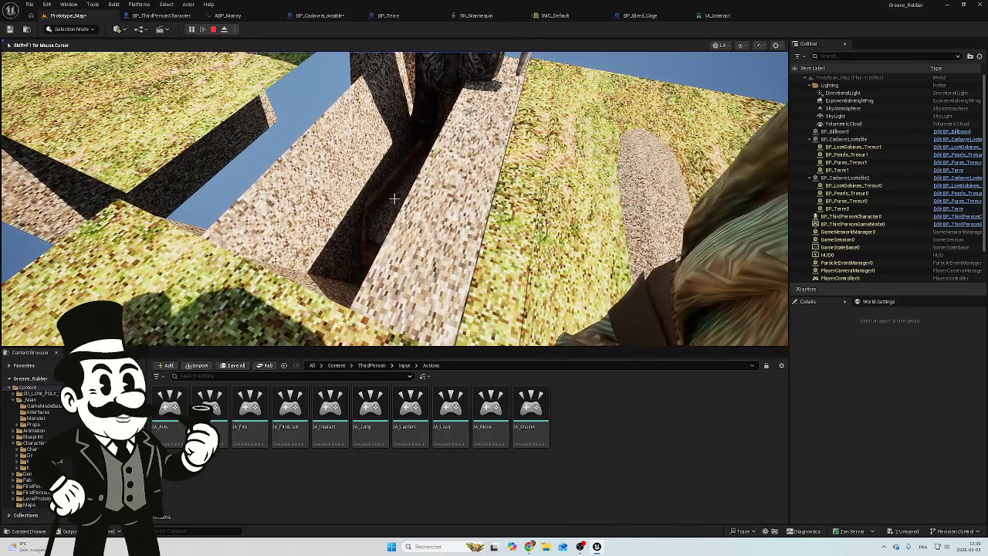
{"action": "key", "text": "Escape"}
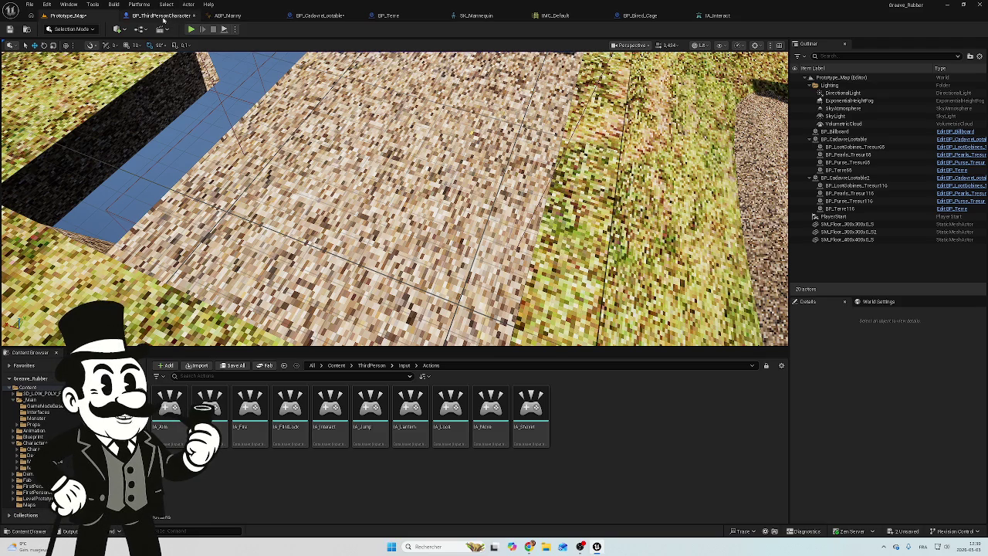
{"action": "left_click", "coordinate": [165, 17]}
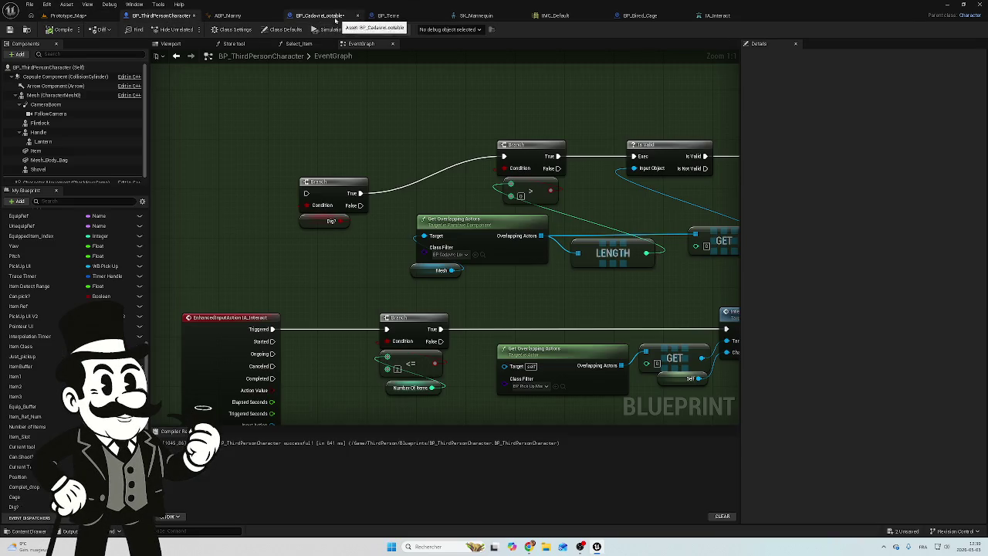
Step: Open BP_Terre's Dig_Hole timeline curve, falling from 0 to -64 over 6 seconds
{"action": "left_click", "coordinate": [320, 15]}
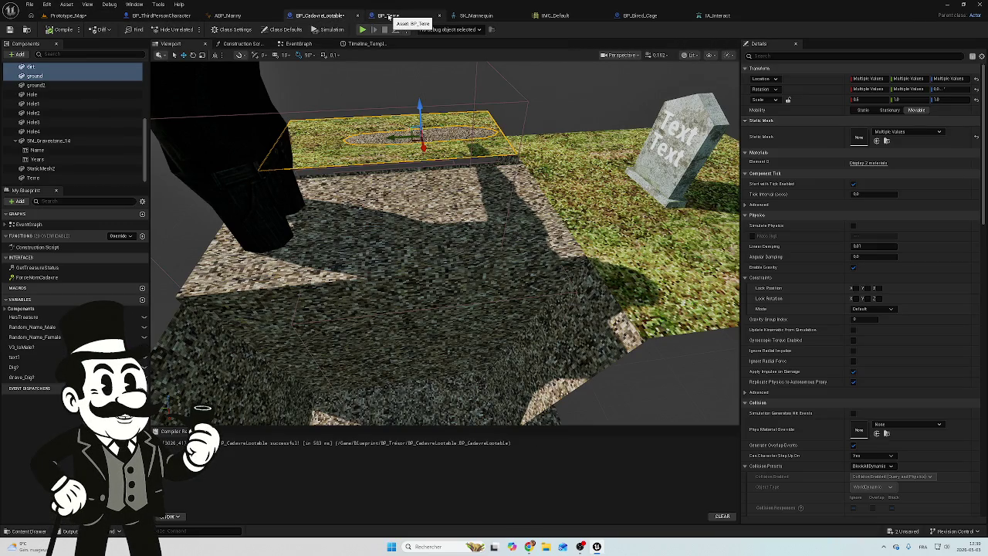
{"action": "left_click", "coordinate": [390, 17]}
{"action": "mouse_move", "coordinate": [366, 165]}
{"action": "left_mouse_down"}
{"action": "mouse_move", "coordinate": [432, 170]}
{"action": "mouse_move", "coordinate": [346, 168]}
{"action": "left_mouse_up"}
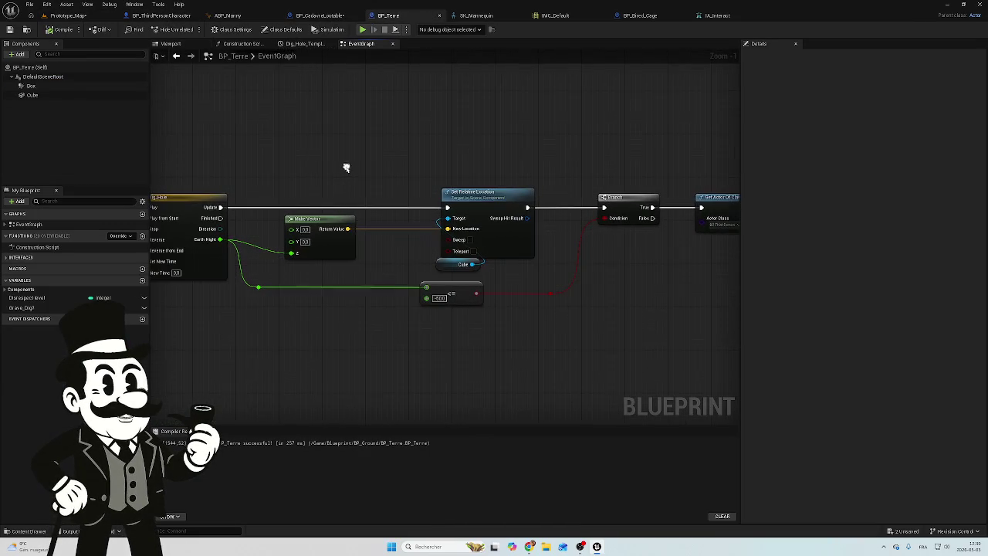
{"action": "left_click_drag", "start_coordinate": [404, 198], "coordinate": [501, 170]}
{"action": "scroll", "coordinate": [365, 265], "scroll_direction": "up", "scroll_amount": 1}
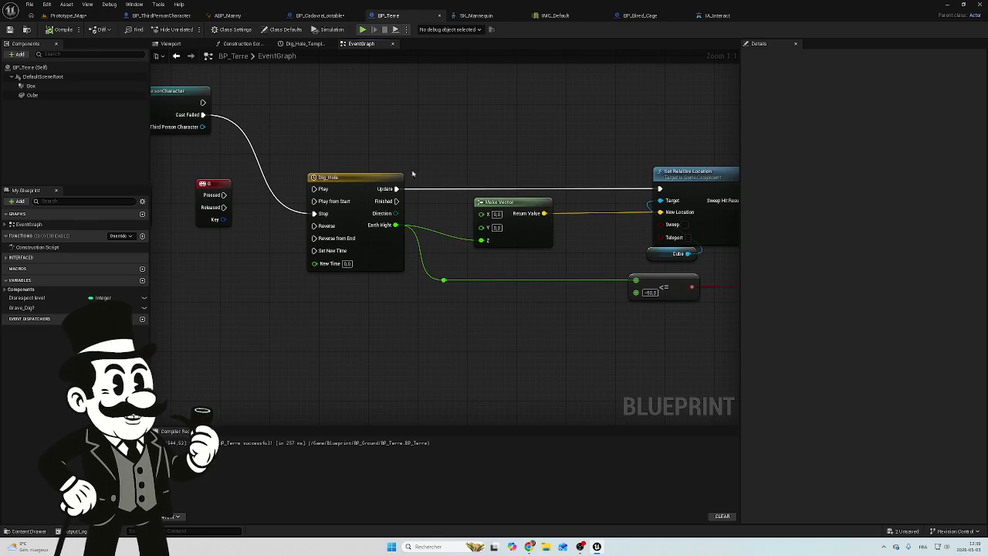
{"action": "double_click", "coordinate": [339, 181]}
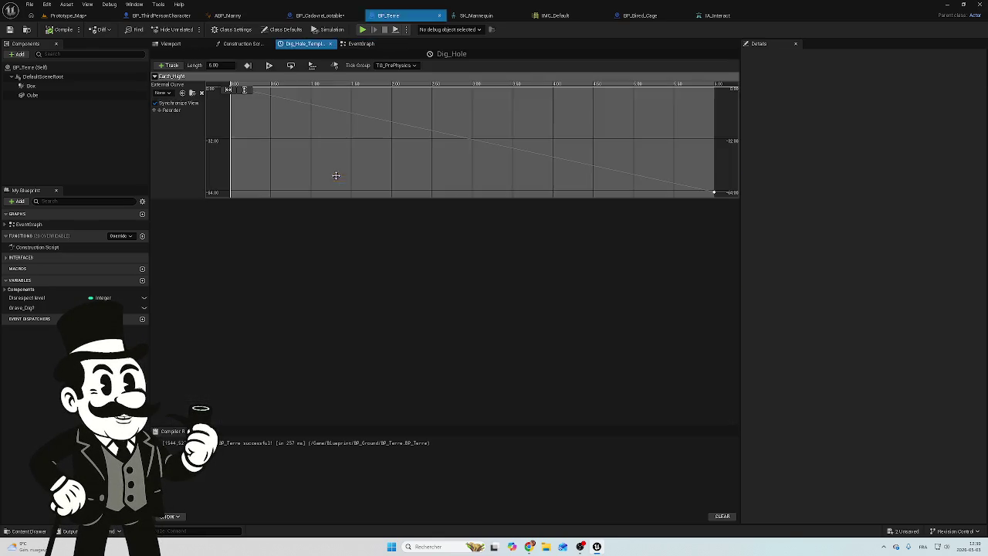
Step: Inspect BP_Terre's Box and Cube components, then bring Timeline_0 into view in BP_CadavreLootable's event graph
{"action": "left_click", "coordinate": [44, 88]}
{"action": "left_click", "coordinate": [44, 94]}
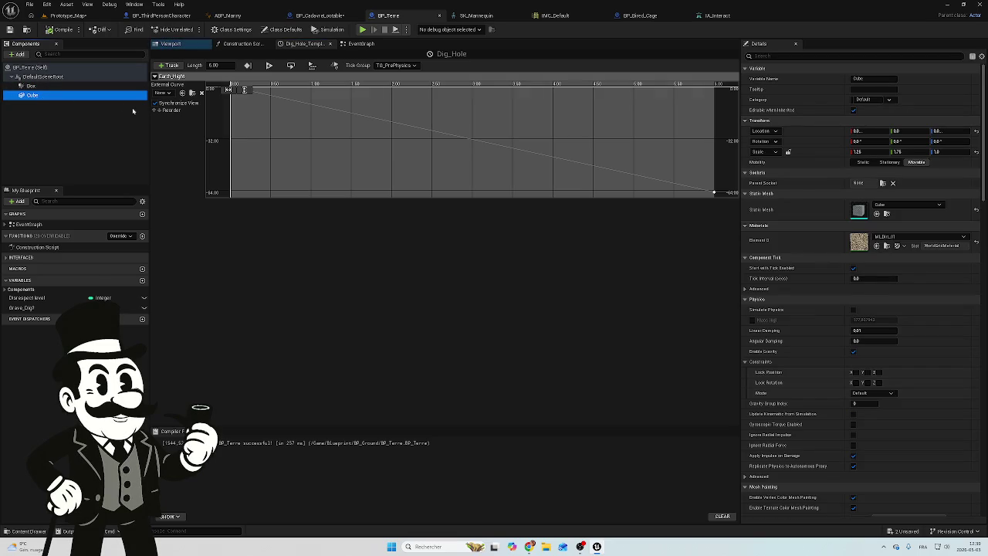
{"action": "left_click", "coordinate": [318, 15]}
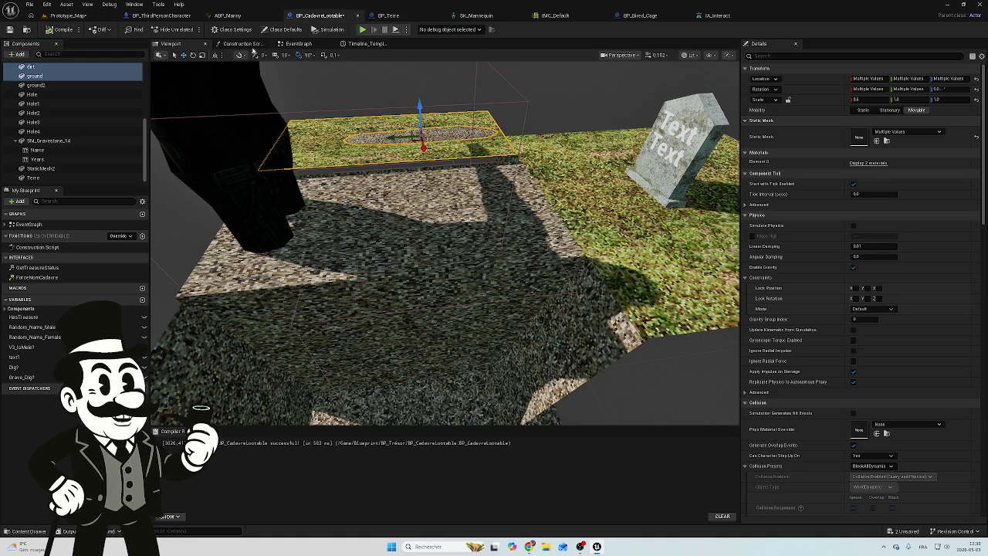
{"action": "left_click", "coordinate": [297, 43]}
{"action": "left_click_drag", "start_coordinate": [447, 212], "coordinate": [399, 241]}
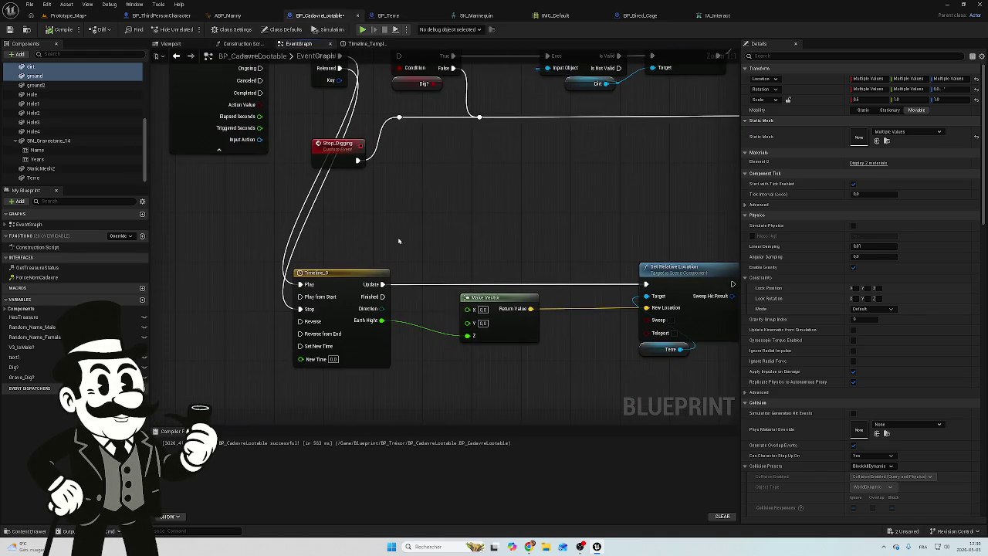
Step: Open the Timeline_0 curve, glance at BP_ThirdPersonCharacter, and return to it
{"action": "double_click", "coordinate": [359, 282]}
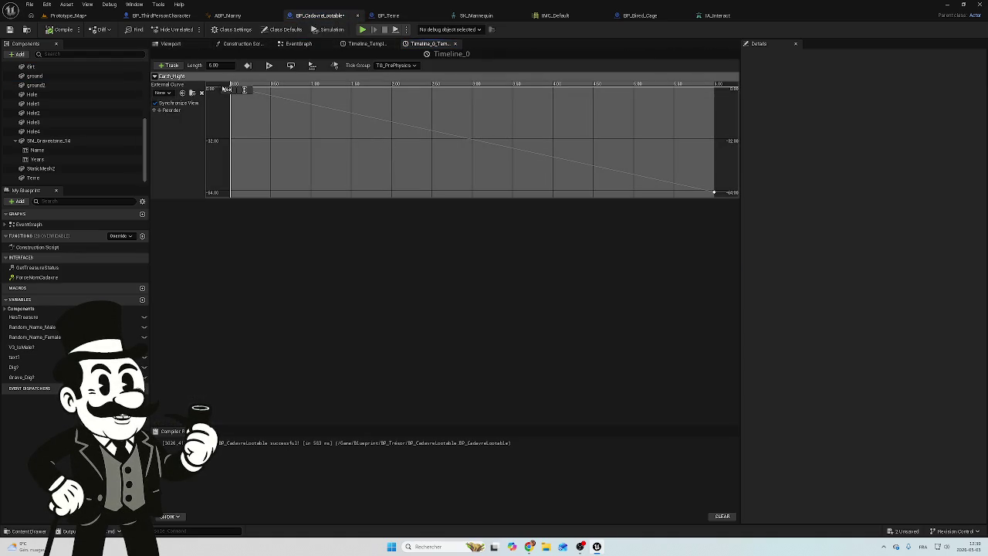
{"action": "mouse_move", "coordinate": [224, 89]}
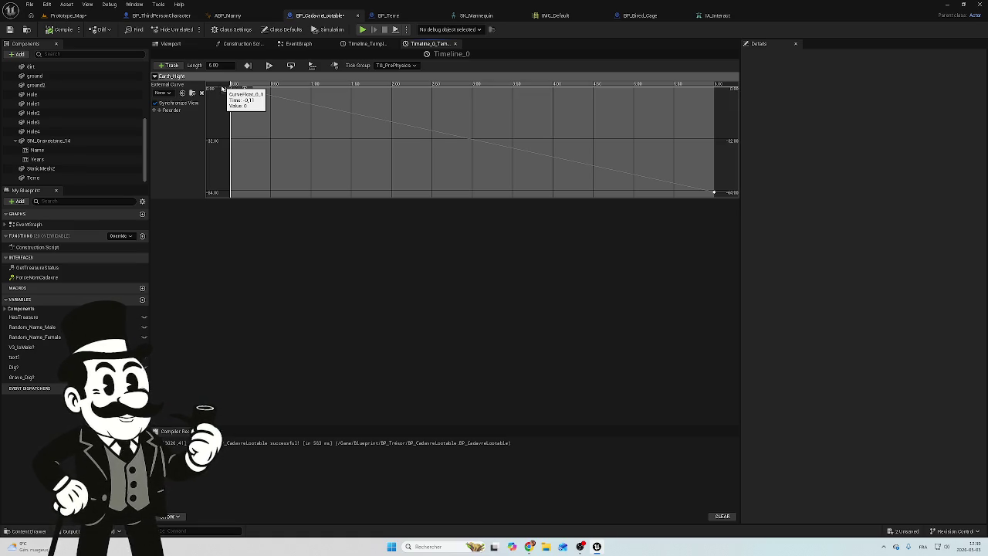
{"action": "left_click", "coordinate": [161, 15]}
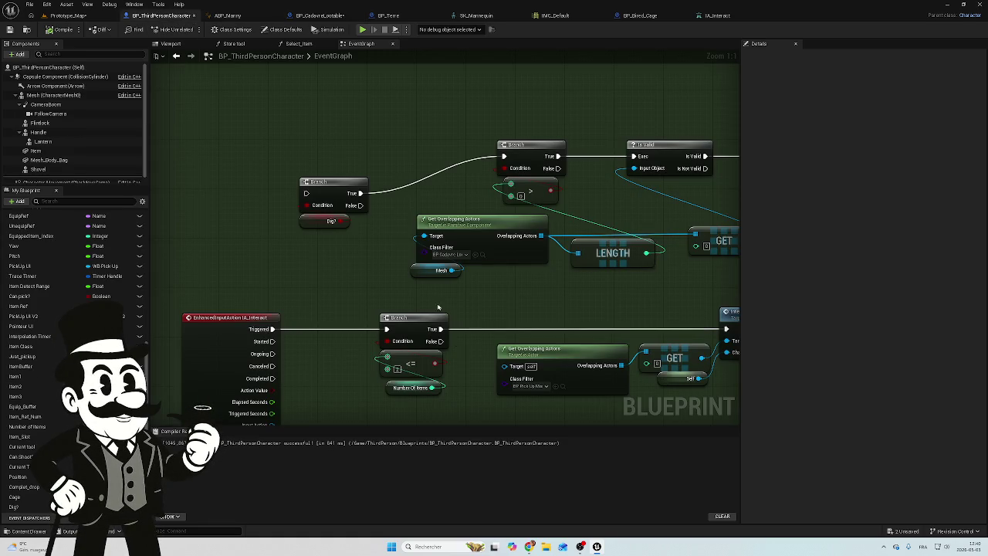
{"action": "left_click", "coordinate": [319, 16]}
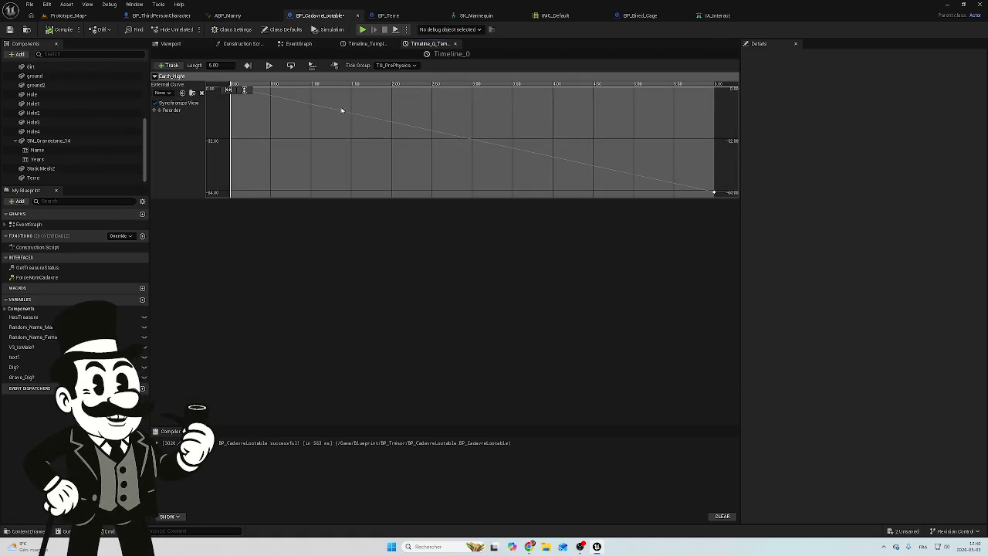
Step: Recentre BP_CadavreLootable's timeline and location nodes, then open BP_Terre's Dig_Hole timeline
{"action": "left_click", "coordinate": [299, 43]}
{"action": "left_click_drag", "start_coordinate": [485, 238], "coordinate": [300, 200]}
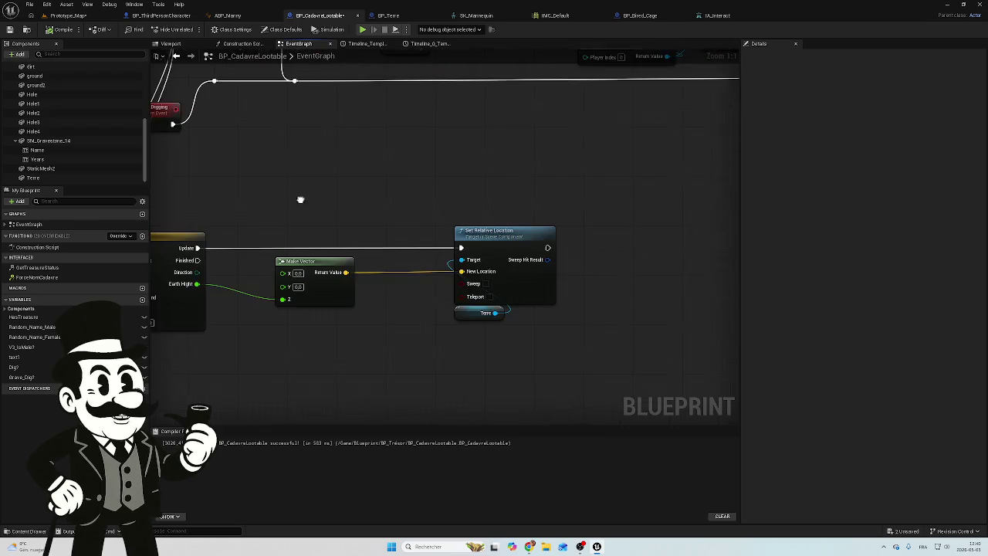
{"action": "mouse_move", "coordinate": [401, 190]}
{"action": "left_mouse_down"}
{"action": "mouse_move", "coordinate": [359, 234]}
{"action": "mouse_move", "coordinate": [400, 219]}
{"action": "left_mouse_up"}
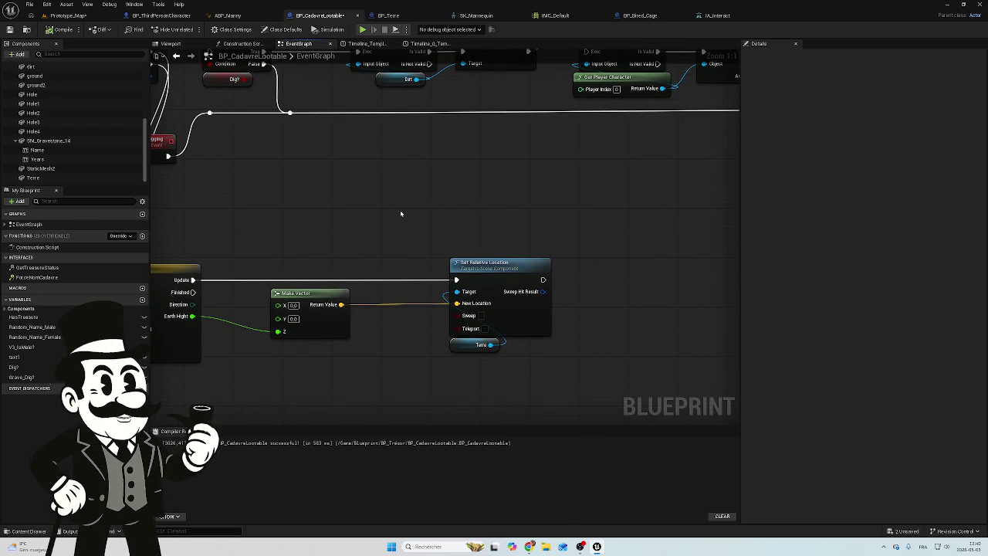
{"action": "left_click_drag", "start_coordinate": [289, 257], "coordinate": [410, 233]}
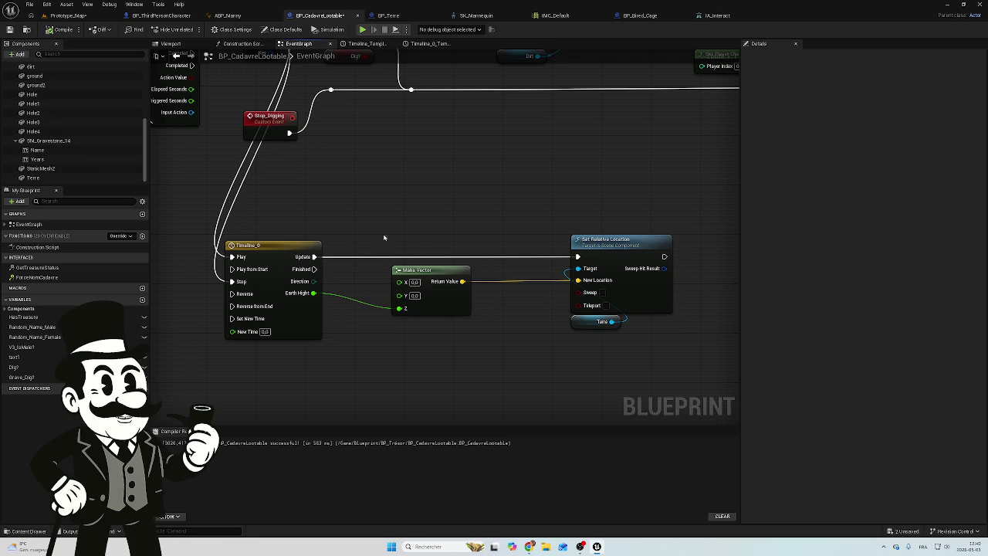
{"action": "mouse_move", "coordinate": [420, 207]}
{"action": "left_mouse_down"}
{"action": "mouse_move", "coordinate": [391, 315]}
{"action": "mouse_move", "coordinate": [390, 295]}
{"action": "mouse_move", "coordinate": [465, 223]}
{"action": "mouse_move", "coordinate": [419, 271]}
{"action": "left_mouse_up"}
{"action": "left_click", "coordinate": [389, 16]}
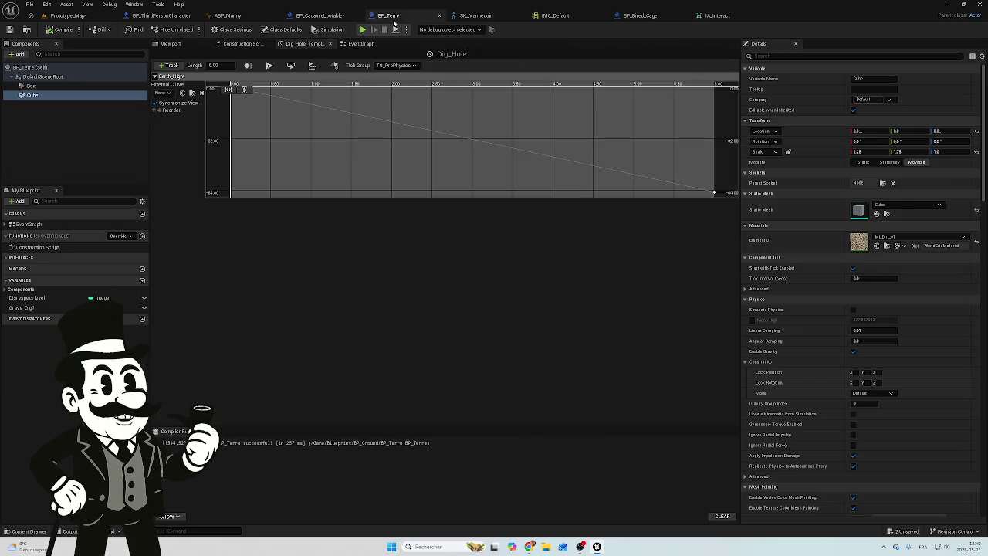
Step: Trace BP_Terre's Dig_Hole timeline through Make Vector to Set Relative Location, then return to BP_CadavreLootable
{"action": "left_click", "coordinate": [360, 44]}
{"action": "mouse_move", "coordinate": [358, 189]}
{"action": "left_mouse_down"}
{"action": "mouse_move", "coordinate": [476, 179]}
{"action": "mouse_move", "coordinate": [514, 228]}
{"action": "left_mouse_up"}
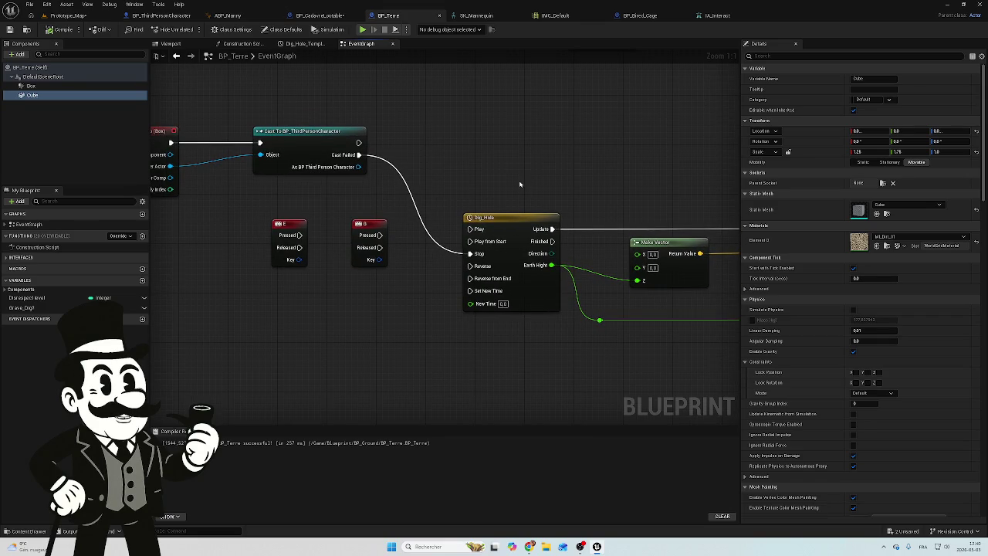
{"action": "mouse_move", "coordinate": [574, 177]}
{"action": "left_mouse_down"}
{"action": "mouse_move", "coordinate": [387, 191]}
{"action": "mouse_move", "coordinate": [386, 174]}
{"action": "mouse_move", "coordinate": [583, 158]}
{"action": "mouse_move", "coordinate": [520, 166]}
{"action": "left_mouse_up"}
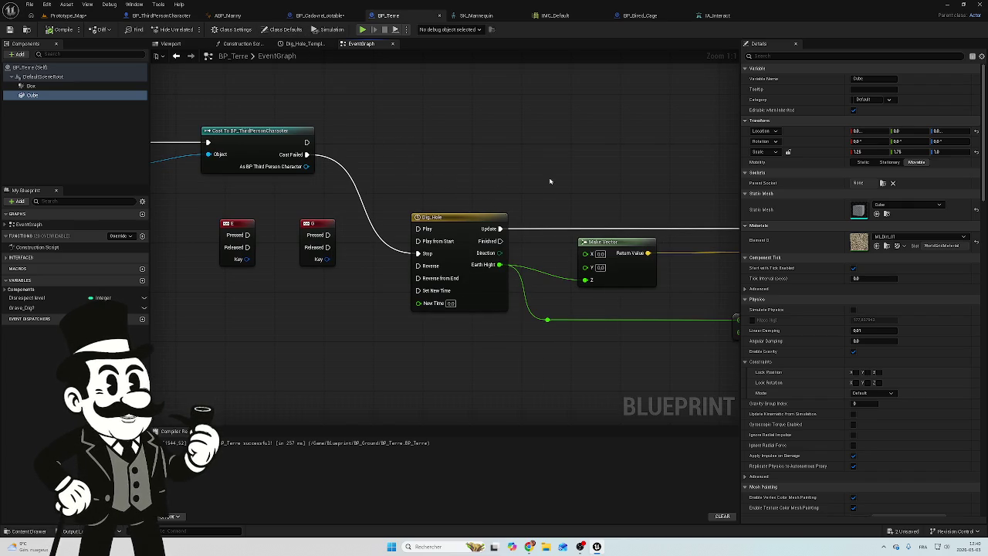
{"action": "left_click_drag", "start_coordinate": [549, 181], "coordinate": [502, 207]}
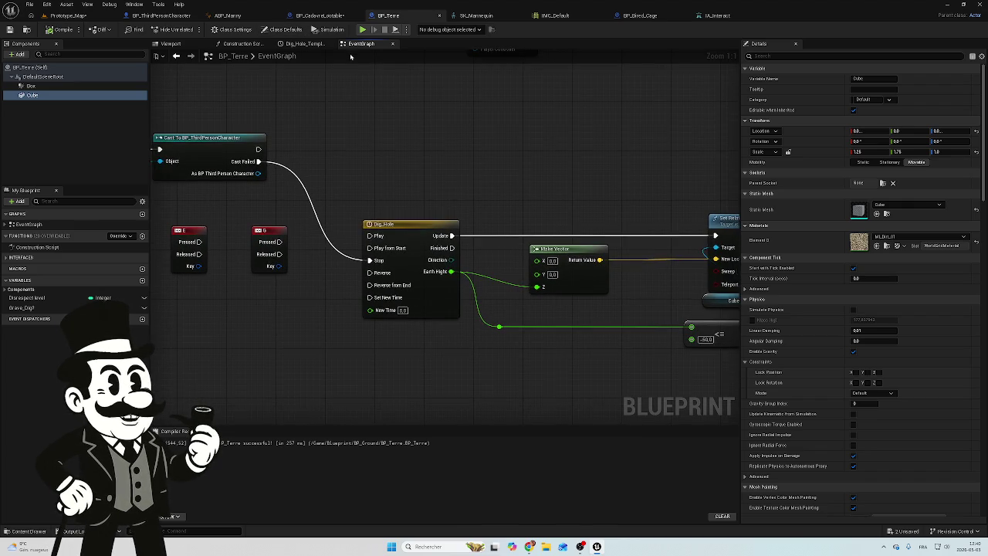
{"action": "left_click_drag", "start_coordinate": [575, 145], "coordinate": [414, 119]}
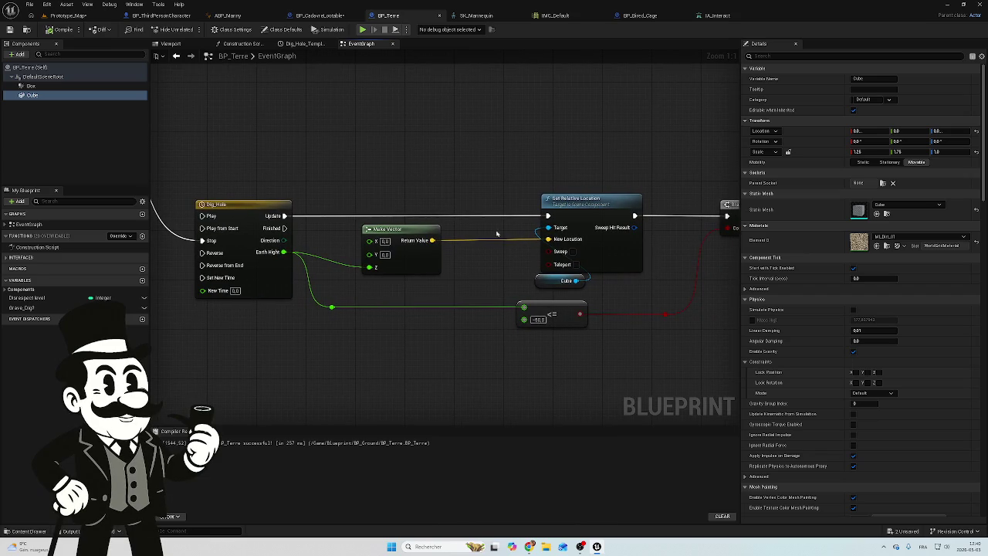
{"action": "mouse_move", "coordinate": [578, 265]}
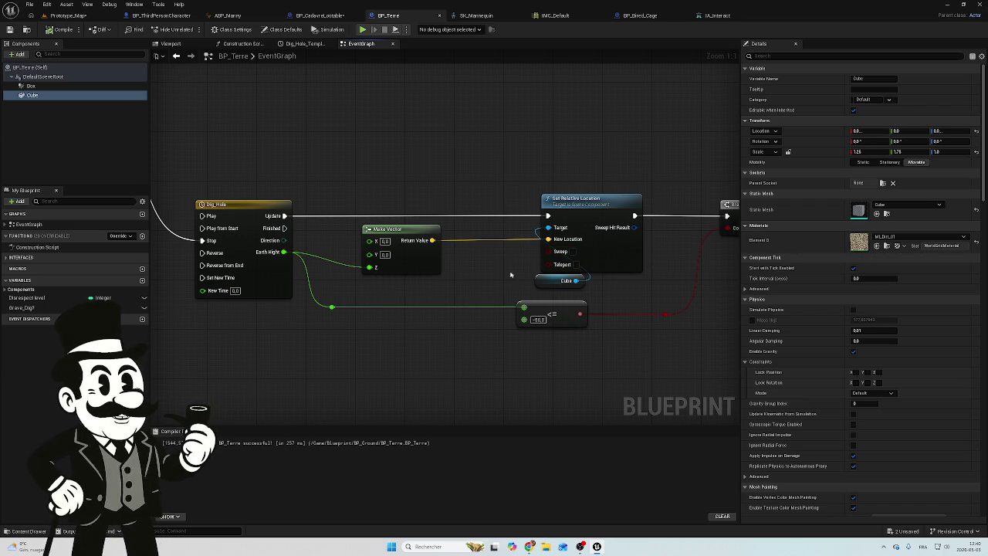
{"action": "left_click", "coordinate": [320, 15]}
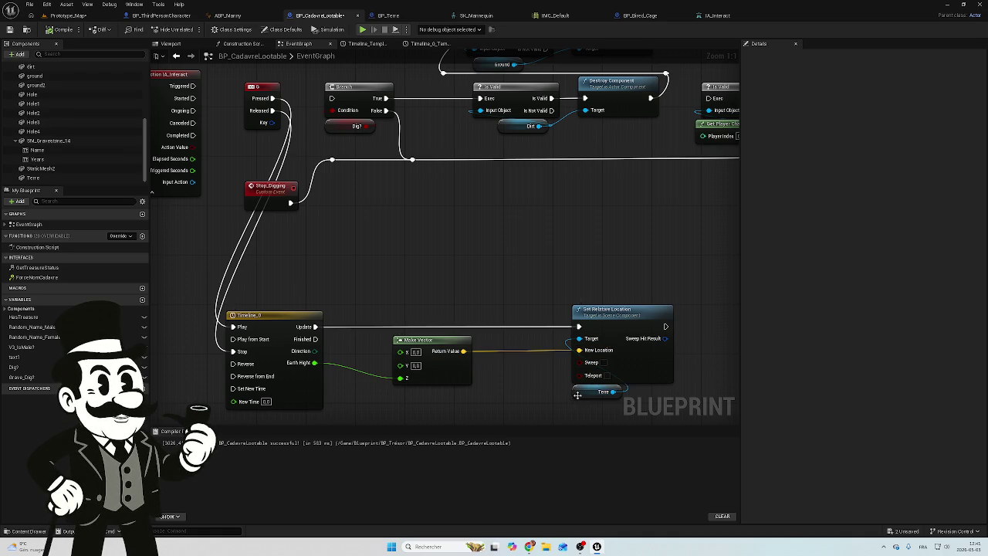
{"action": "mouse_move", "coordinate": [371, 395]}
{"action": "left_mouse_down"}
{"action": "mouse_move", "coordinate": [431, 366]}
{"action": "mouse_move", "coordinate": [434, 349]}
{"action": "left_mouse_up"}
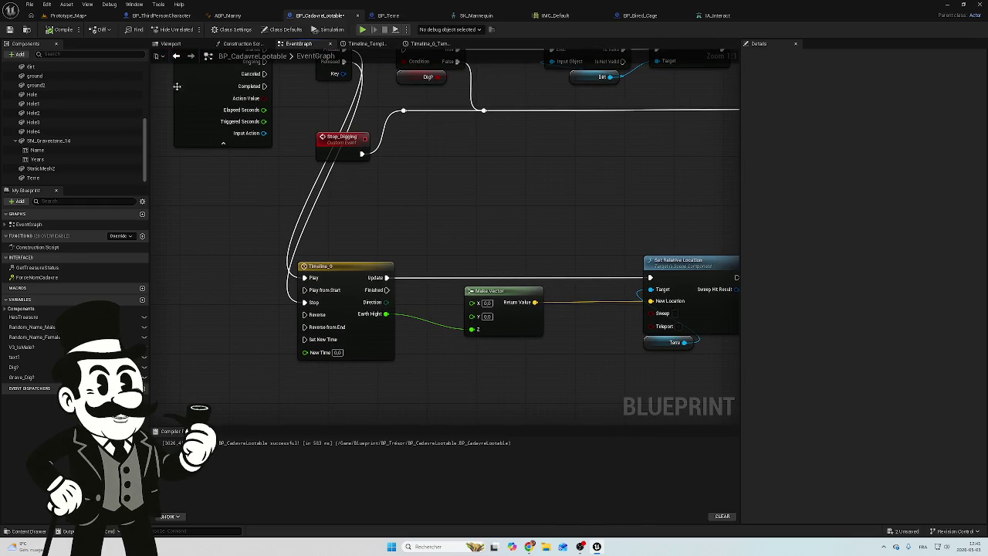
Step: Close the duplicate Timeline_Template tab and keep Timeline_0's tick group at TG_PrePhysics
{"action": "left_click", "coordinate": [368, 44]}
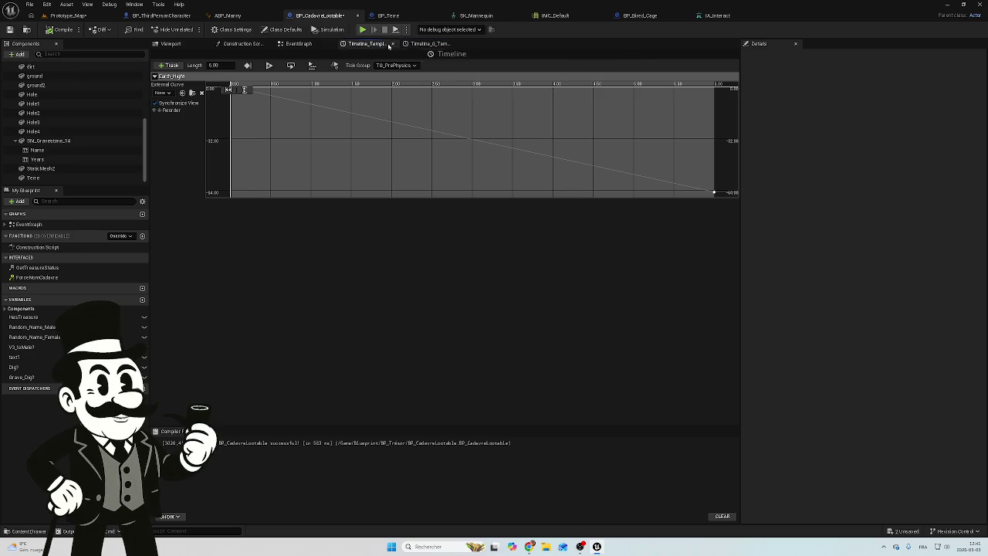
{"action": "left_click", "coordinate": [393, 44]}
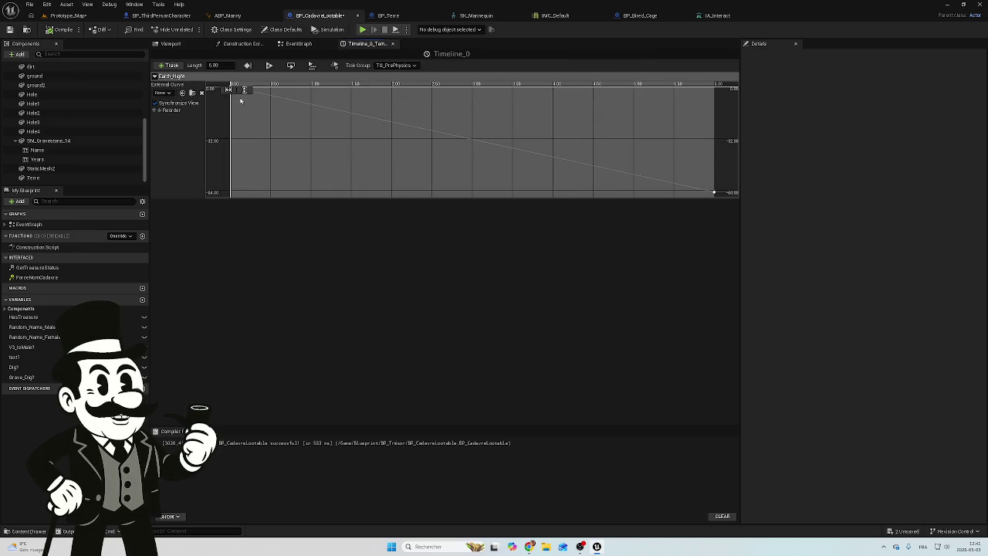
{"action": "left_click", "coordinate": [419, 65]}
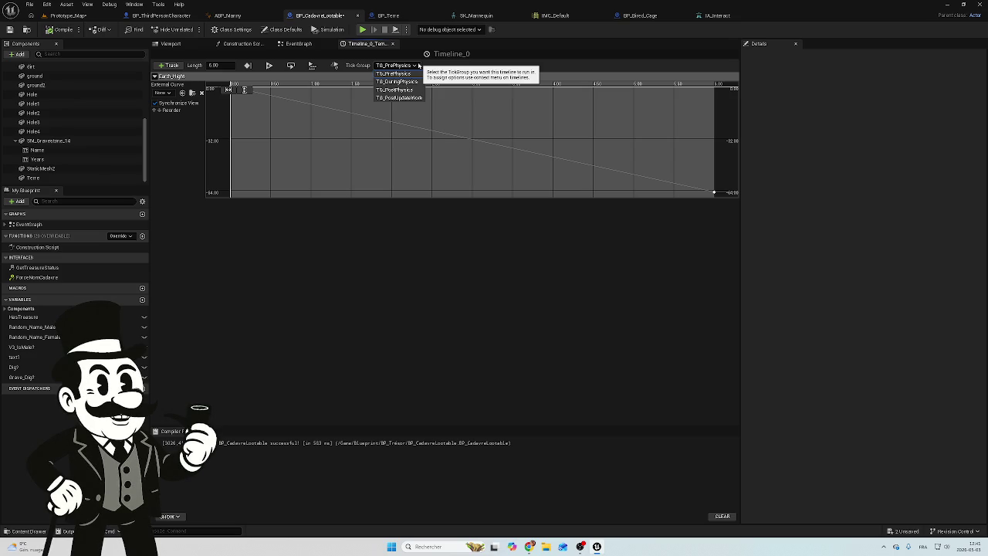
{"action": "left_click", "coordinate": [418, 65]}
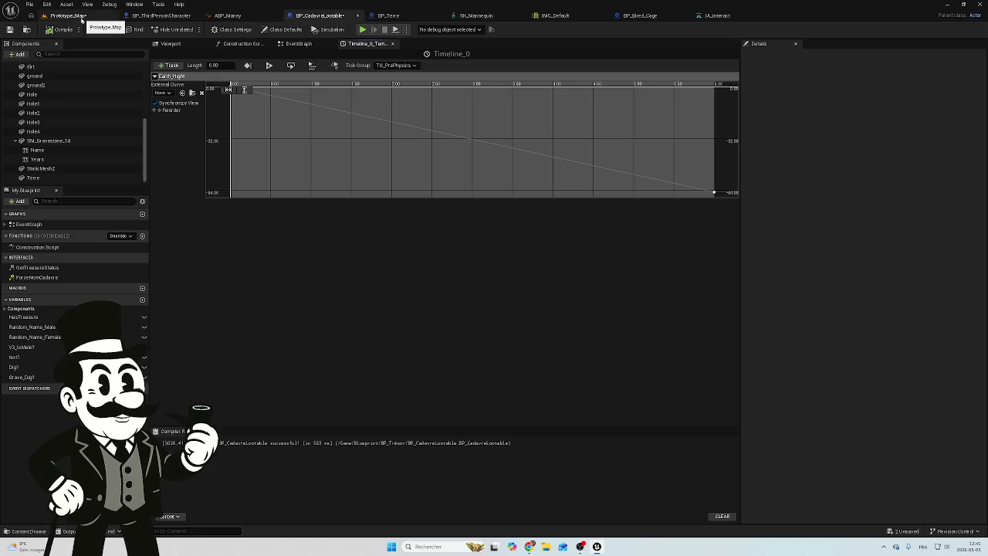
Step: View the grave in Prototype_Map, then bring back BP_CadavreLootable's Viewport preview
{"action": "left_click", "coordinate": [76, 17]}
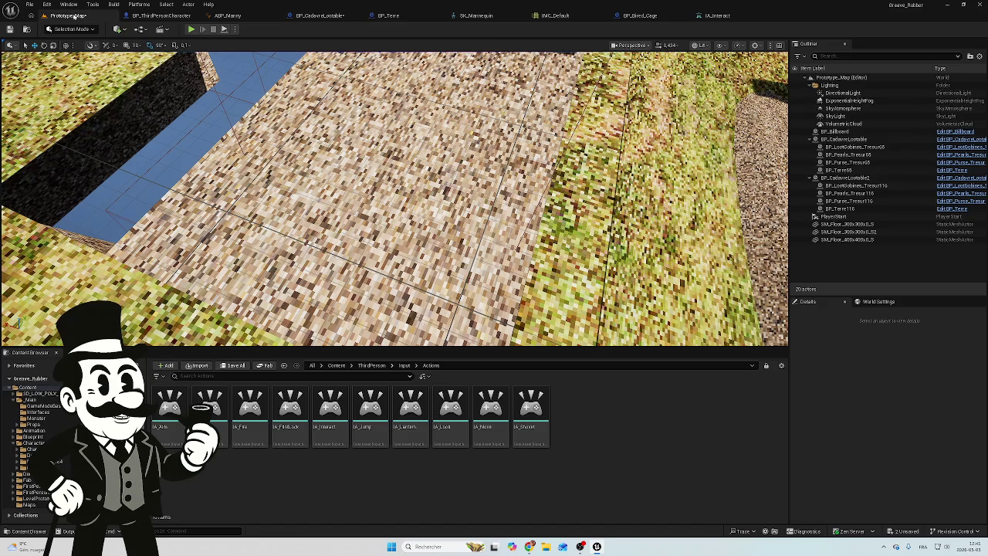
{"action": "mouse_move", "coordinate": [393, 197]}
{"action": "left_mouse_down"}
{"action": "mouse_move", "coordinate": [463, 173]}
{"action": "mouse_move", "coordinate": [401, 189]}
{"action": "left_mouse_up"}
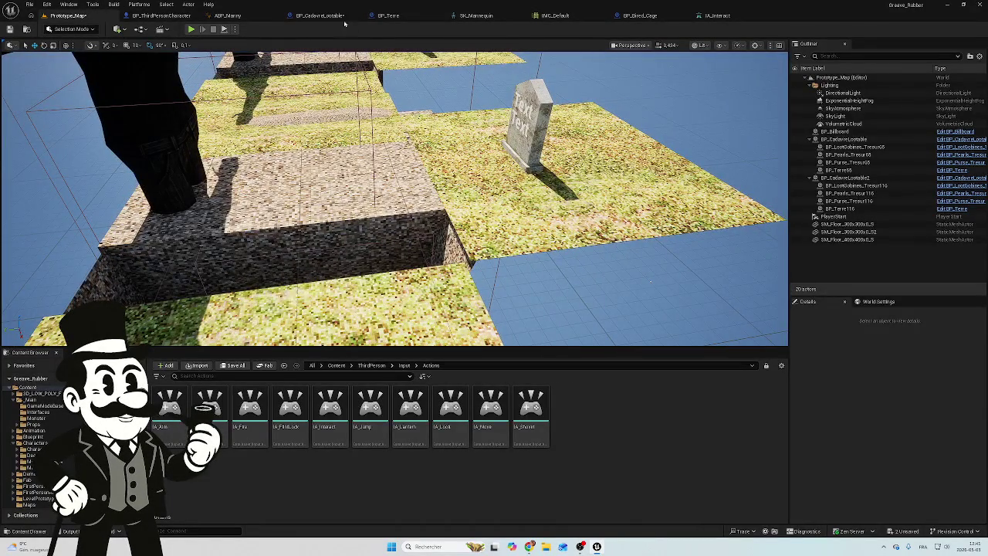
{"action": "left_click", "coordinate": [334, 17]}
{"action": "left_click", "coordinate": [170, 44]}
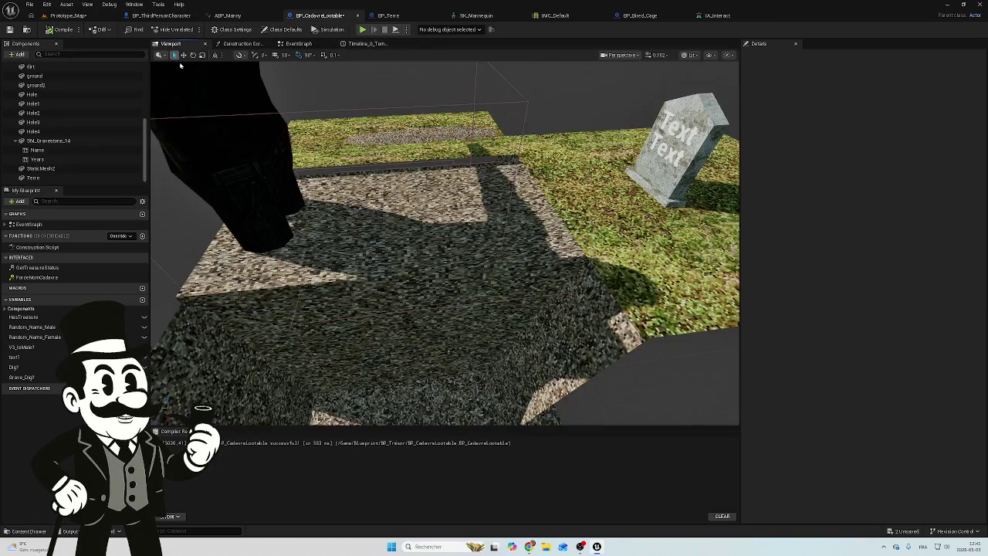
Step: Filter Terre's Details by 'coll' to review its BlockAllDynamic collision, then clear the filter
{"action": "left_click", "coordinate": [62, 178]}
{"action": "left_click", "coordinate": [774, 55]}
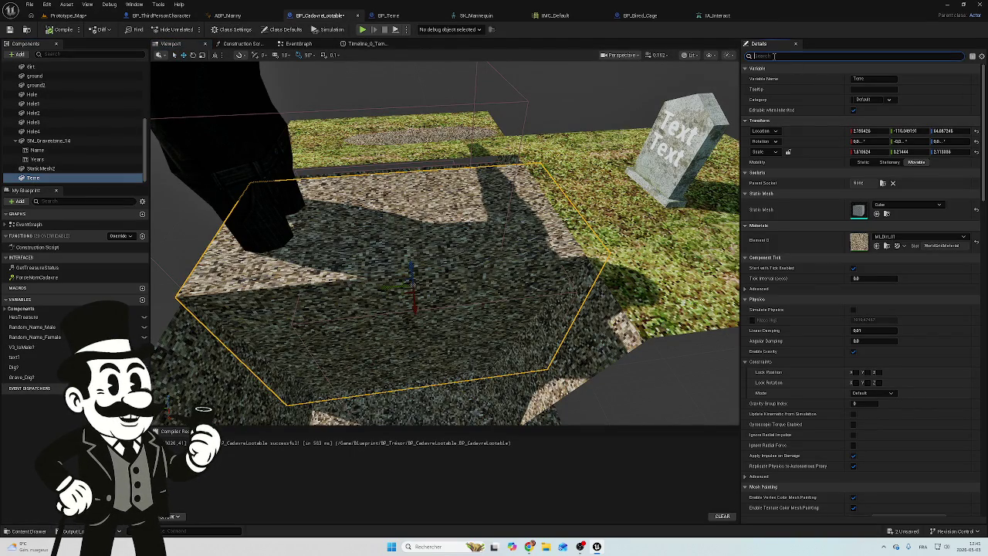
{"action": "type", "text": "dol"}
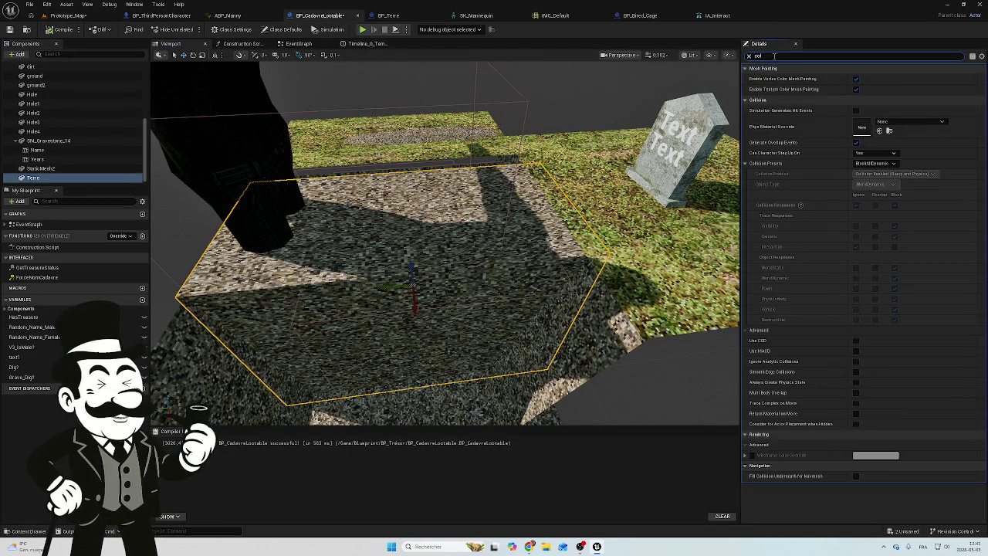
{"action": "type", "text": "l"}
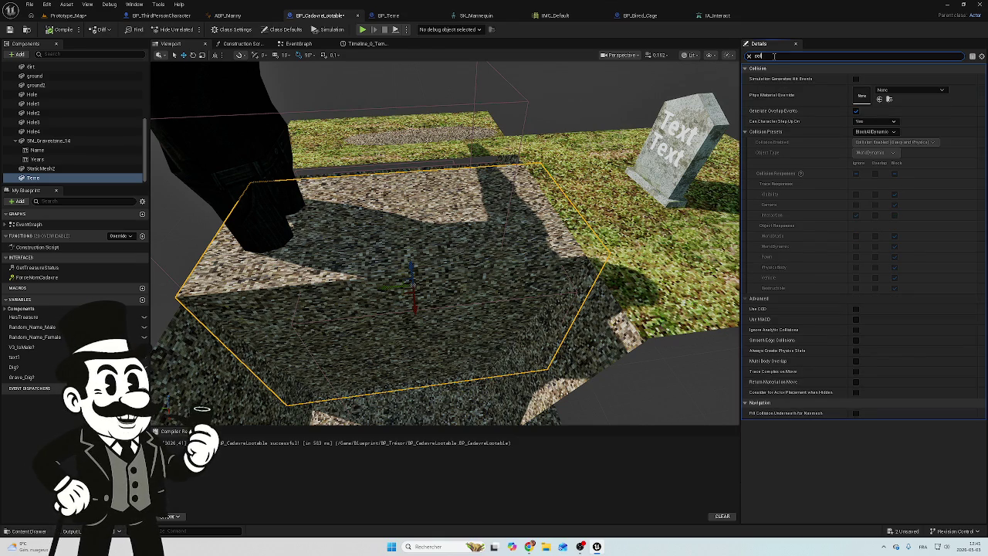
{"action": "key", "text": "BackSpace"}
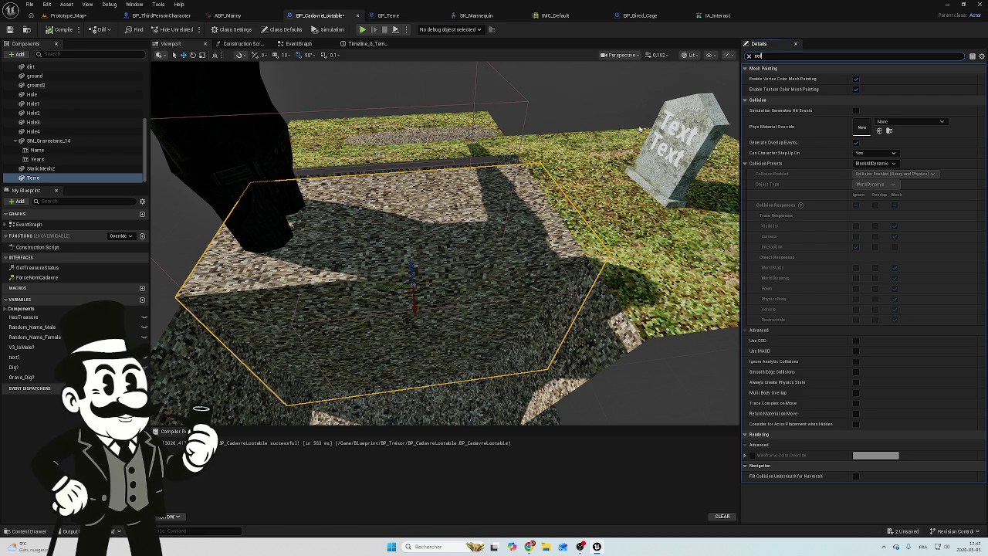
{"action": "type", "text": "lli"}
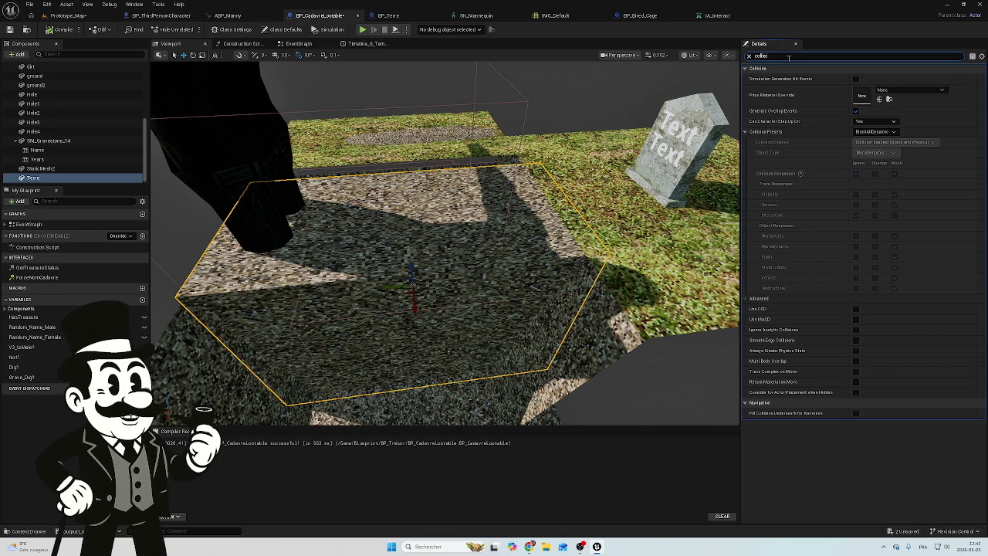
{"action": "left_click", "coordinate": [748, 56]}
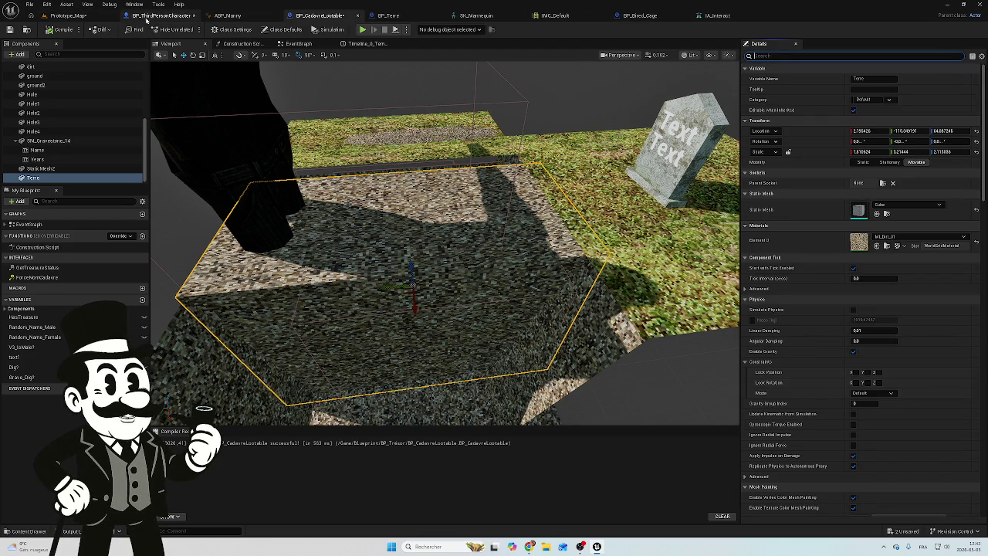
Step: Orbit the preview around the Terre dirt block, compile BP_CadavreLootable, and return to Prototype_Map
{"action": "left_click_drag", "start_coordinate": [372, 306], "coordinate": [339, 278]}
{"action": "mouse_move", "coordinate": [436, 247]}
{"action": "left_mouse_down"}
{"action": "mouse_move", "coordinate": [320, 270]}
{"action": "mouse_move", "coordinate": [231, 250]}
{"action": "mouse_move", "coordinate": [293, 224]}
{"action": "mouse_move", "coordinate": [316, 195]}
{"action": "mouse_move", "coordinate": [369, 220]}
{"action": "left_mouse_up"}
{"action": "left_click", "coordinate": [62, 29]}
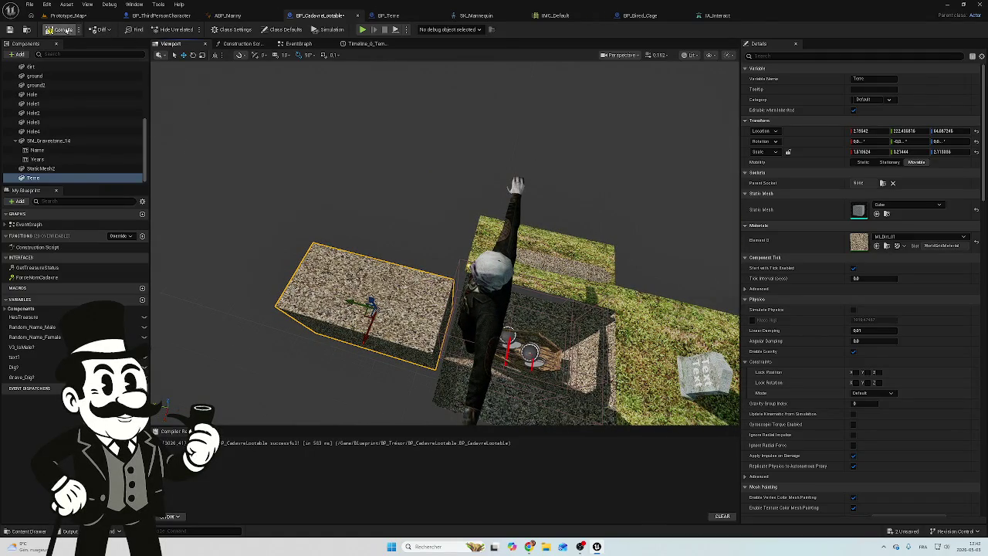
{"action": "left_click", "coordinate": [66, 15]}
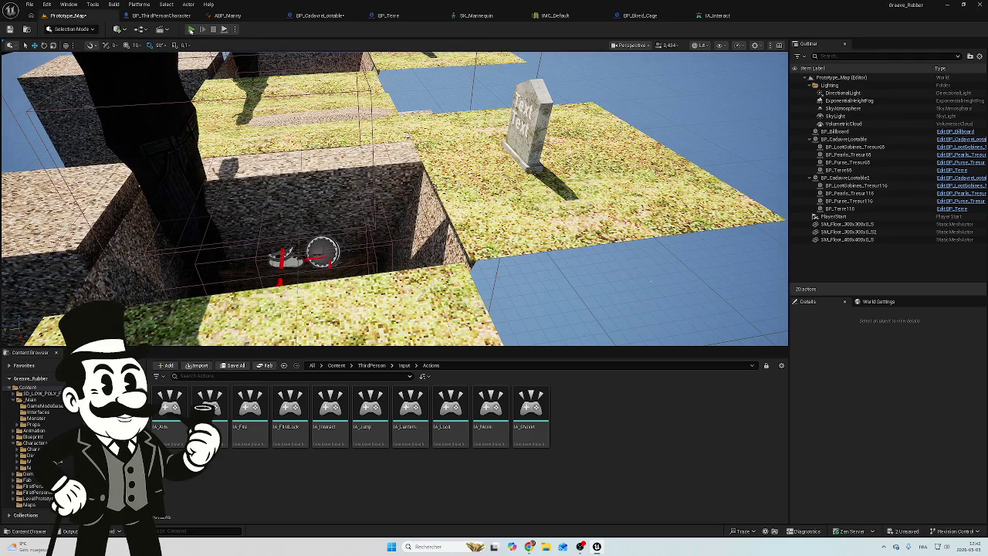
Step: Playtest digging in the level, stop it, then return to BP_CadavreLootable's viewport
{"action": "left_click", "coordinate": [191, 29]}
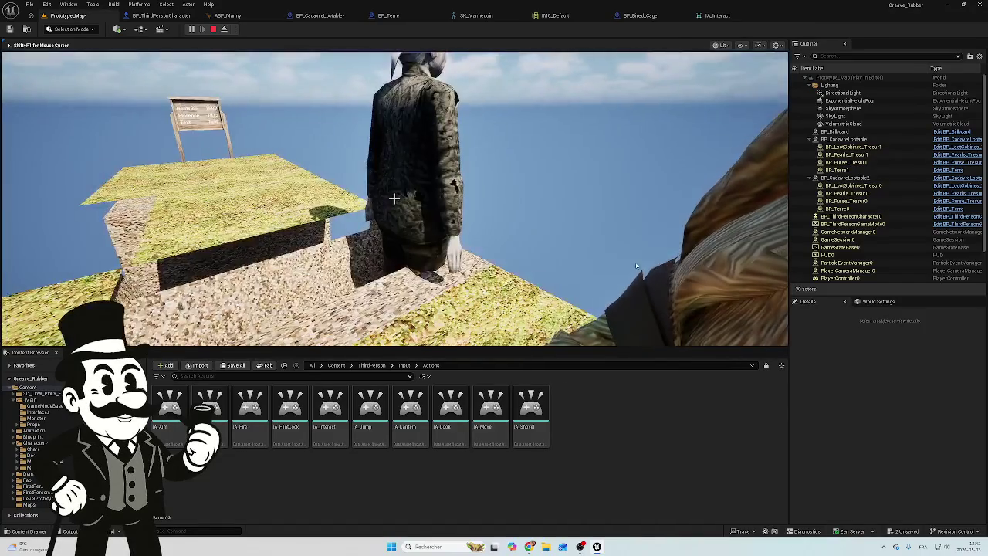
{"action": "key", "text": "Escape"}
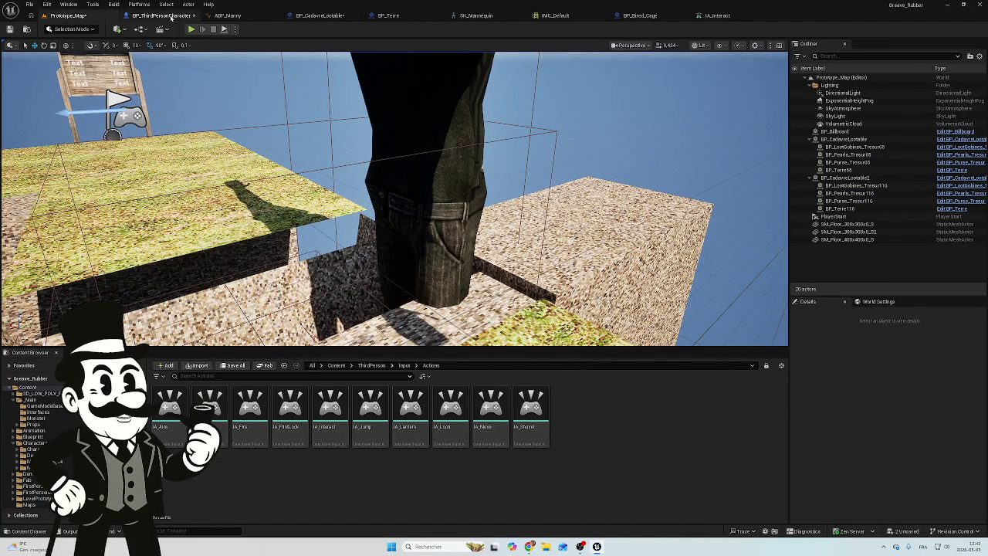
{"action": "left_click", "coordinate": [166, 16]}
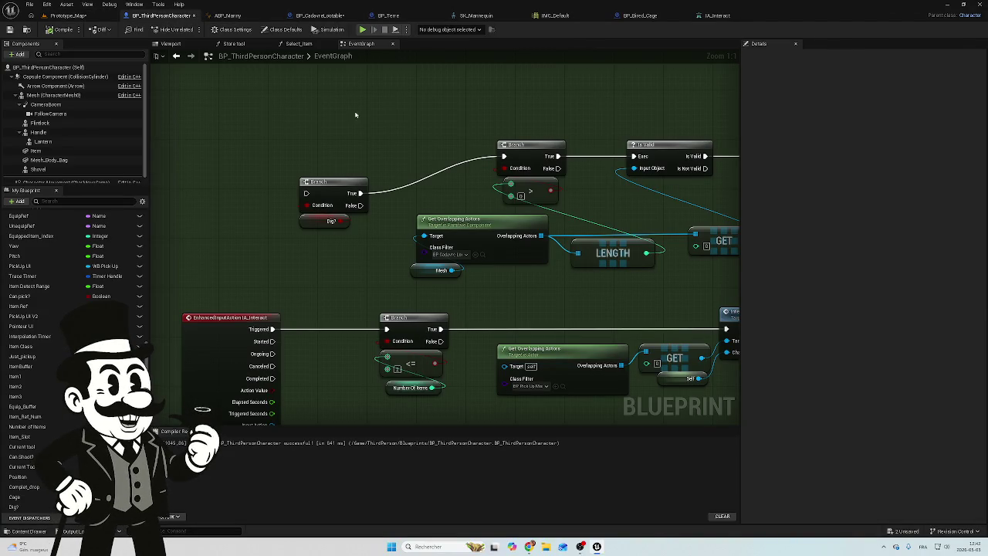
{"action": "left_click", "coordinate": [319, 15]}
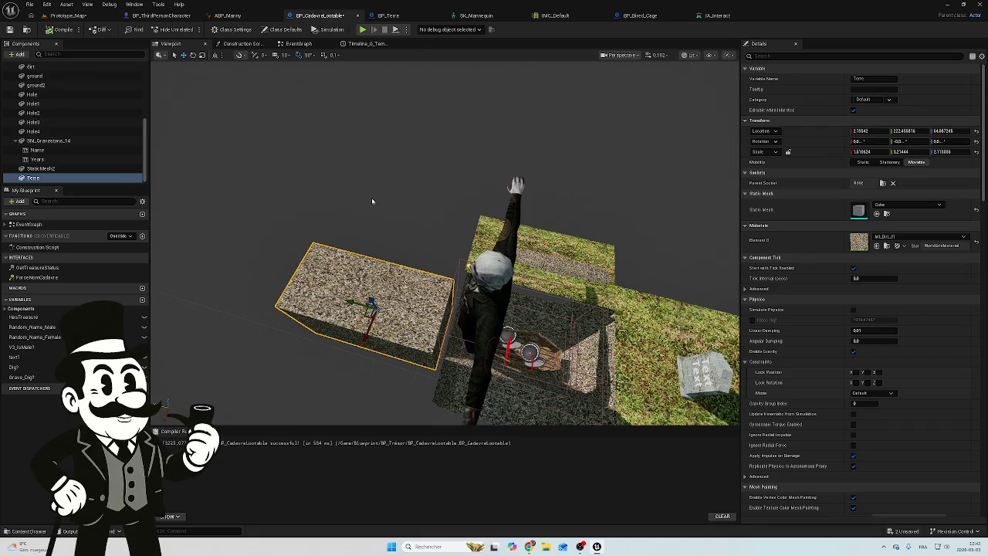
Step: Orbit the blueprint preview around the grave scene, then return to Prototype_Map
{"action": "mouse_move", "coordinate": [444, 239]}
{"action": "left_mouse_down"}
{"action": "mouse_move", "coordinate": [382, 244]}
{"action": "mouse_move", "coordinate": [350, 321]}
{"action": "mouse_move", "coordinate": [421, 288]}
{"action": "mouse_move", "coordinate": [625, 230]}
{"action": "mouse_move", "coordinate": [478, 235]}
{"action": "mouse_move", "coordinate": [517, 243]}
{"action": "mouse_move", "coordinate": [567, 234]}
{"action": "mouse_move", "coordinate": [598, 188]}
{"action": "left_mouse_up"}
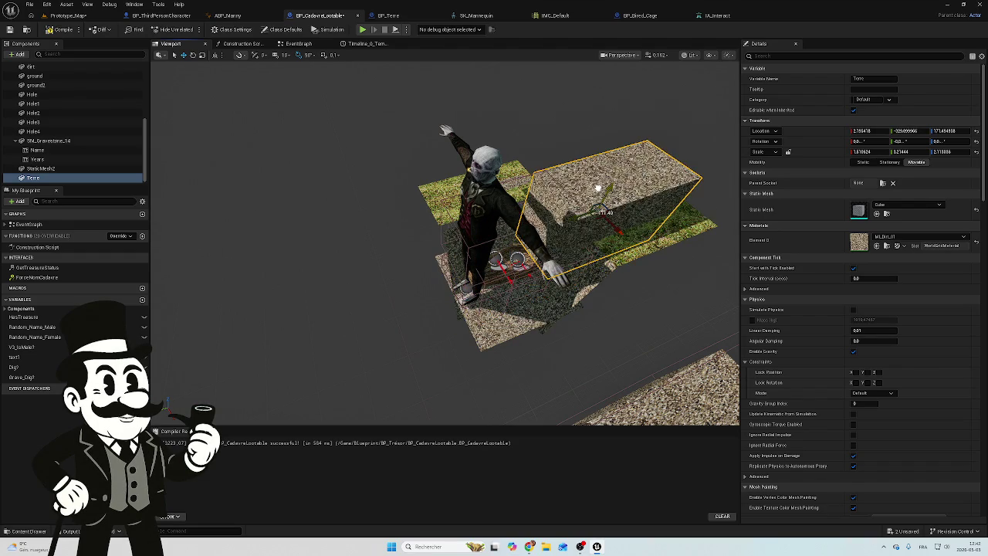
{"action": "left_click", "coordinate": [68, 16]}
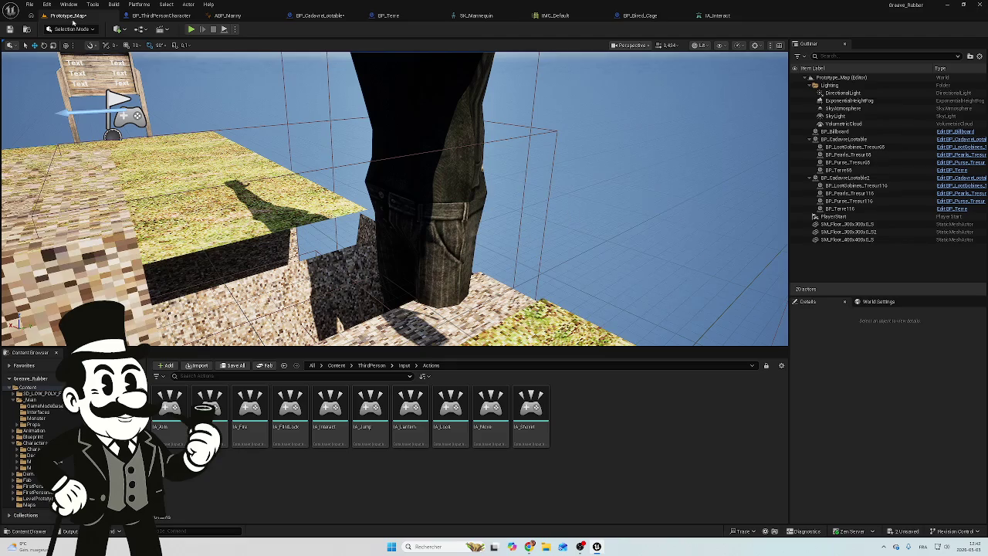
Step: Run and stop another playtest, then return to BP_CadavreLootable's viewport
{"action": "left_click", "coordinate": [191, 28]}
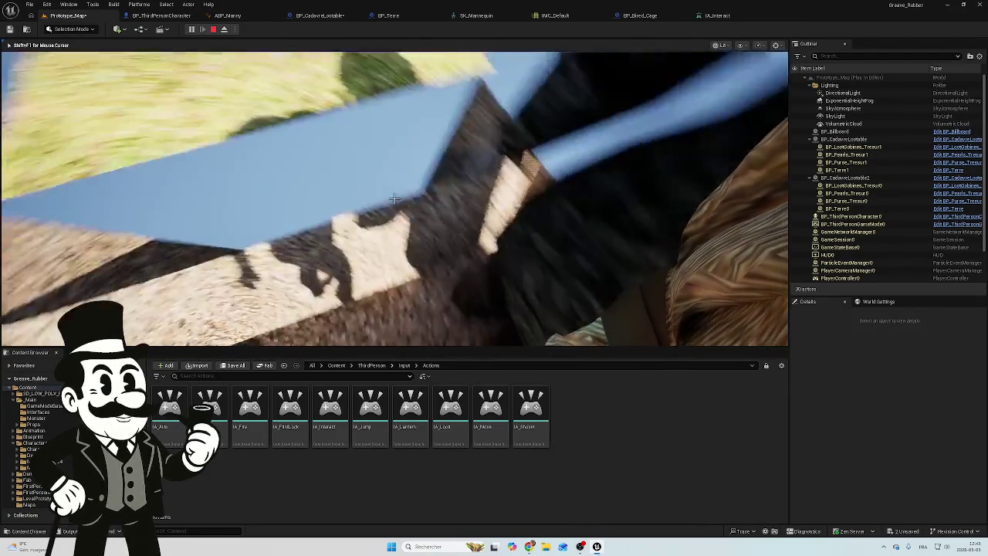
{"action": "key", "text": "Escape"}
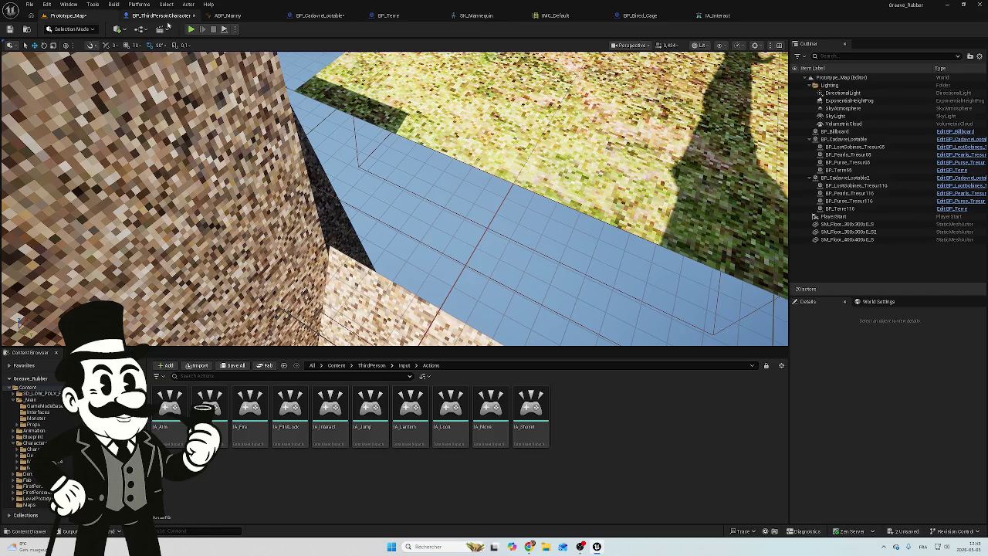
{"action": "left_click", "coordinate": [167, 24]}
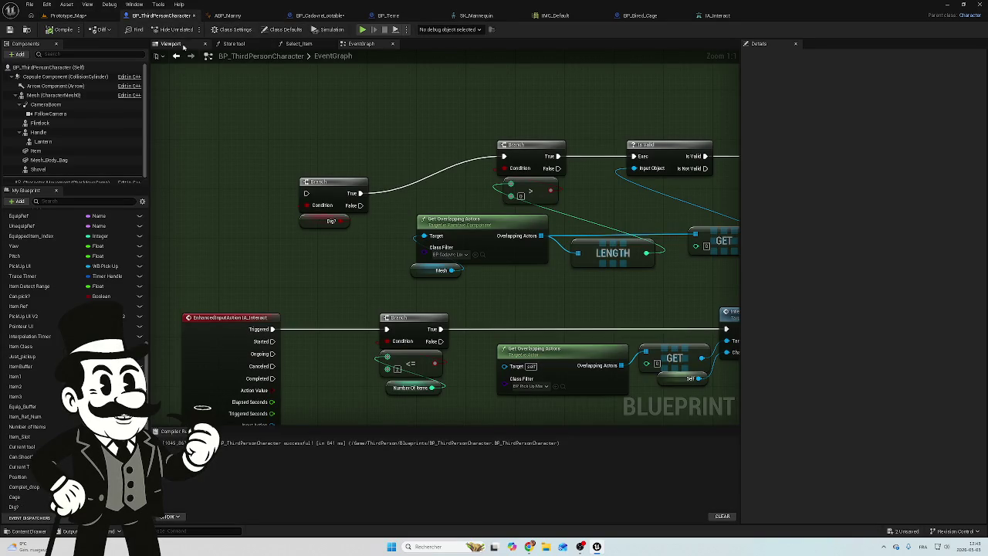
{"action": "left_click", "coordinate": [309, 16]}
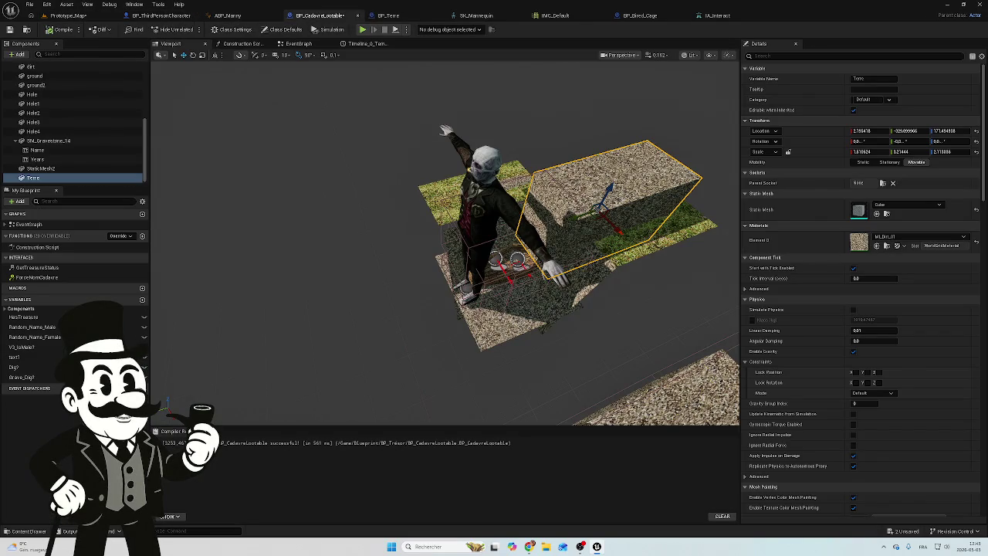
Step: Drag the Terre dirt box along Y so it fills the grave hole beside the gravestone
{"action": "mouse_move", "coordinate": [612, 188]}
{"action": "left_mouse_down"}
{"action": "mouse_move", "coordinate": [524, 194]}
{"action": "mouse_move", "coordinate": [511, 265]}
{"action": "mouse_move", "coordinate": [408, 287]}
{"action": "mouse_move", "coordinate": [432, 284]}
{"action": "left_mouse_up"}
{"action": "mouse_move", "coordinate": [463, 255]}
{"action": "left_mouse_down"}
{"action": "mouse_move", "coordinate": [490, 234]}
{"action": "mouse_move", "coordinate": [400, 244]}
{"action": "mouse_move", "coordinate": [419, 214]}
{"action": "mouse_move", "coordinate": [419, 282]}
{"action": "left_mouse_up"}
{"action": "scroll", "coordinate": [419, 282], "scroll_direction": "up", "scroll_amount": 10}
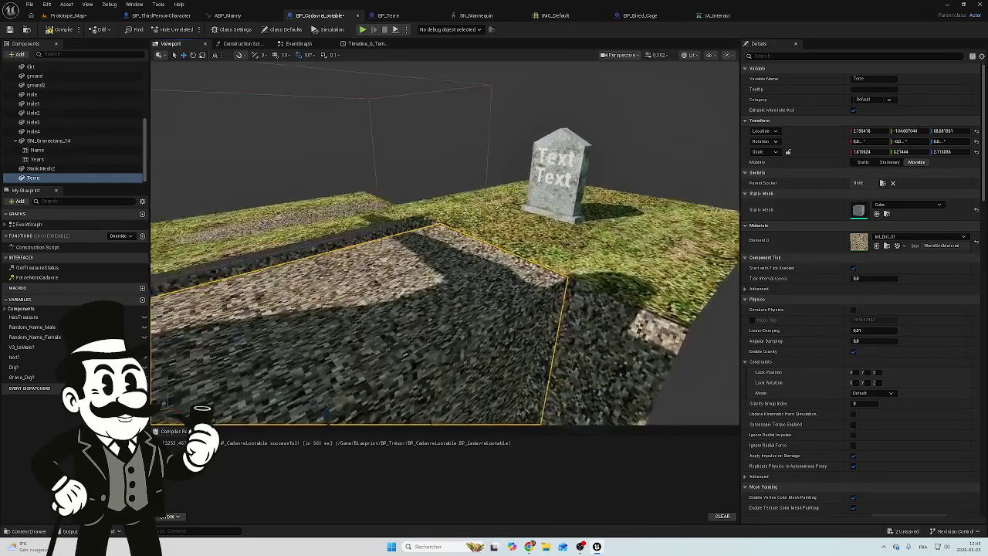
{"action": "scroll", "coordinate": [419, 282], "scroll_direction": "up", "scroll_amount": 15}
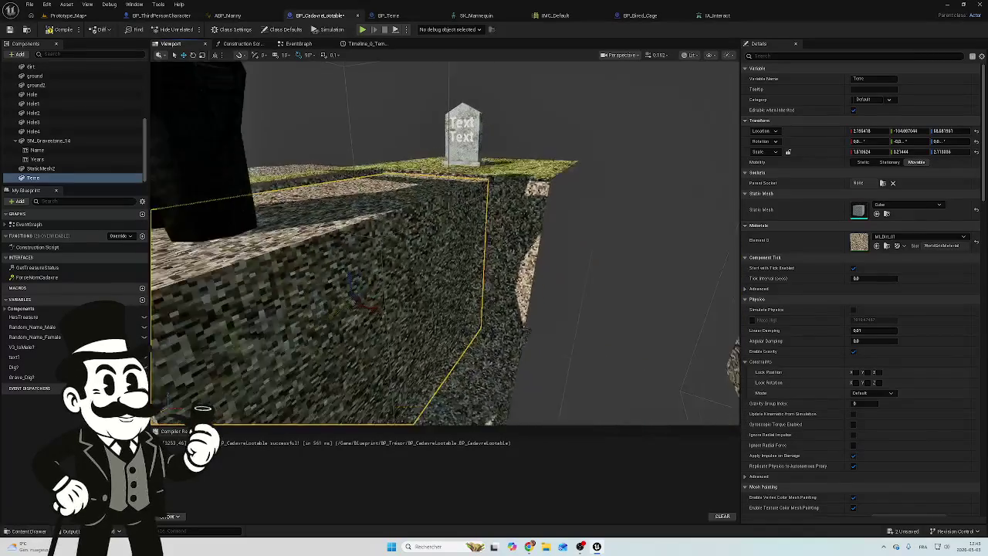
{"action": "scroll", "coordinate": [457, 212], "scroll_direction": "down", "scroll_amount": 15}
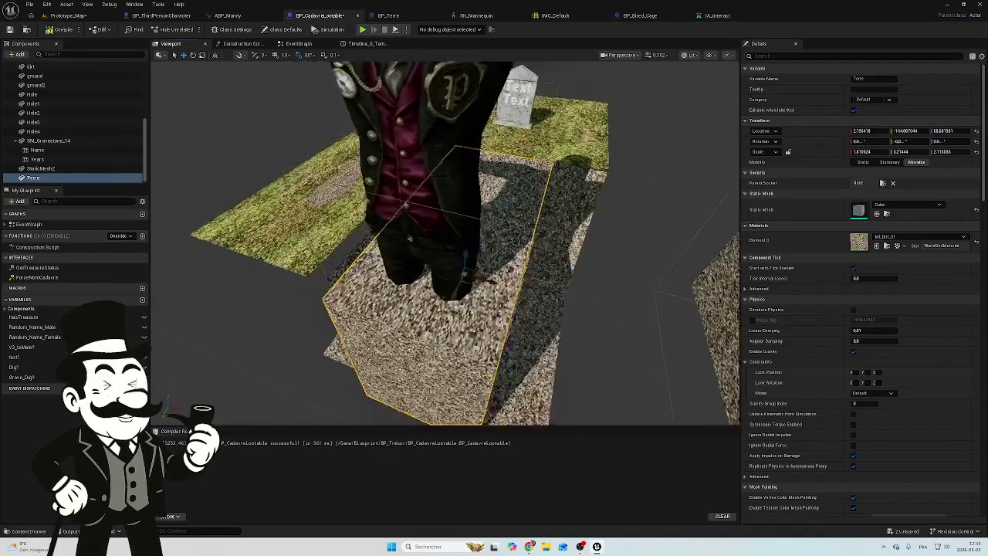
{"action": "scroll", "coordinate": [458, 213], "scroll_direction": "down", "scroll_amount": 2}
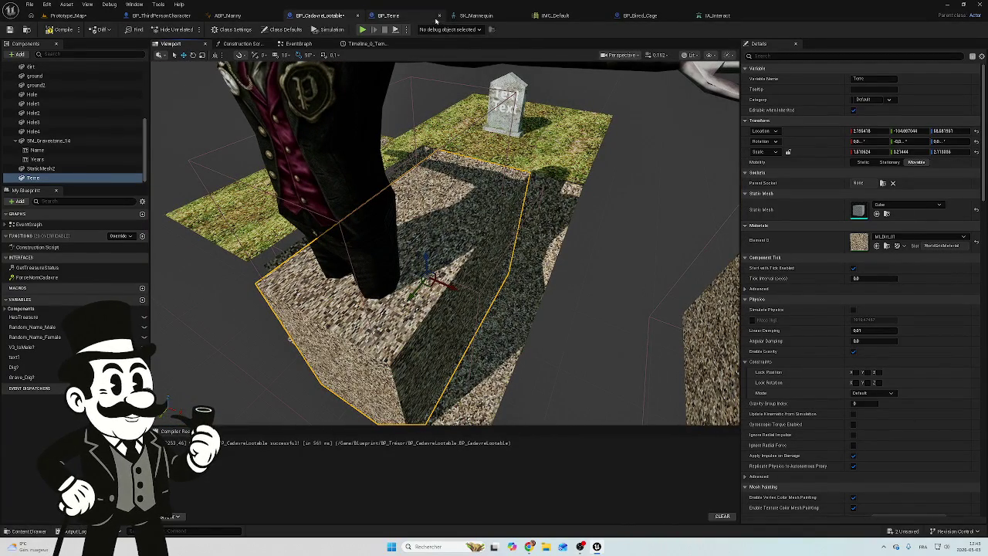
{"action": "left_click", "coordinate": [181, 17]}
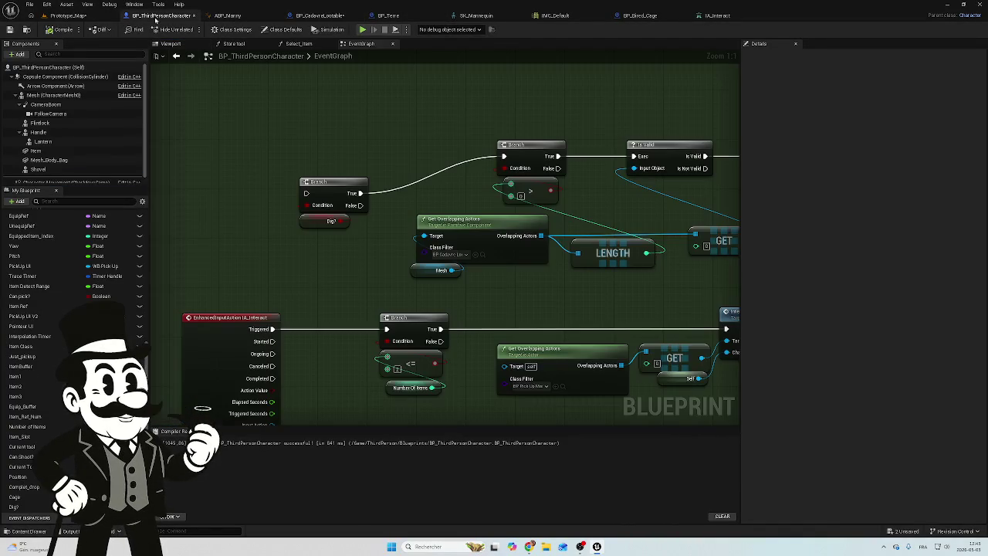
{"action": "left_click", "coordinate": [320, 16]}
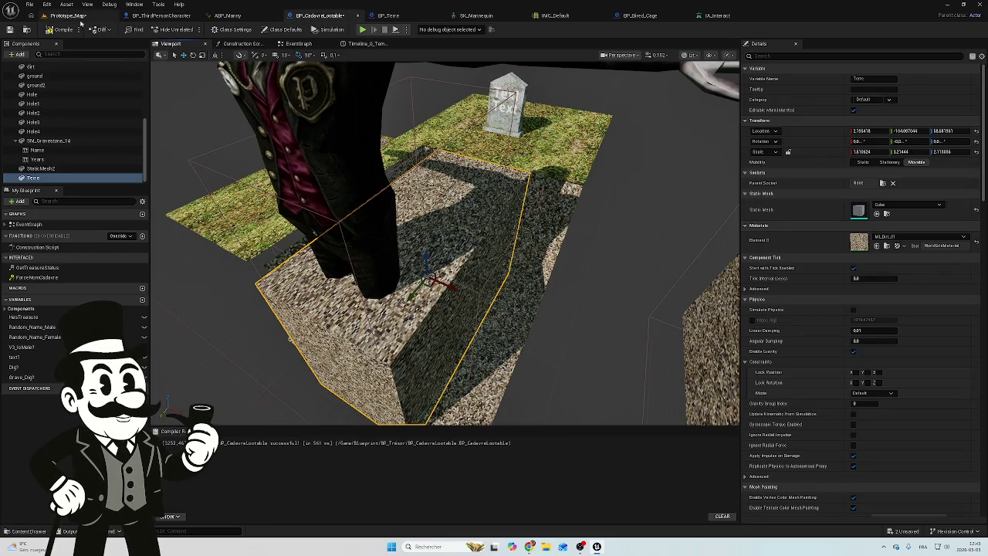
Step: Center the Timeline_0 chain in the EventGraph and duplicate the Terre variable node
{"action": "left_click", "coordinate": [298, 43]}
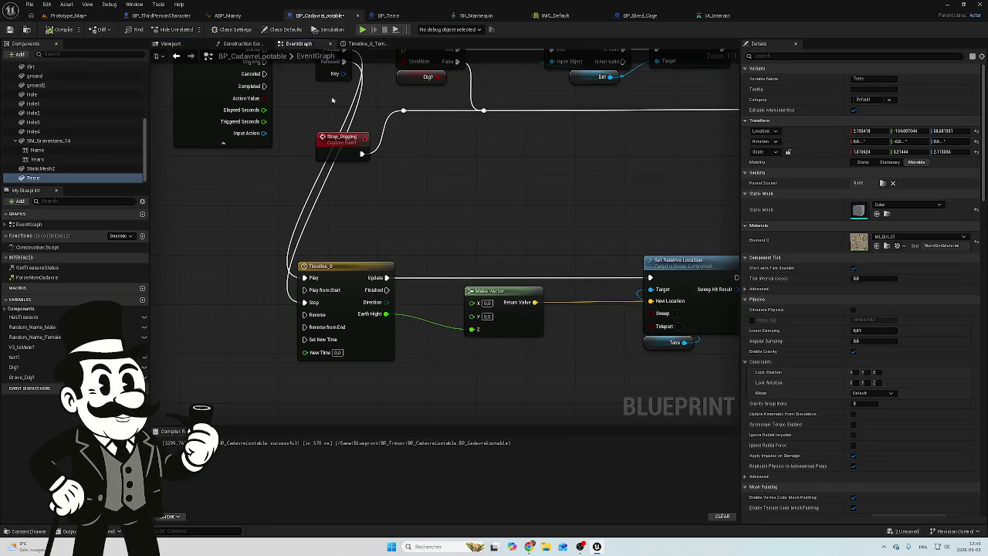
{"action": "left_click_drag", "start_coordinate": [414, 213], "coordinate": [499, 188]}
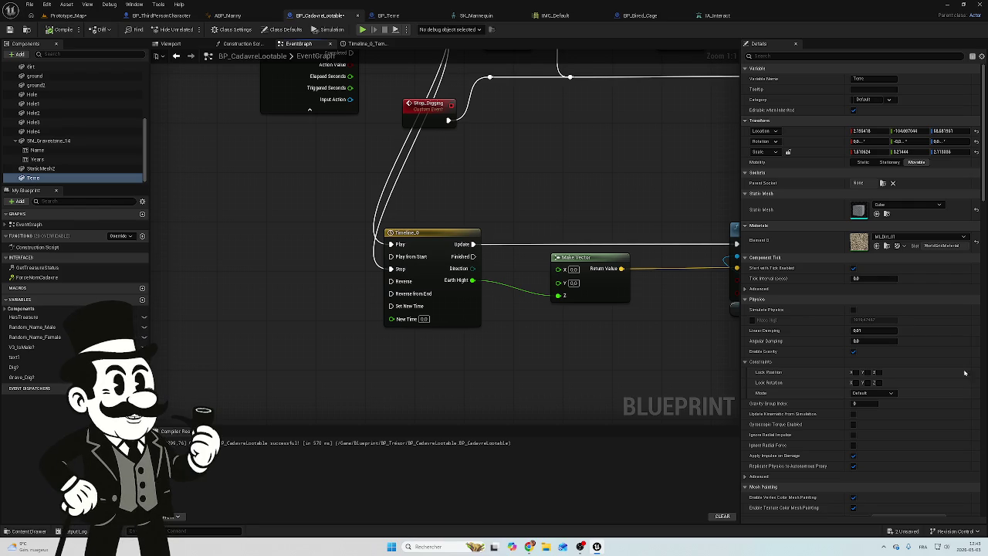
{"action": "mouse_move", "coordinate": [531, 237]}
{"action": "left_mouse_down"}
{"action": "mouse_move", "coordinate": [466, 214]}
{"action": "mouse_move", "coordinate": [425, 254]}
{"action": "mouse_move", "coordinate": [496, 251]}
{"action": "left_mouse_up"}
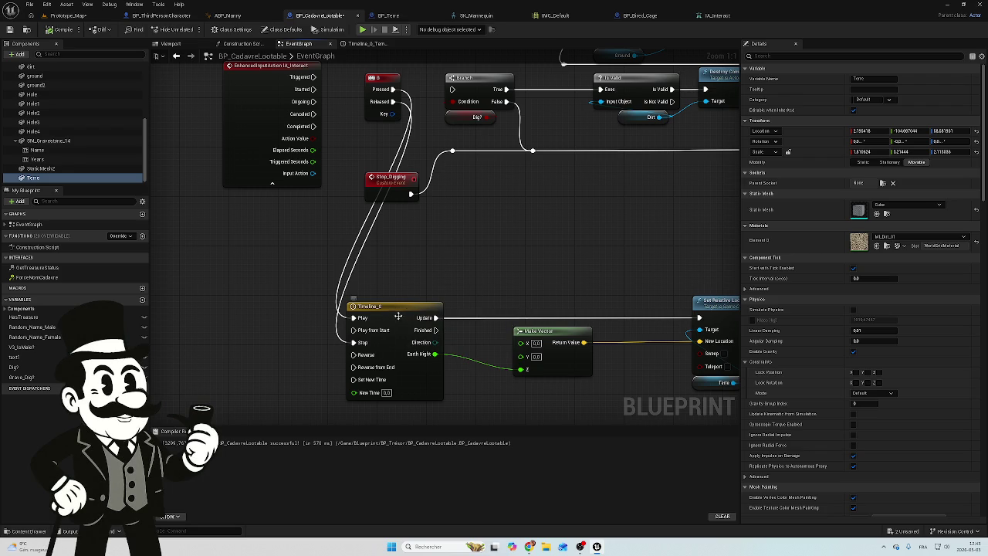
{"action": "mouse_move", "coordinate": [506, 280]}
{"action": "left_mouse_down"}
{"action": "mouse_move", "coordinate": [511, 249]}
{"action": "mouse_move", "coordinate": [498, 243]}
{"action": "left_mouse_up"}
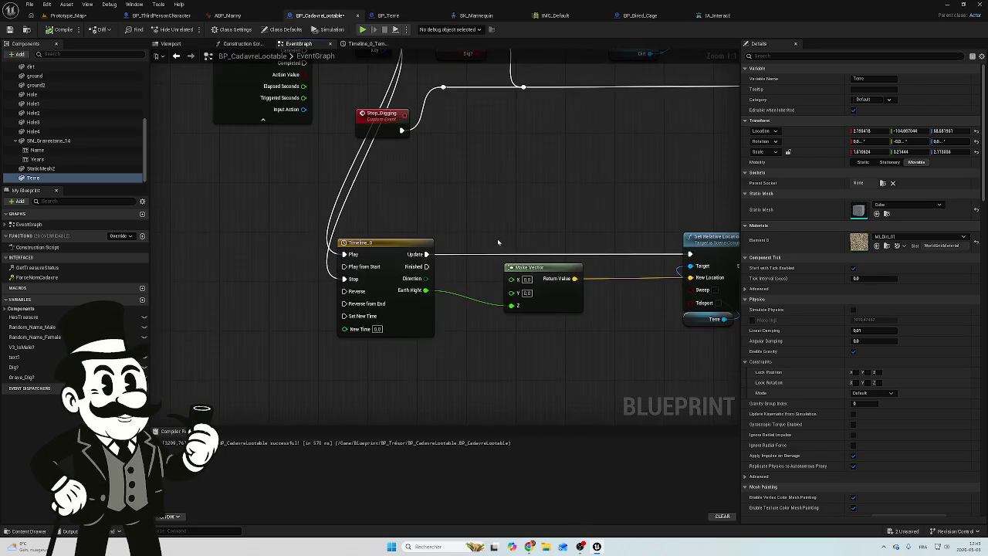
{"action": "mouse_move", "coordinate": [501, 334]}
{"action": "left_mouse_down"}
{"action": "mouse_move", "coordinate": [477, 278]}
{"action": "mouse_move", "coordinate": [482, 256]}
{"action": "left_mouse_up"}
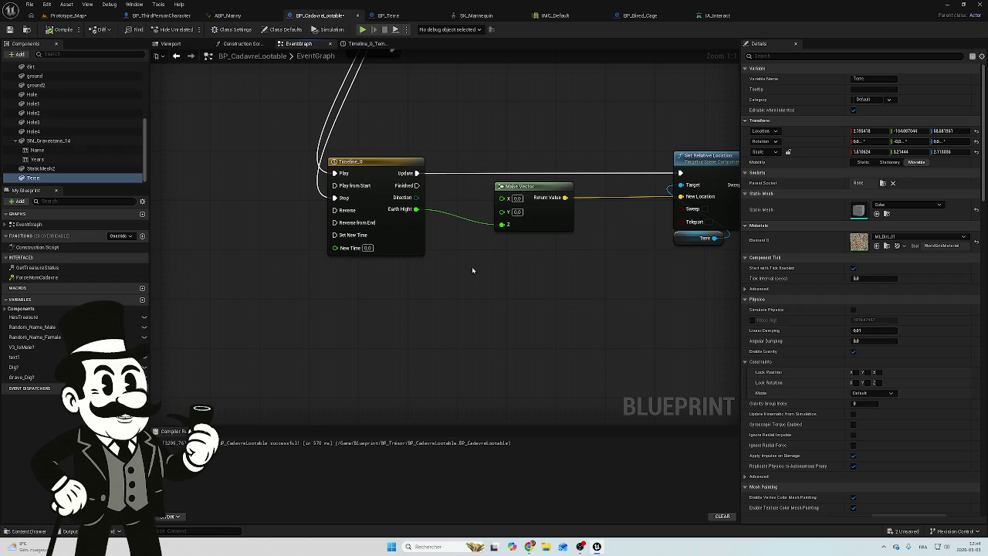
{"action": "left_click", "coordinate": [679, 237]}
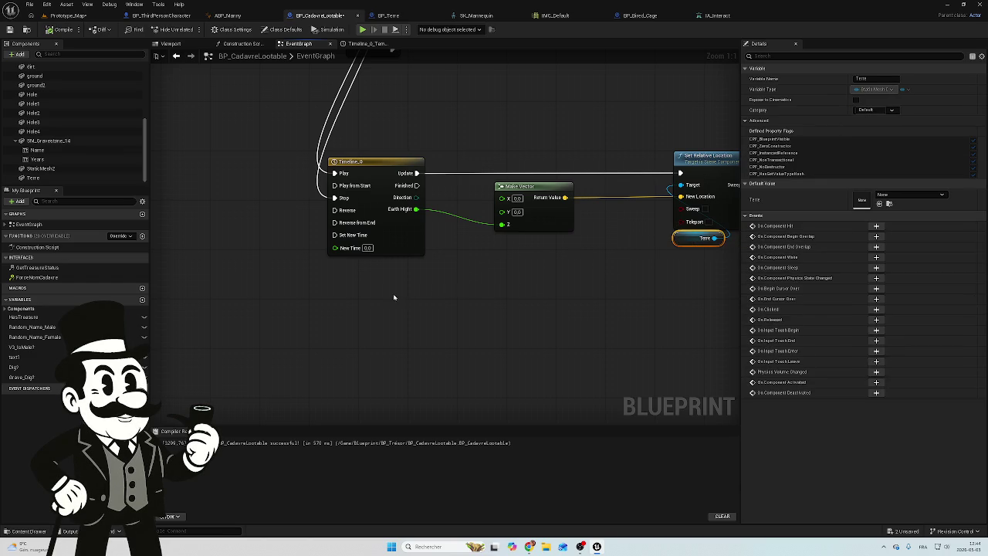
{"action": "key", "text": "ctrl+c"}
{"action": "key", "text": "ctrl+v"}
Step: Try a Get Local Bounds node off the duplicate Terre via 'get lo', then delete both nodes
{"action": "mouse_move", "coordinate": [294, 301]}
{"action": "left_mouse_down"}
{"action": "mouse_move", "coordinate": [253, 305]}
{"action": "mouse_move", "coordinate": [260, 255]}
{"action": "left_mouse_up"}
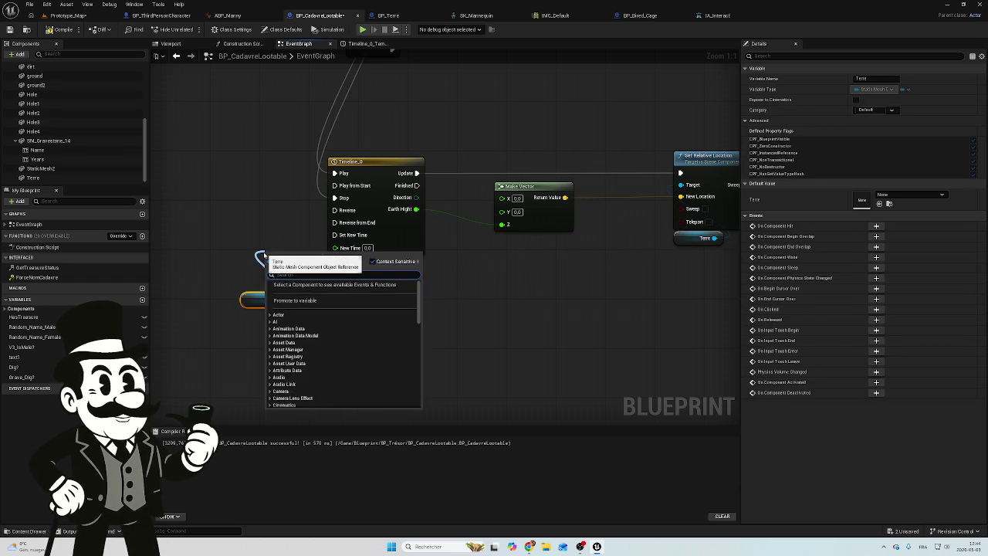
{"action": "type", "text": "get"}
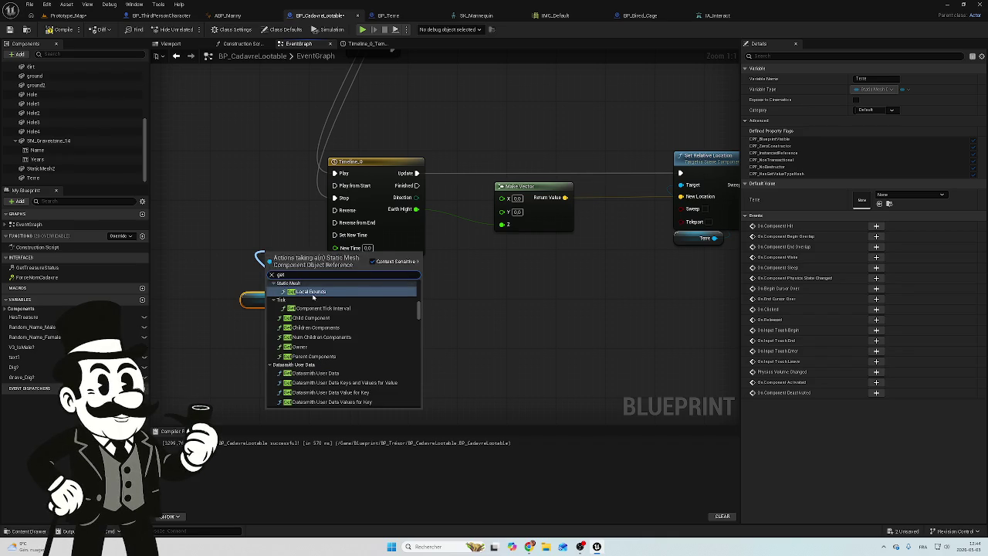
{"action": "type", "text": " ac"}
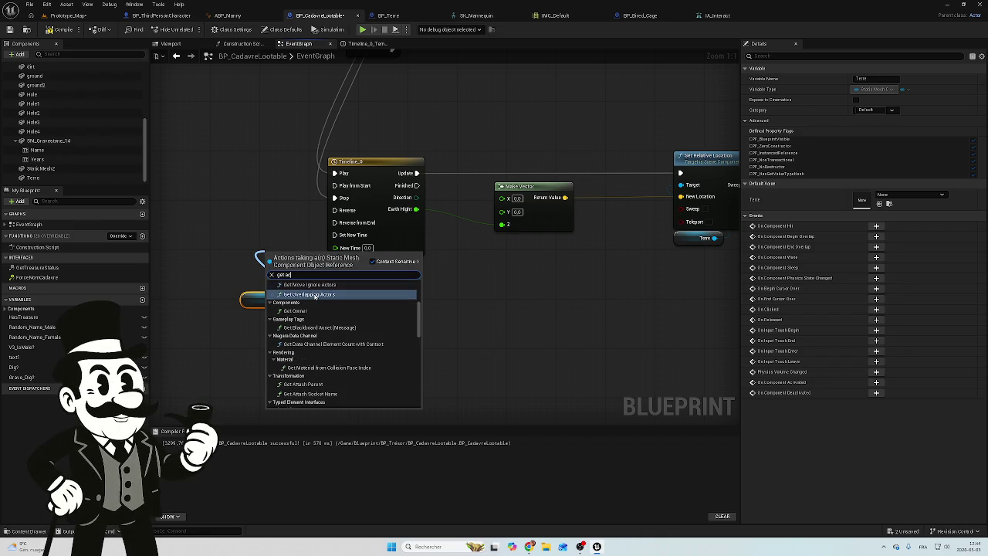
{"action": "key", "text": "BackSpace"}
{"action": "key", "text": "BackSpace"}
{"action": "type", "text": "local"}
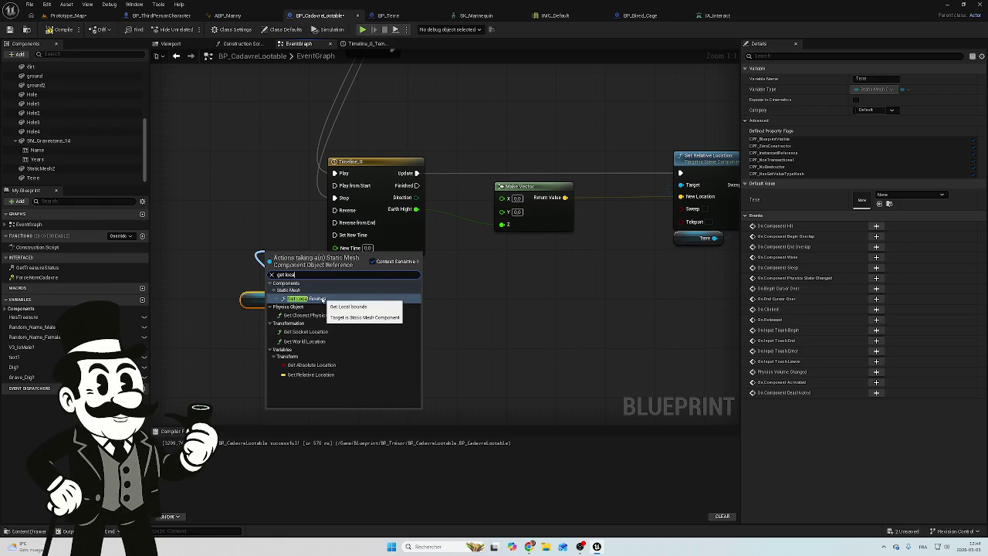
{"action": "left_click", "coordinate": [319, 293]}
{"action": "mouse_move", "coordinate": [293, 258]}
{"action": "left_mouse_down"}
{"action": "mouse_move", "coordinate": [271, 249]}
{"action": "mouse_move", "coordinate": [261, 317]}
{"action": "left_mouse_up"}
{"action": "key", "text": "Delete"}
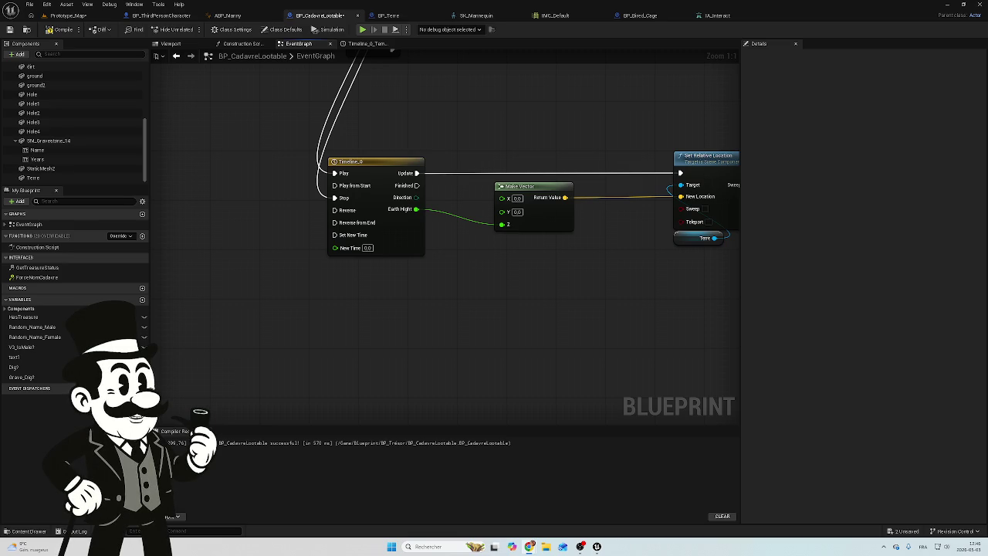
Step: Open Timeline_0's curve editor to inspect Earth_Hight dropping from 0 to -64 over 6.00
{"action": "double_click", "coordinate": [370, 165]}
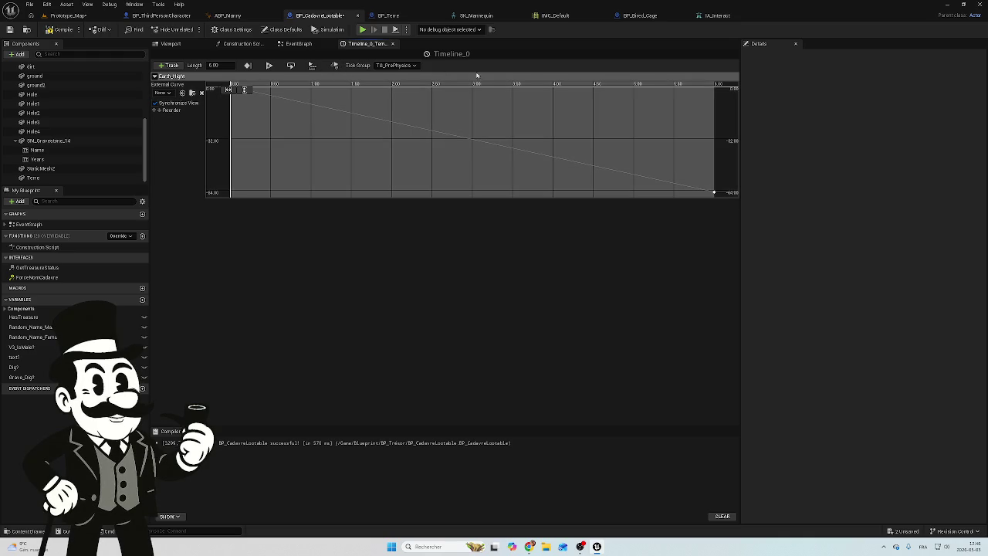
Step: Open BP_Terre's Dig_Hole timeline and check its External Curve setting without changing it
{"action": "left_click", "coordinate": [385, 15]}
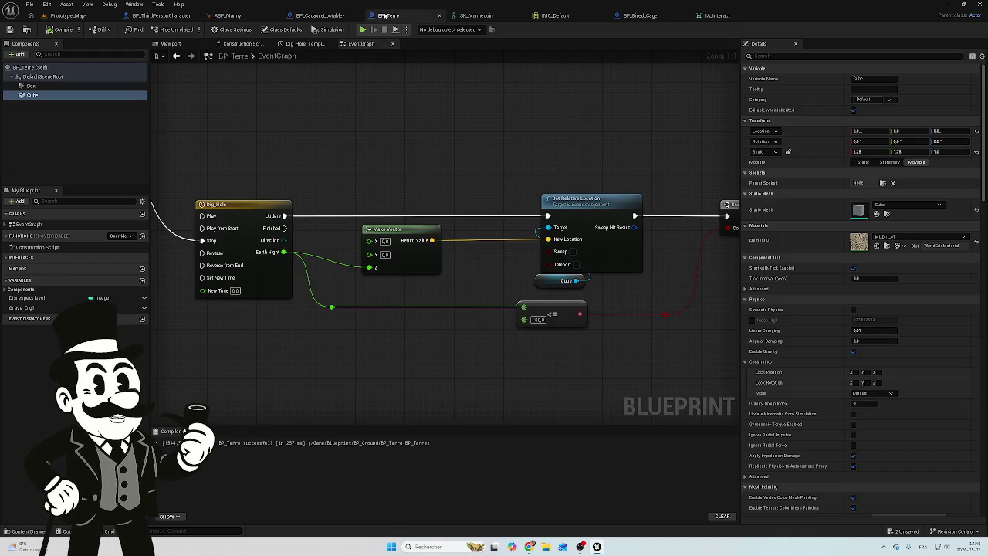
{"action": "left_click_drag", "start_coordinate": [416, 146], "coordinate": [538, 124]}
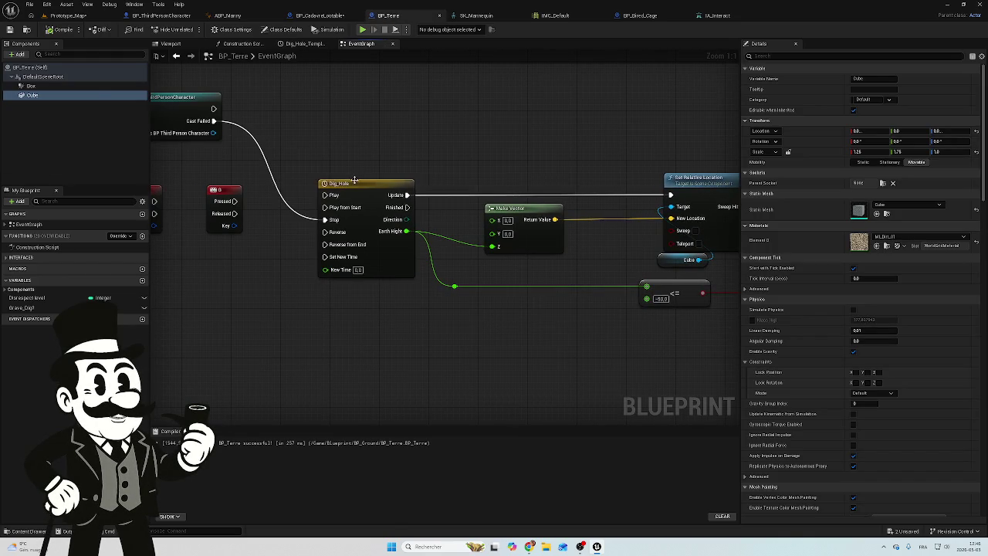
{"action": "left_click", "coordinate": [354, 180]}
{"action": "double_click", "coordinate": [354, 180]}
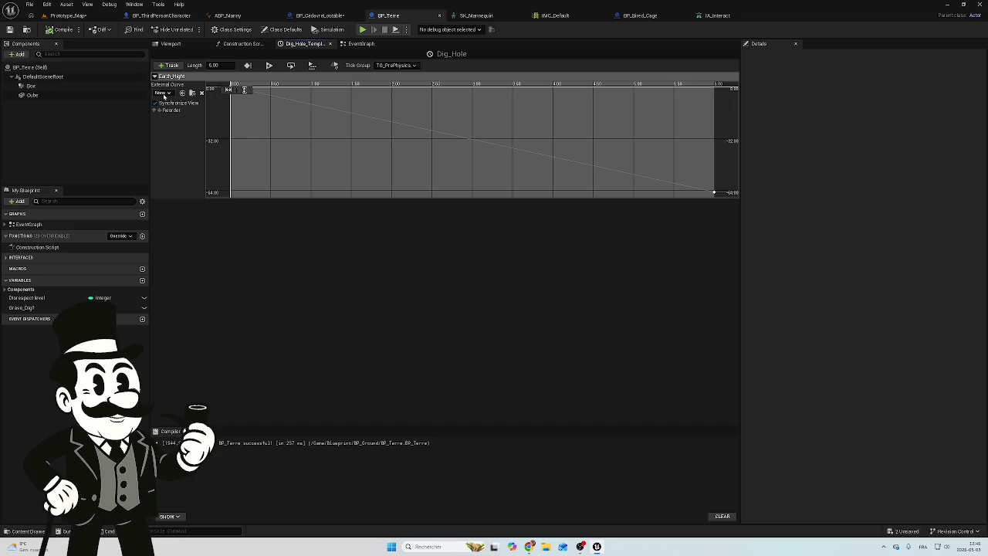
{"action": "left_click", "coordinate": [163, 92]}
{"action": "left_click", "coordinate": [164, 93]}
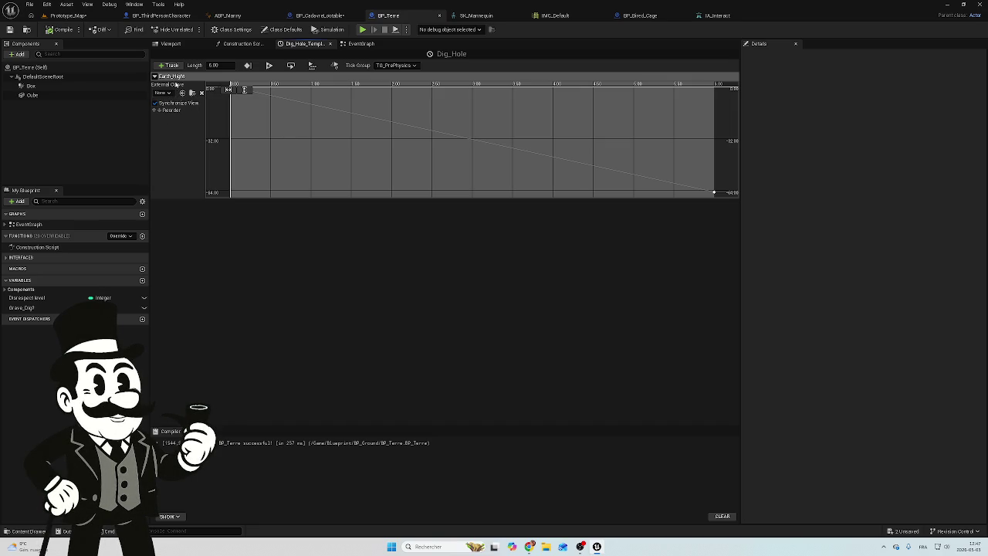
Step: In Timeline_0, search Earth_Hight's External Curve list for a float curve, close it unselected, then open +Track
{"action": "left_click", "coordinate": [319, 16]}
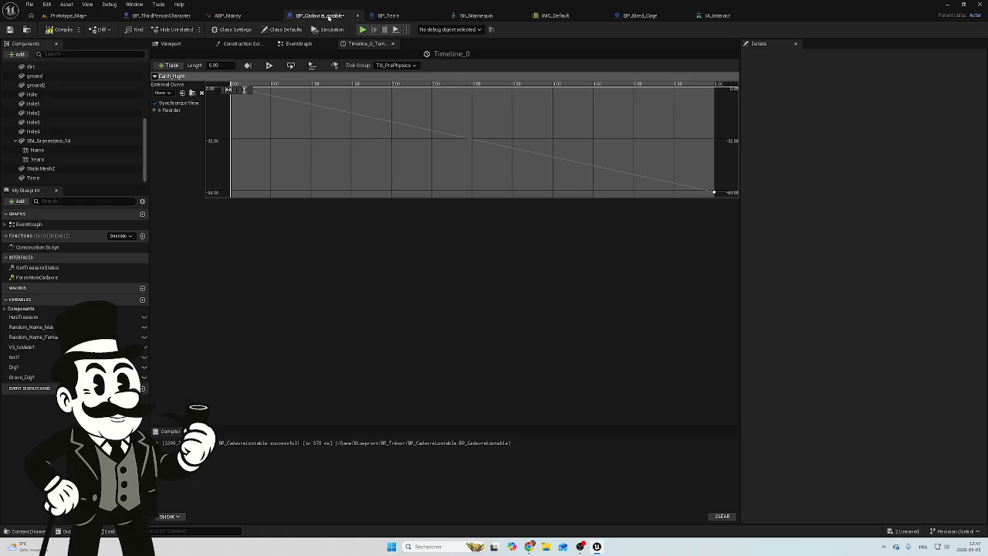
{"action": "left_click", "coordinate": [163, 93]}
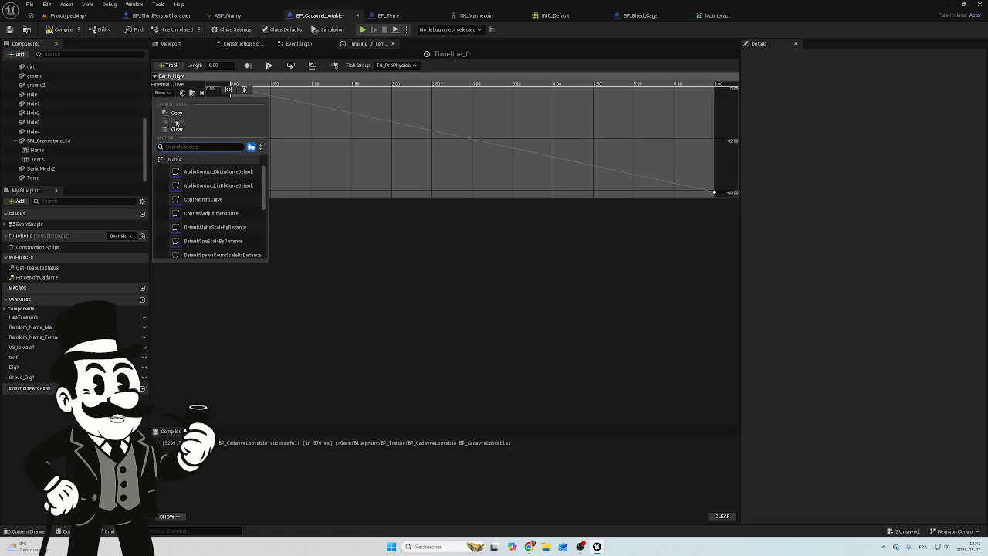
{"action": "type", "text": "float"}
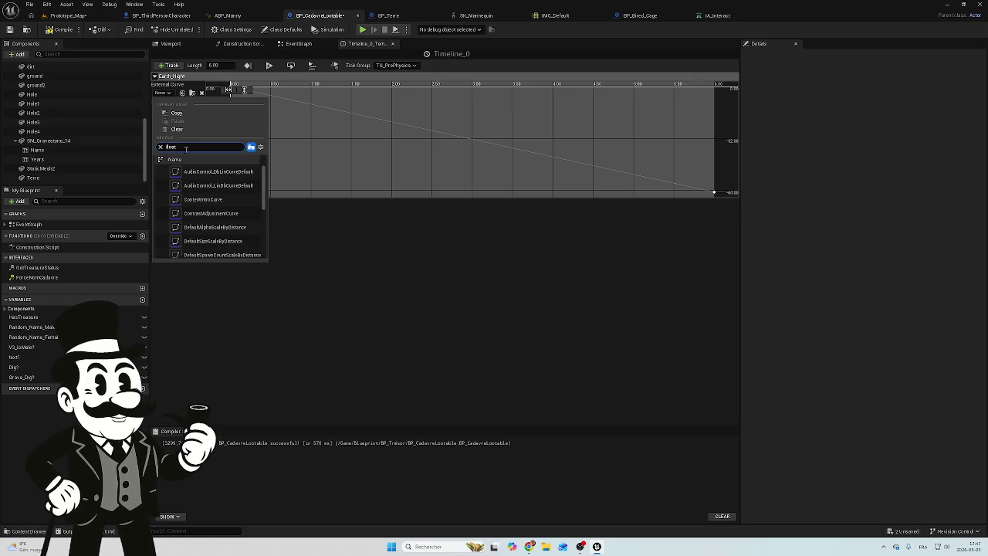
{"action": "double_click", "coordinate": [193, 146]}
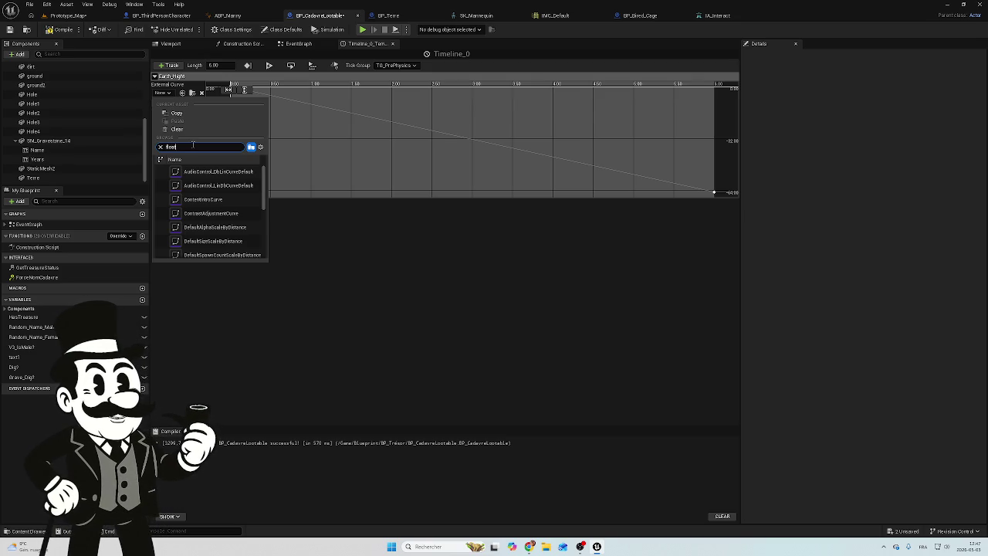
{"action": "left_click", "coordinate": [249, 304]}
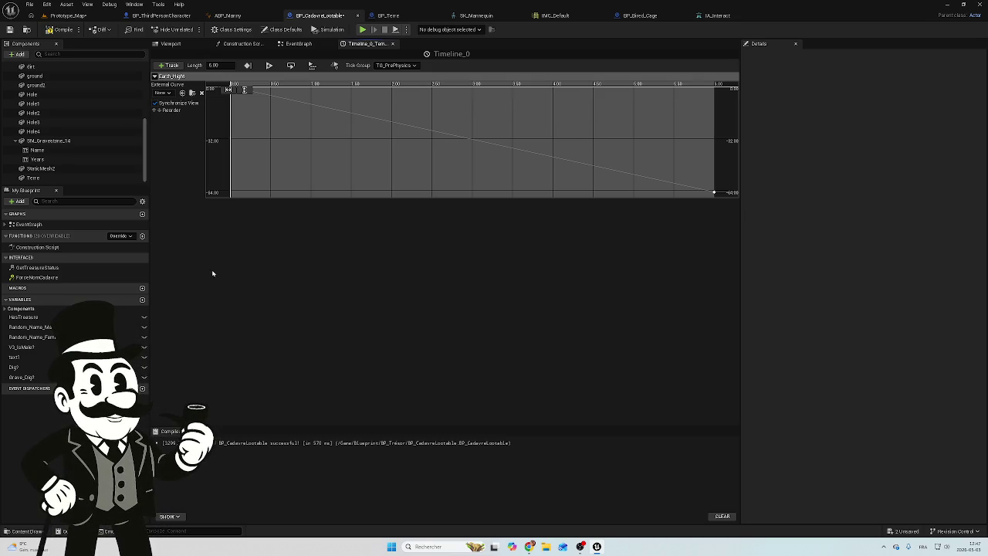
{"action": "left_click", "coordinate": [169, 65]}
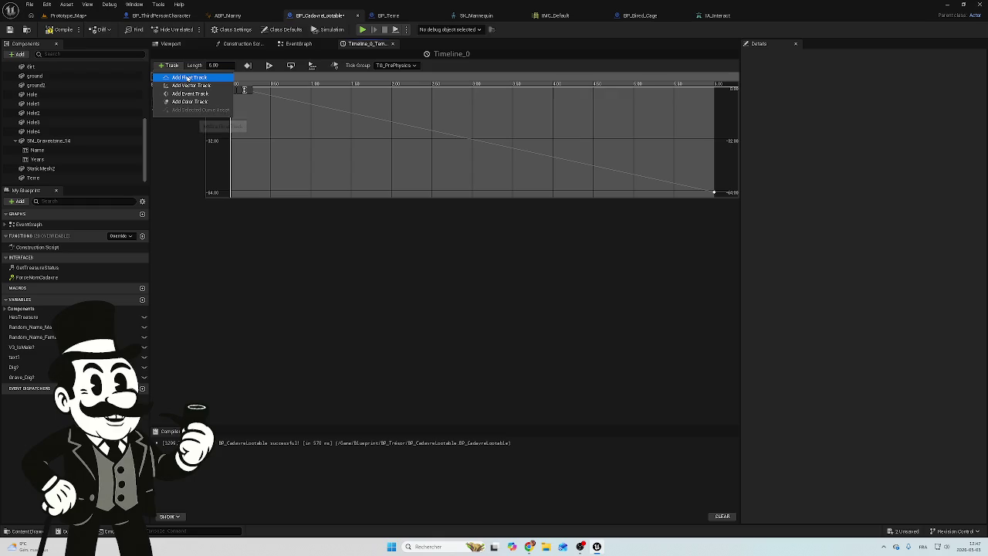
Step: Add a float track below Earth_Hight and rename NewTrack_0 to 'test'
{"action": "left_click", "coordinate": [190, 79]}
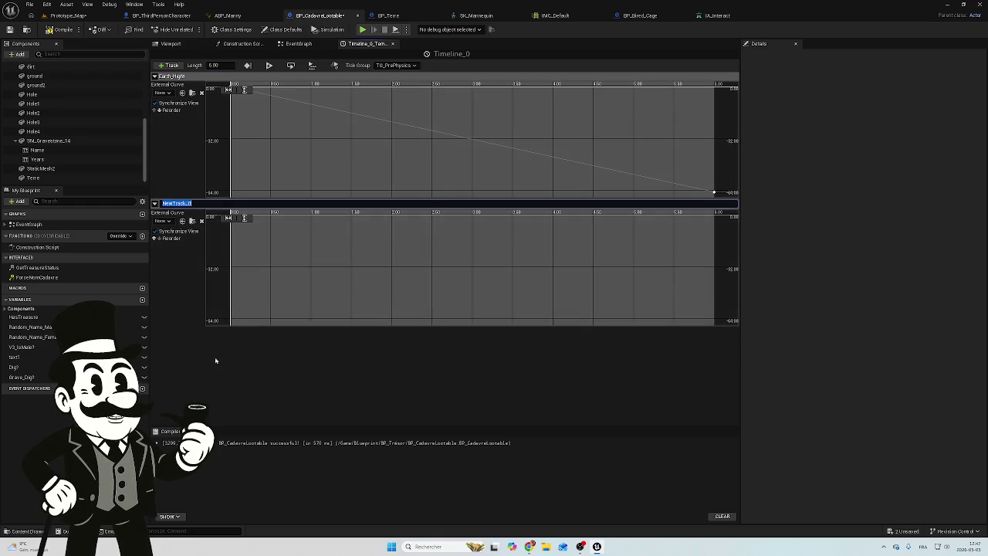
{"action": "left_click", "coordinate": [202, 204]}
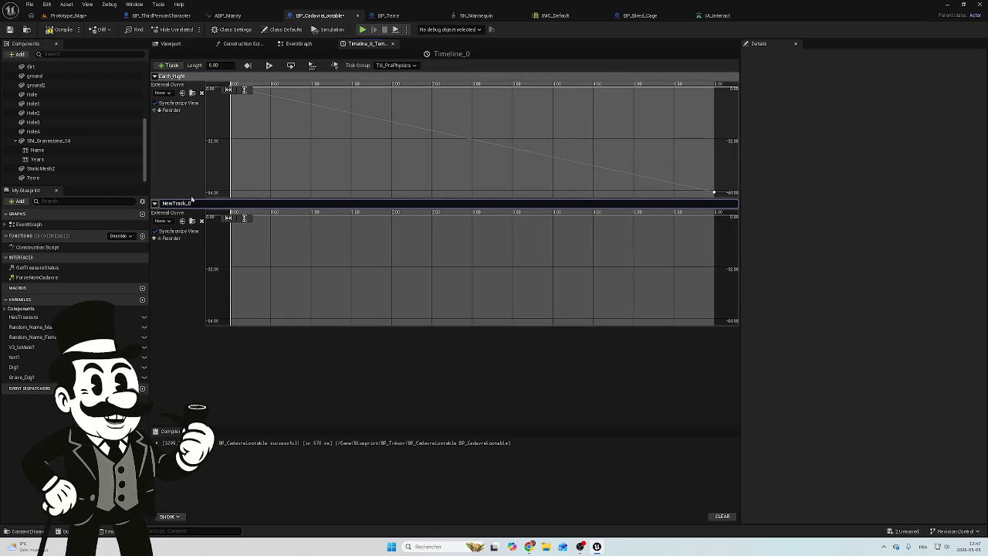
{"action": "double_click", "coordinate": [182, 203]}
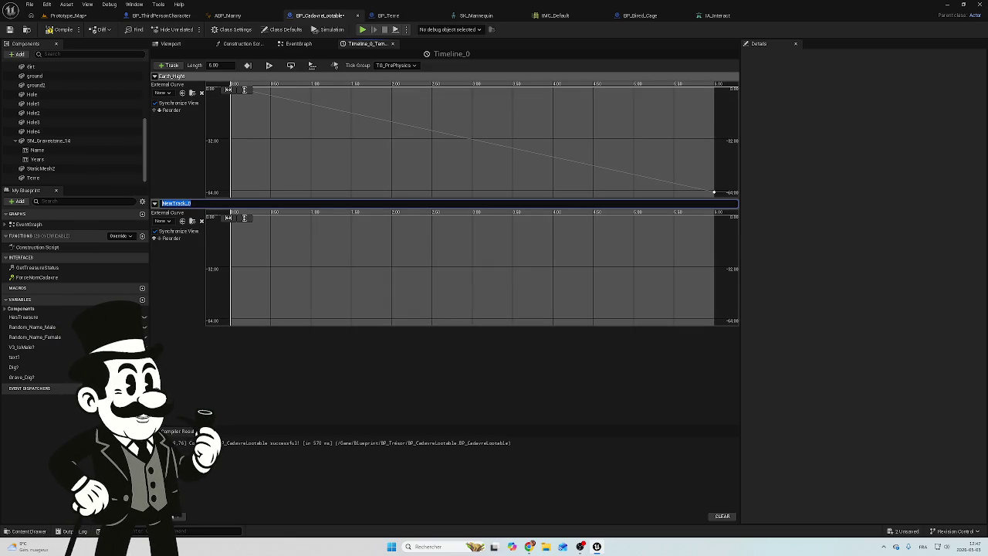
{"action": "type", "text": "test"}
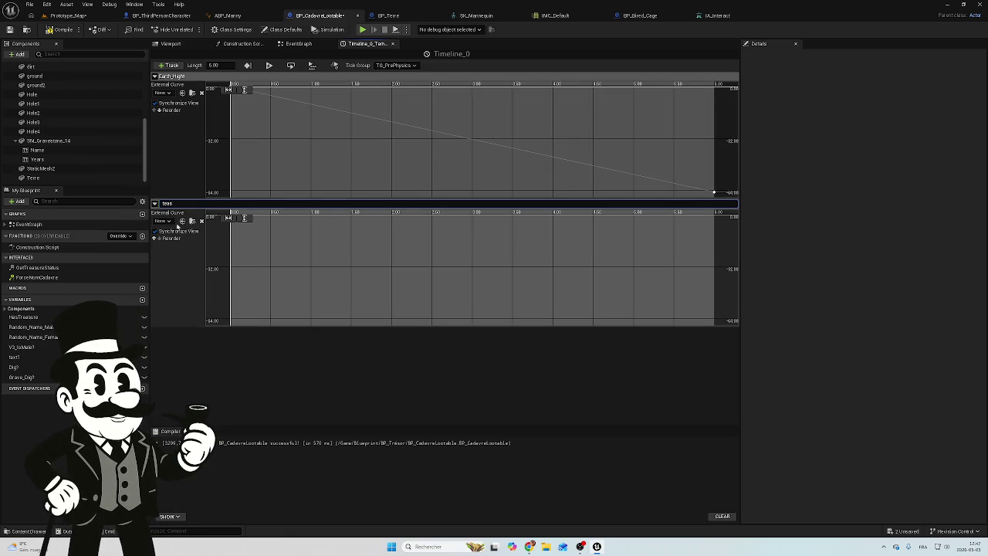
{"action": "double_click", "coordinate": [167, 203]}
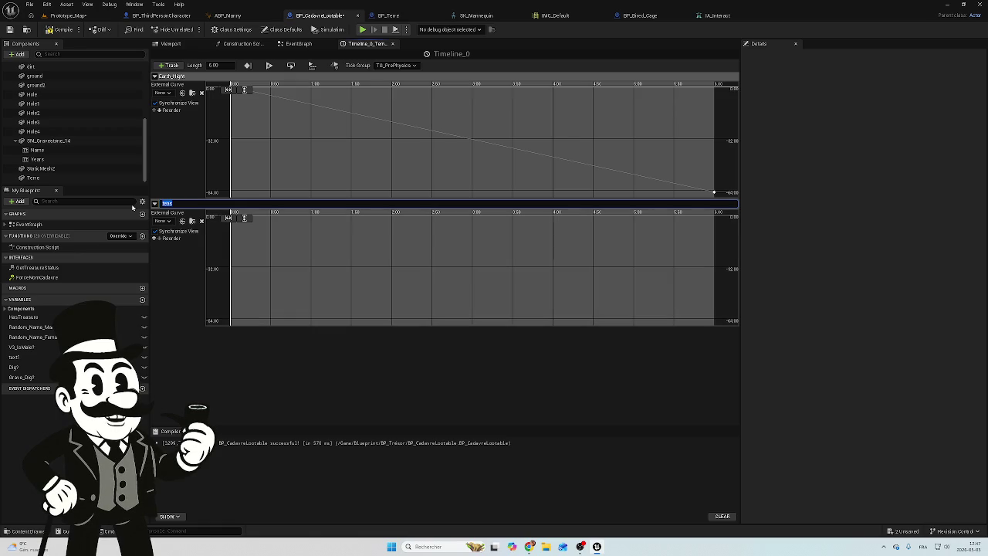
{"action": "key", "text": "BackSpace"}
{"action": "type", "text": "test"}
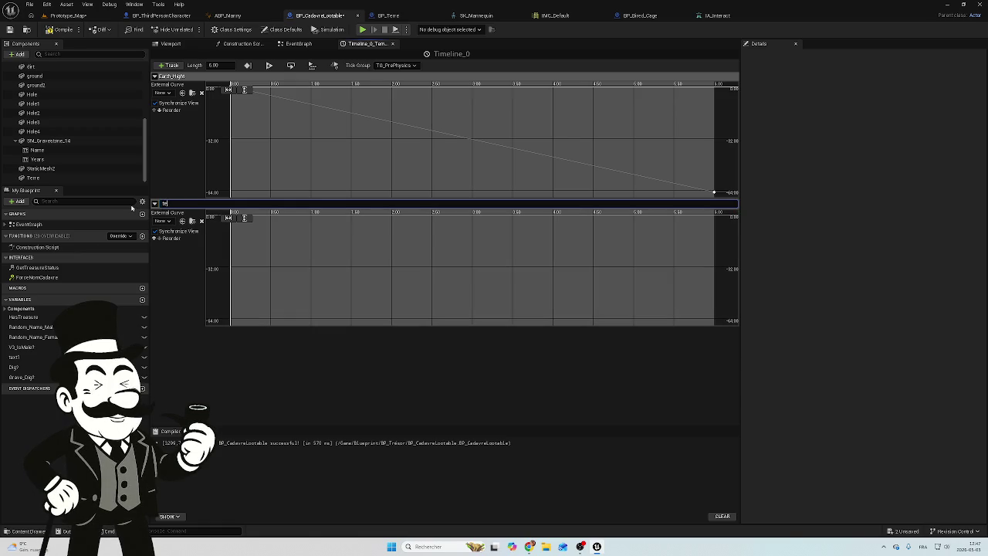
{"action": "key", "text": "Return"}
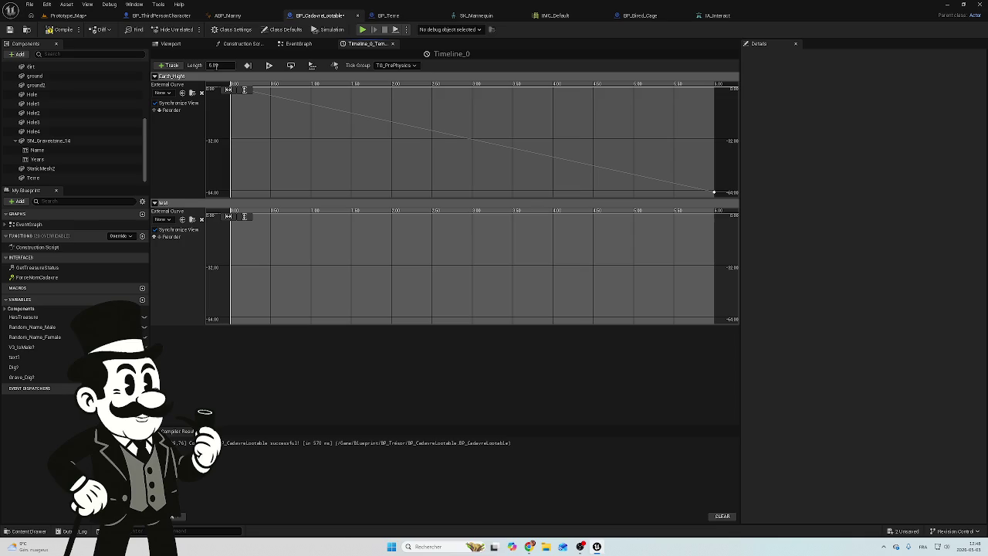
Step: Keep the timeline length at 6.00 and switch to BP_Terre's Dig_Hole timeline
{"action": "key", "text": "Return"}
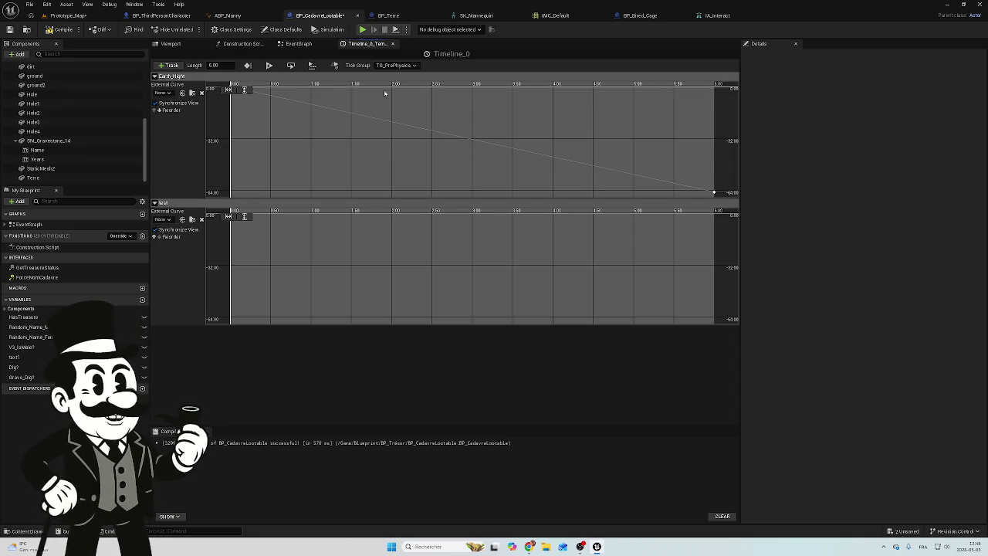
{"action": "left_click", "coordinate": [389, 16]}
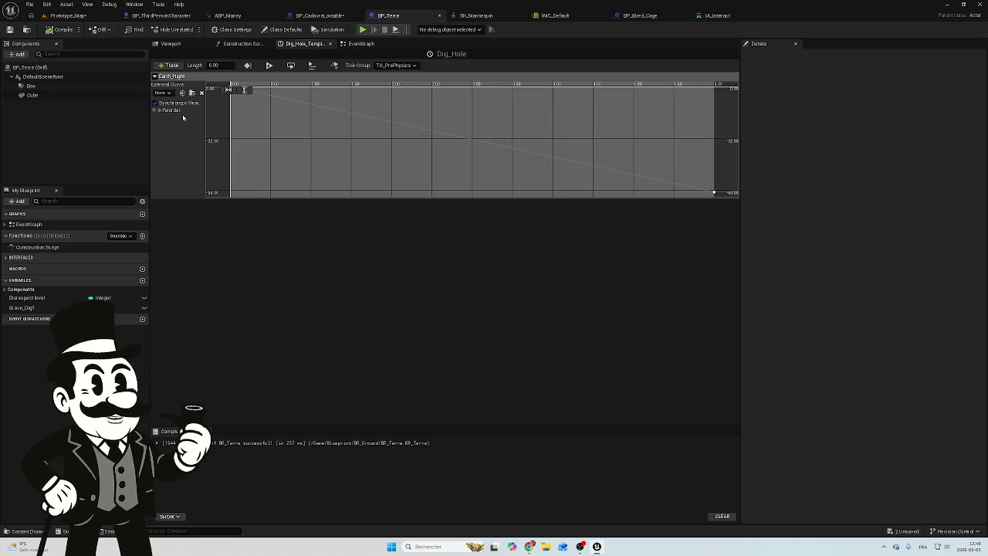
Step: Inspect Dig_Hole's Loop option, tick group and debug object list, then return to BP_CadavreLootable's Timeline_0
{"action": "left_click", "coordinate": [291, 66]}
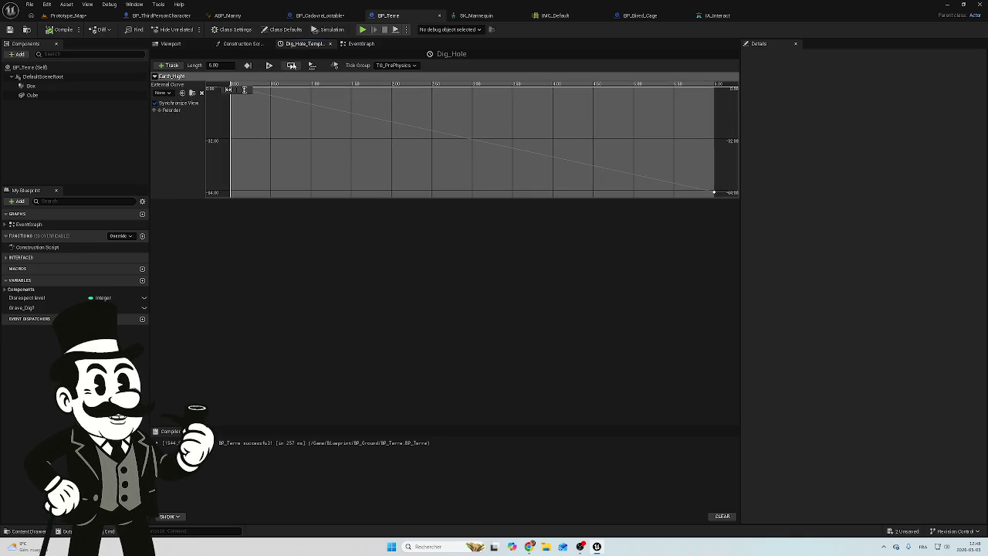
{"action": "left_click", "coordinate": [412, 66]}
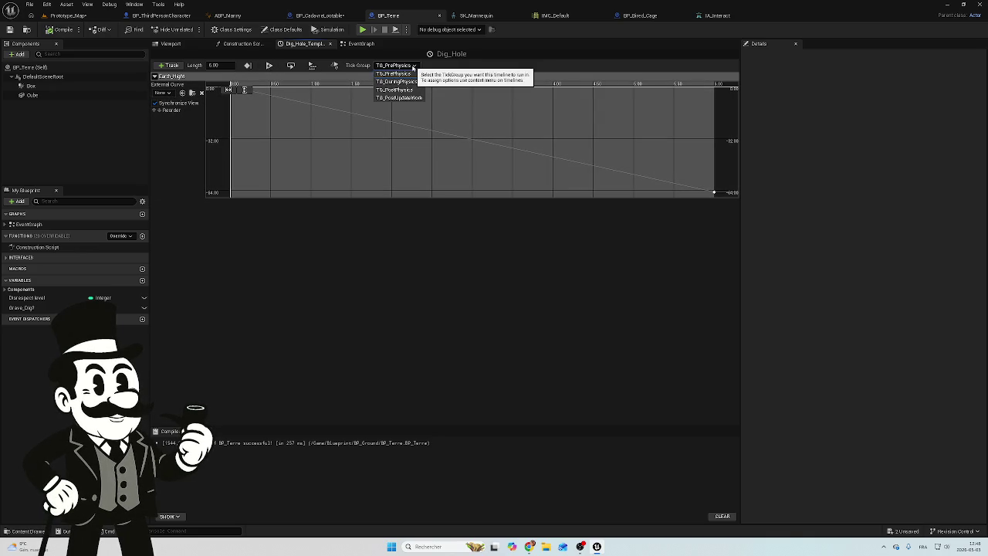
{"action": "left_click", "coordinate": [412, 67]}
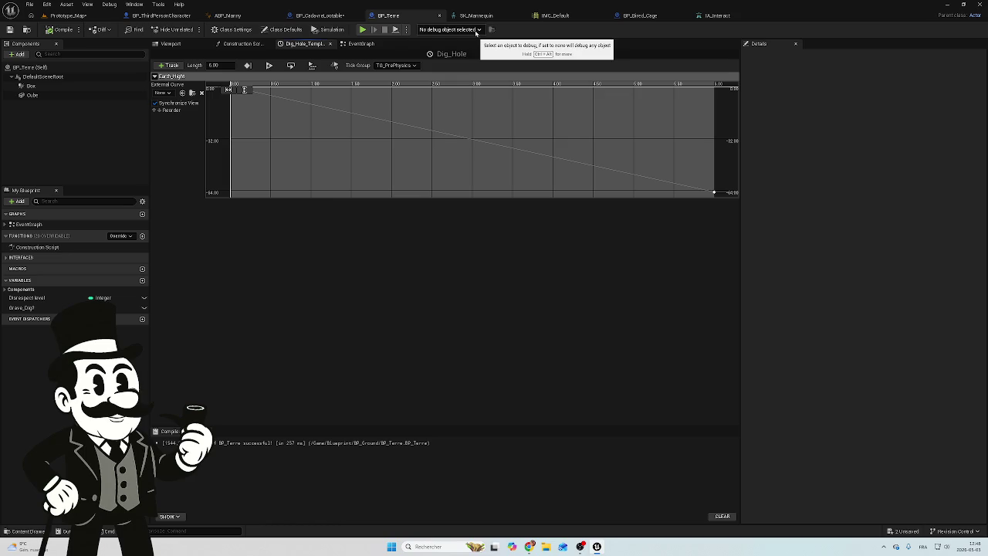
{"action": "left_click", "coordinate": [477, 31]}
{"action": "left_click", "coordinate": [478, 31]}
{"action": "left_click", "coordinate": [479, 32]}
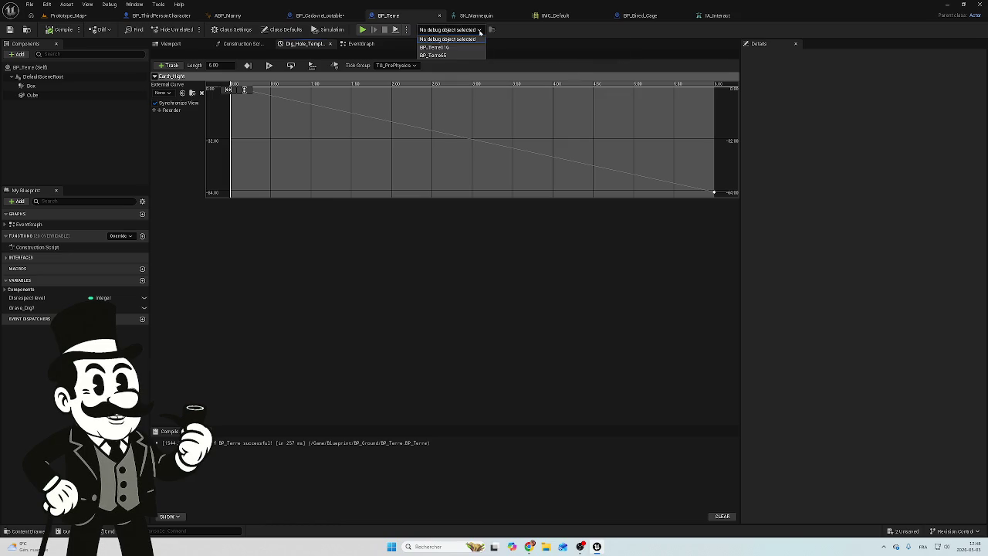
{"action": "left_click", "coordinate": [479, 31]}
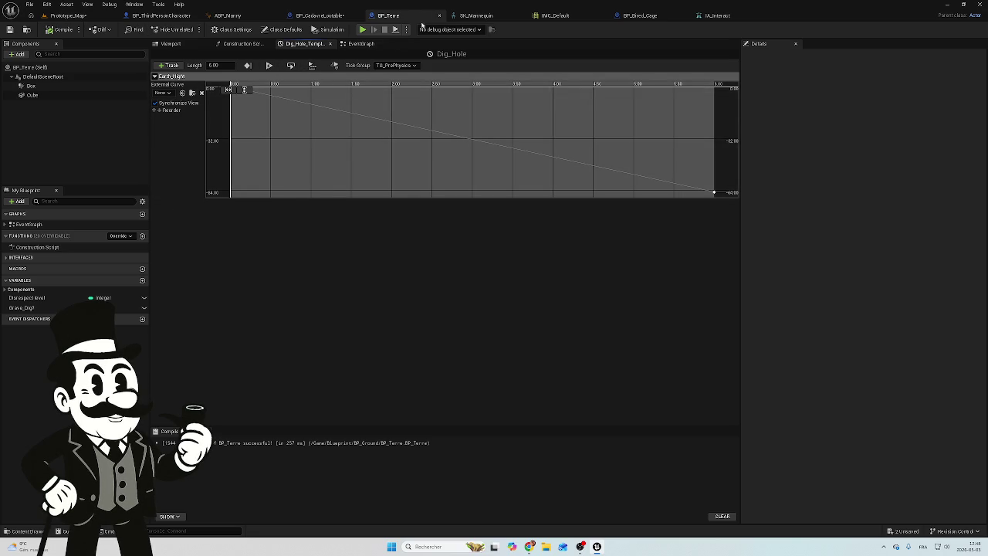
{"action": "left_click", "coordinate": [307, 17]}
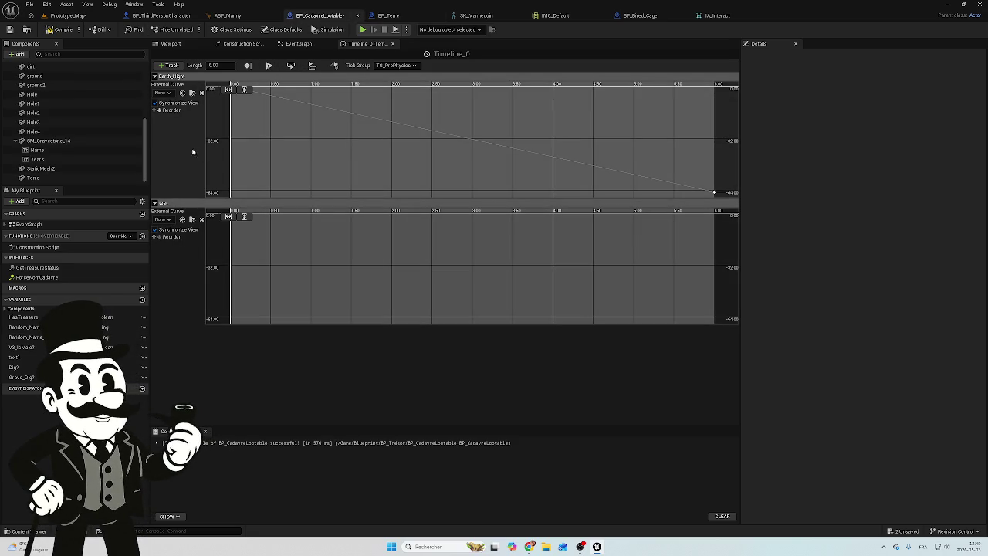
Step: Delete the test track, leaving only the Earth_Hight curve
{"action": "left_click", "coordinate": [181, 204]}
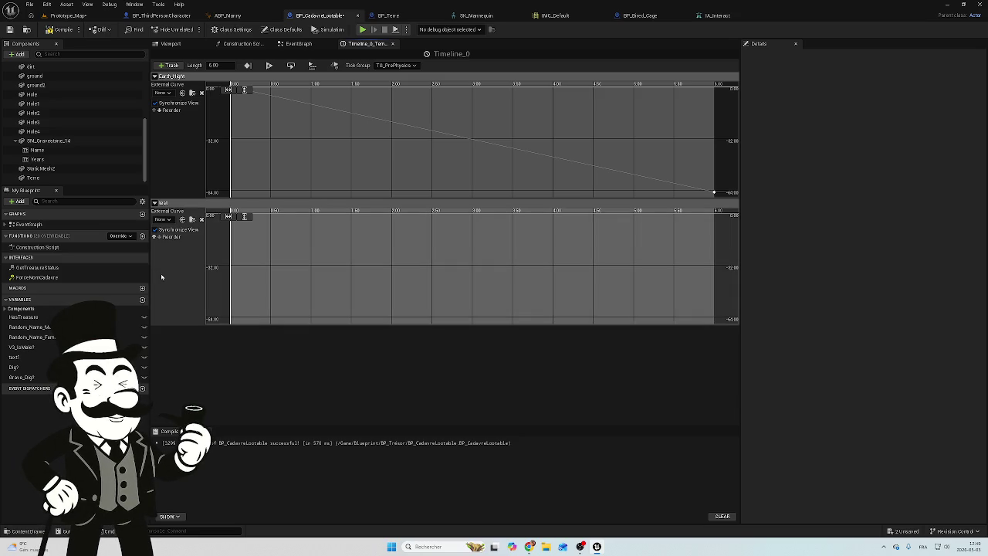
{"action": "key", "text": "Delete"}
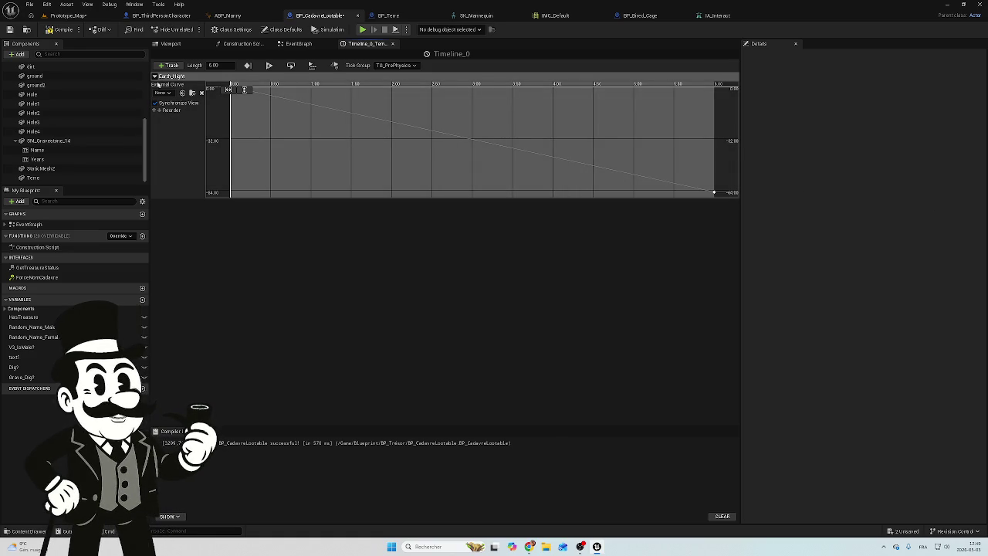
Step: Add an empty float track named NewTrack_1 and zoom to fit the full 0–6 s range
{"action": "left_click", "coordinate": [169, 65]}
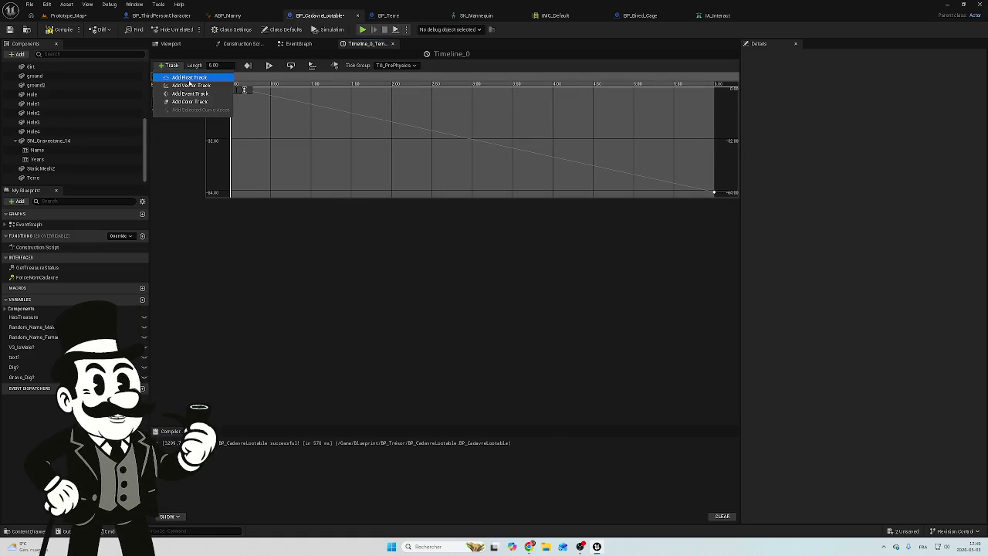
{"action": "left_click", "coordinate": [189, 77]}
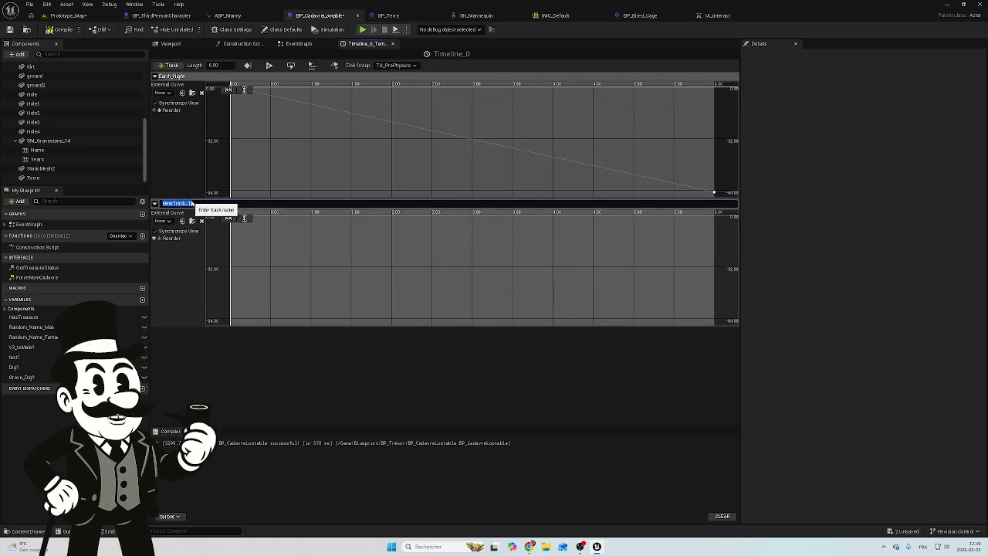
{"action": "left_click", "coordinate": [181, 291]}
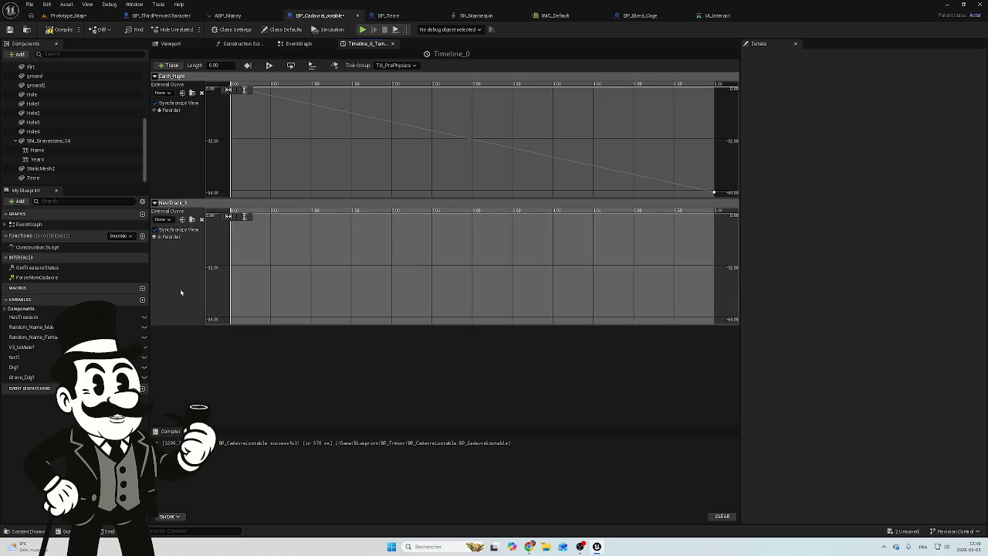
{"action": "left_click", "coordinate": [228, 217]}
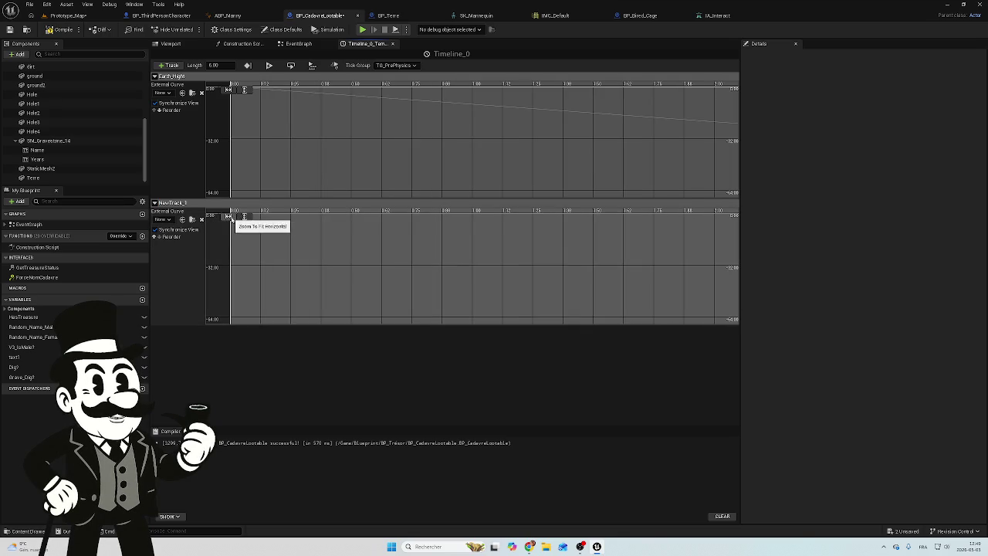
{"action": "left_click", "coordinate": [244, 218]}
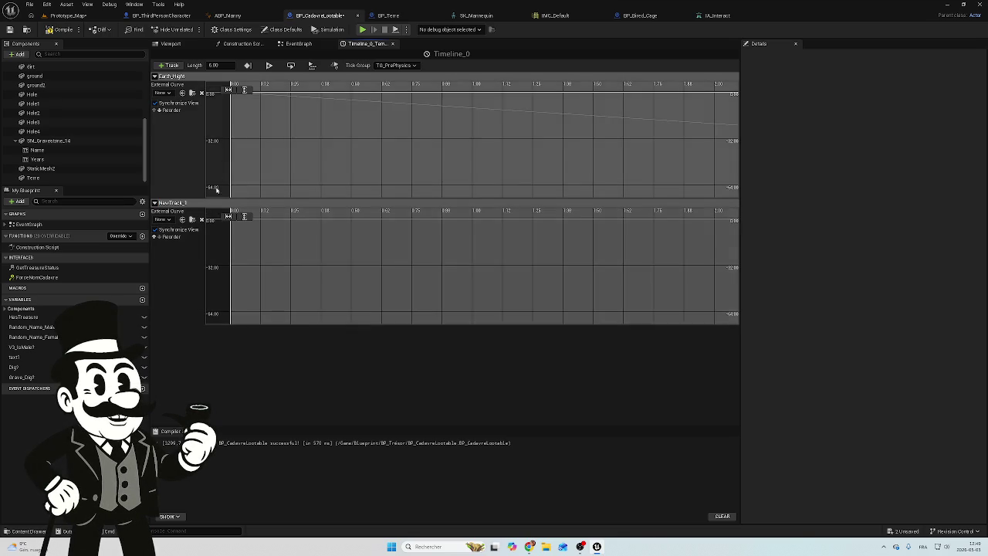
{"action": "left_click", "coordinate": [228, 89]}
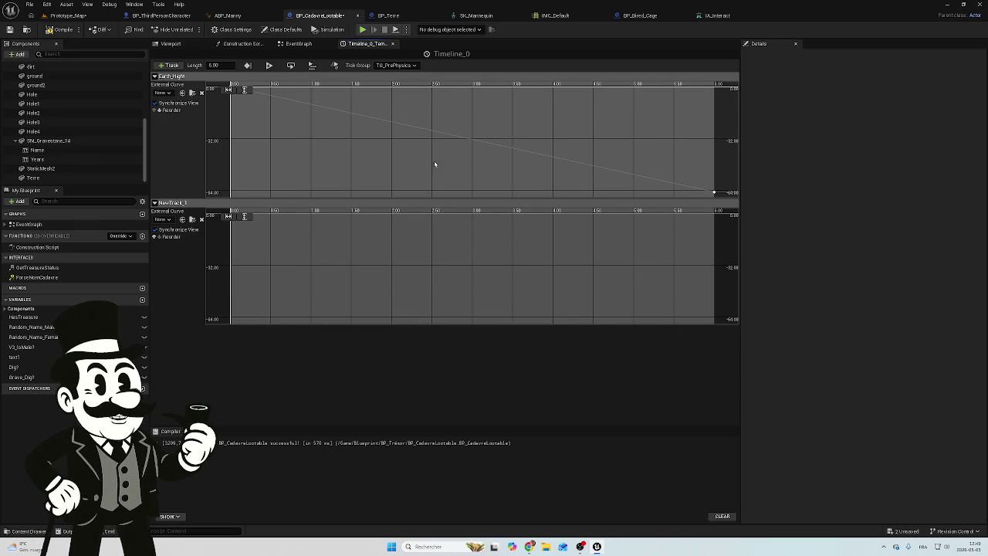